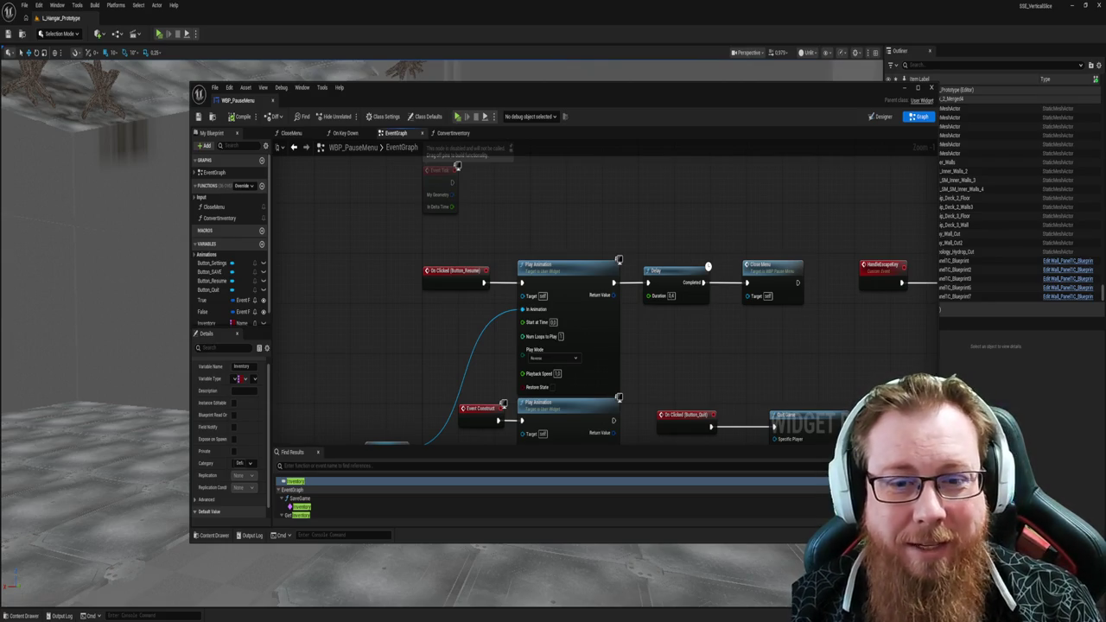
Step: Maximize the WBP_PauseMenu editor and pan to show the Resume, Quit and Settings handlers
double_click(644, 97)
left_click_drag(691, 278, 602, 219)
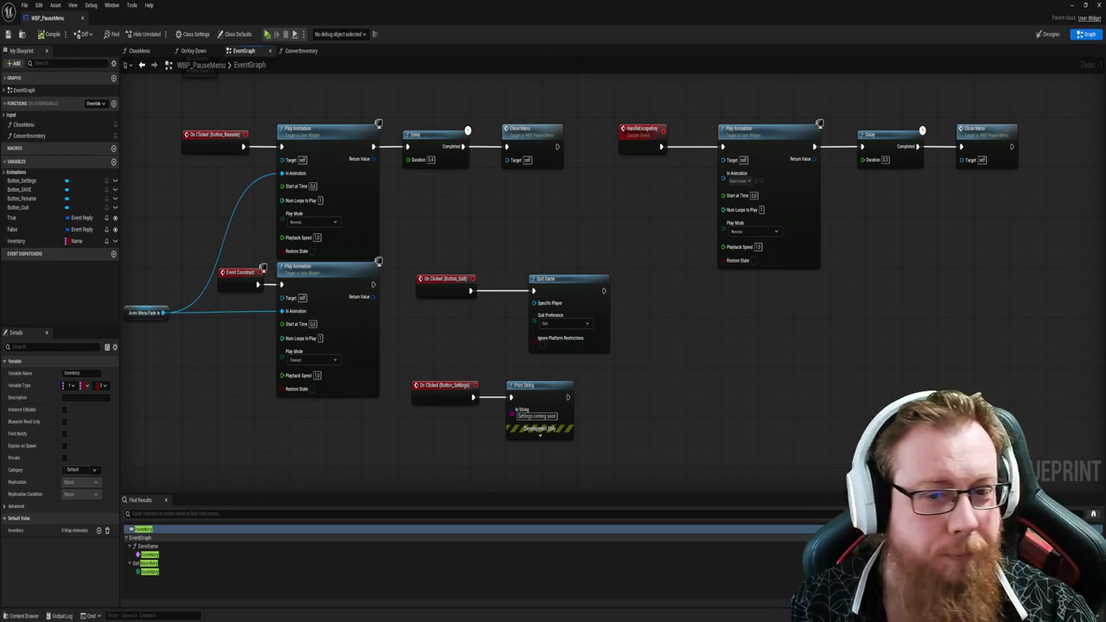
Step: Shift the On Clicked Quit and Settings handler nodes further to the right
mouse_move(672, 378)
left_mouse_down()
mouse_move(717, 366)
mouse_move(661, 382)
mouse_move(696, 217)
mouse_move(756, 300)
mouse_move(691, 213)
left_mouse_up()
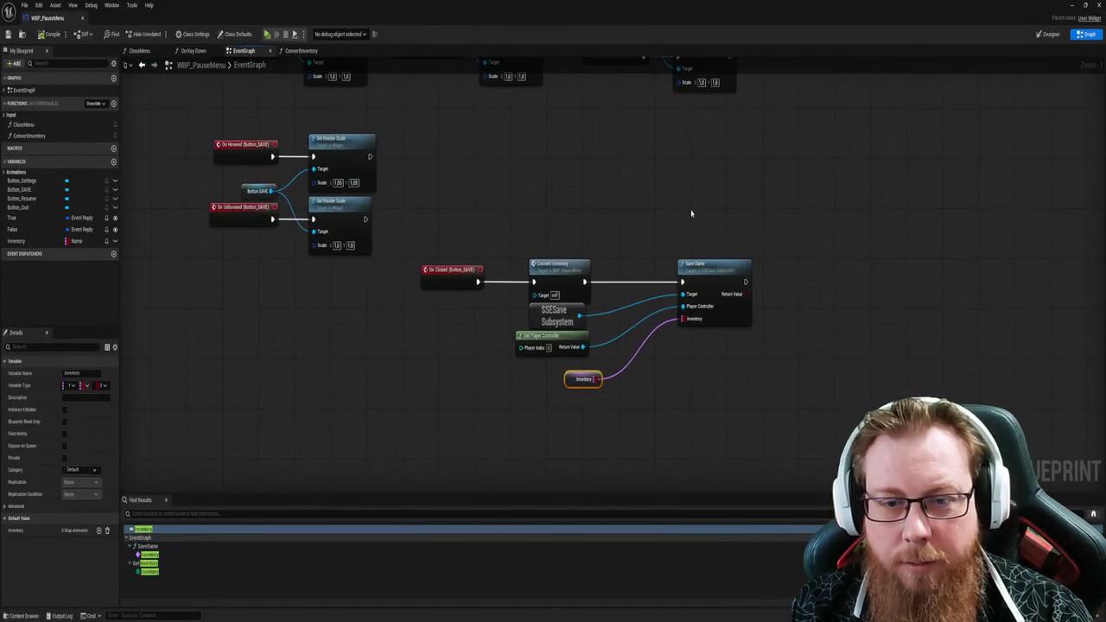
mouse_move(661, 435)
left_mouse_down()
mouse_move(539, 317)
mouse_move(622, 185)
mouse_move(593, 365)
mouse_move(577, 297)
mouse_move(593, 540)
mouse_move(649, 219)
mouse_move(684, 214)
left_mouse_up()
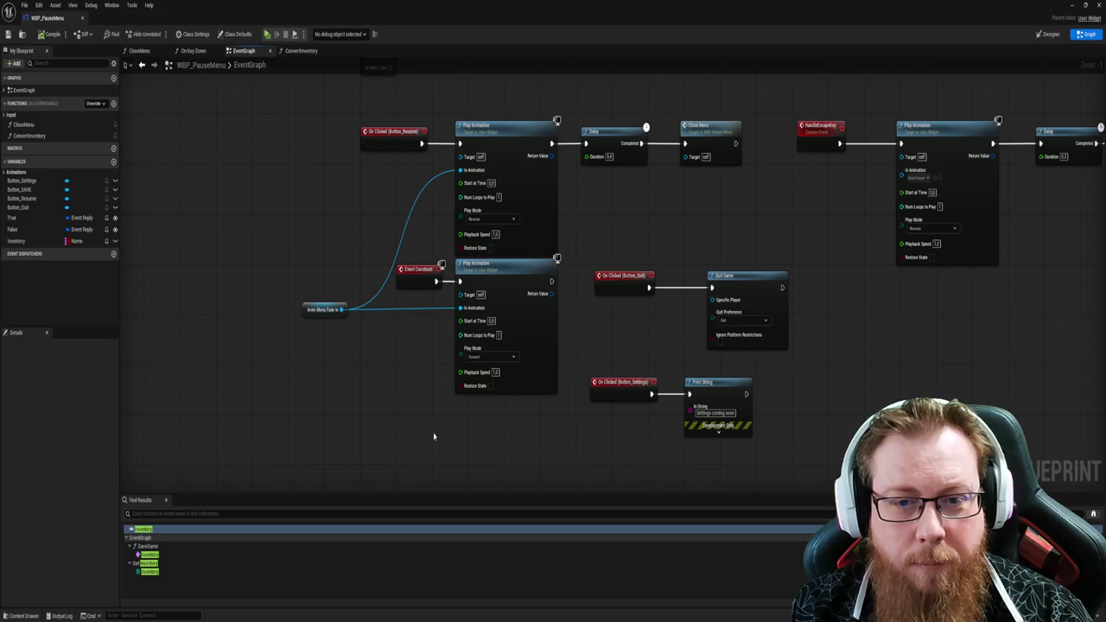
left_click_drag(438, 438, 363, 424)
mouse_move(675, 437)
left_mouse_down()
mouse_move(521, 329)
mouse_move(484, 256)
left_mouse_up()
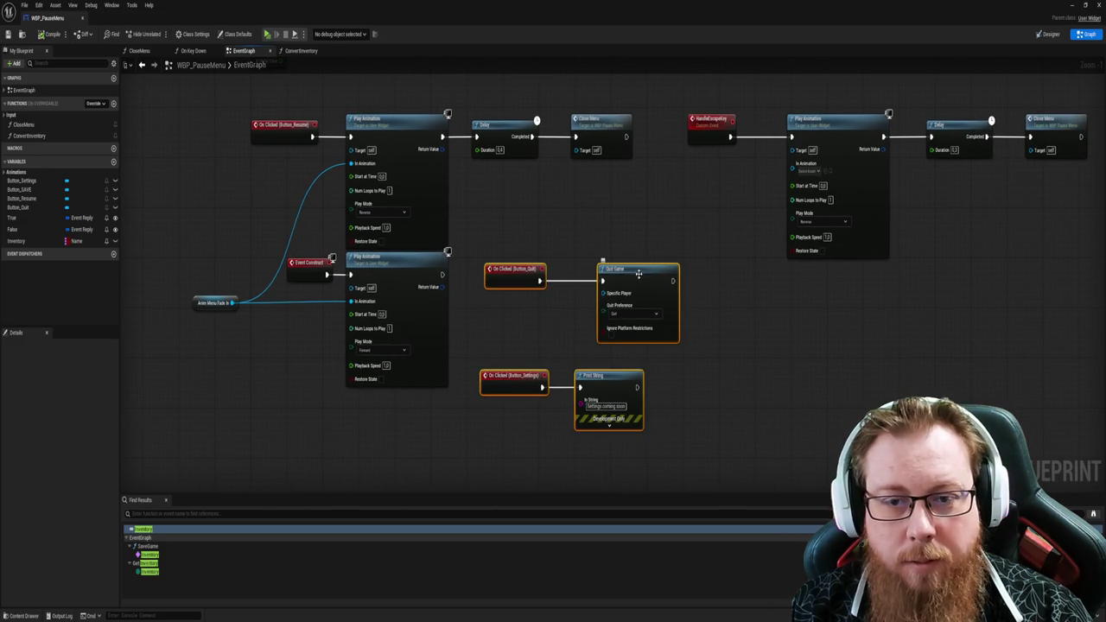
mouse_move(639, 274)
left_mouse_down()
mouse_move(845, 285)
mouse_move(832, 282)
left_mouse_up()
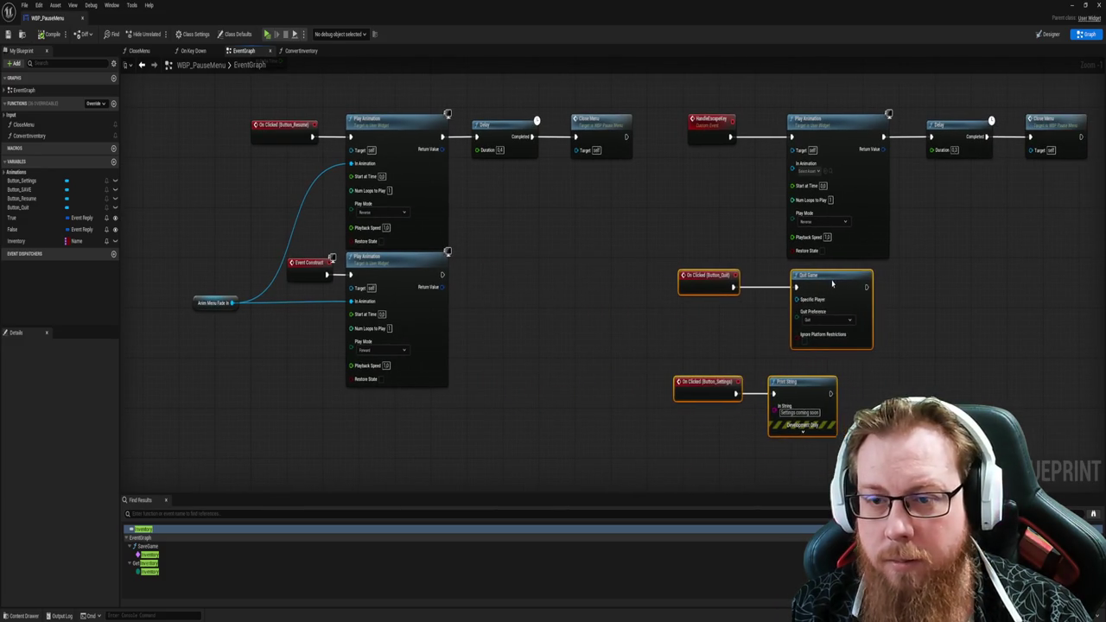
Step: Add a Get Inventory node near the menu-open animation
left_click(560, 309)
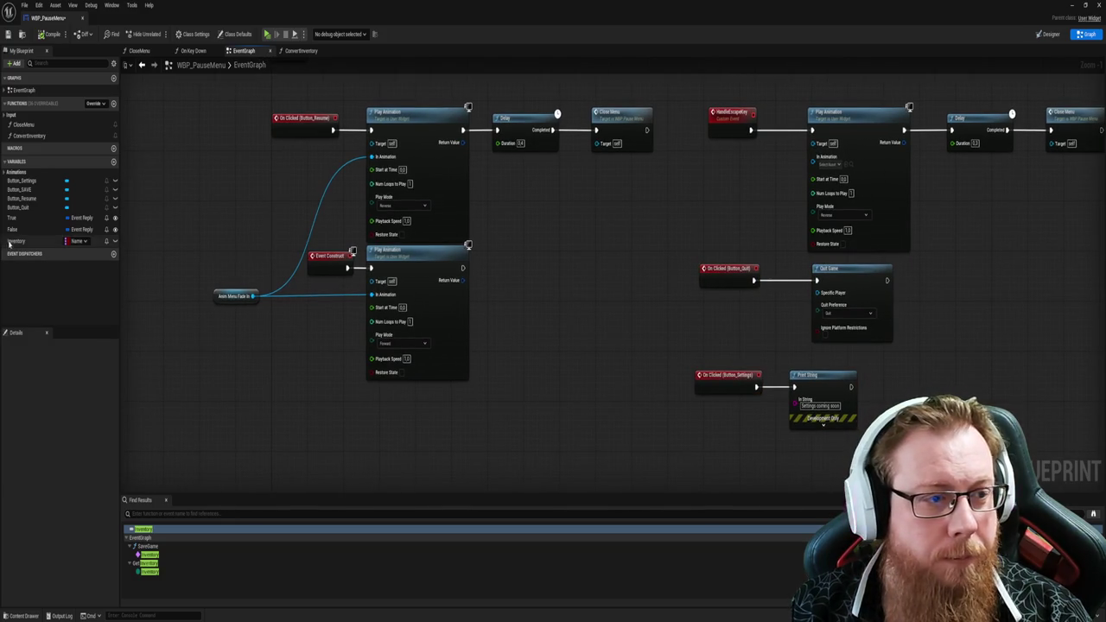
left_click_drag(16, 240, 511, 267)
left_click(561, 316)
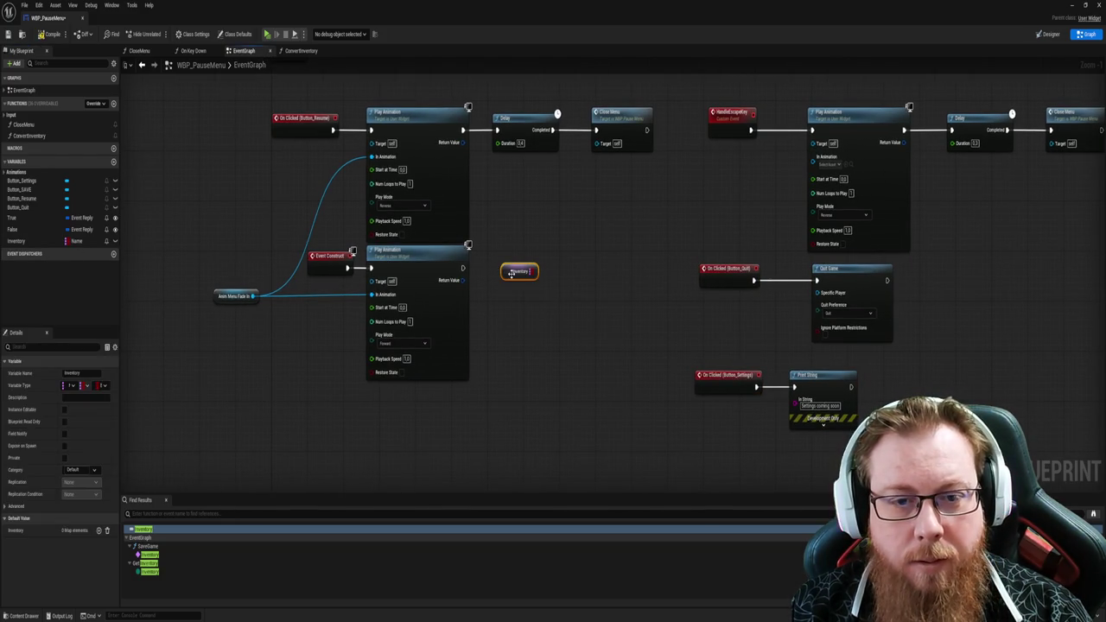
Step: Swap the Get Inventory node for a SET Inventory node after the Event Construct animation
key("Delete")
mouse_move(18, 241)
left_mouse_down()
mouse_move(493, 307)
mouse_move(521, 288)
mouse_move(515, 264)
mouse_move(492, 267)
left_mouse_up()
left_click(524, 336)
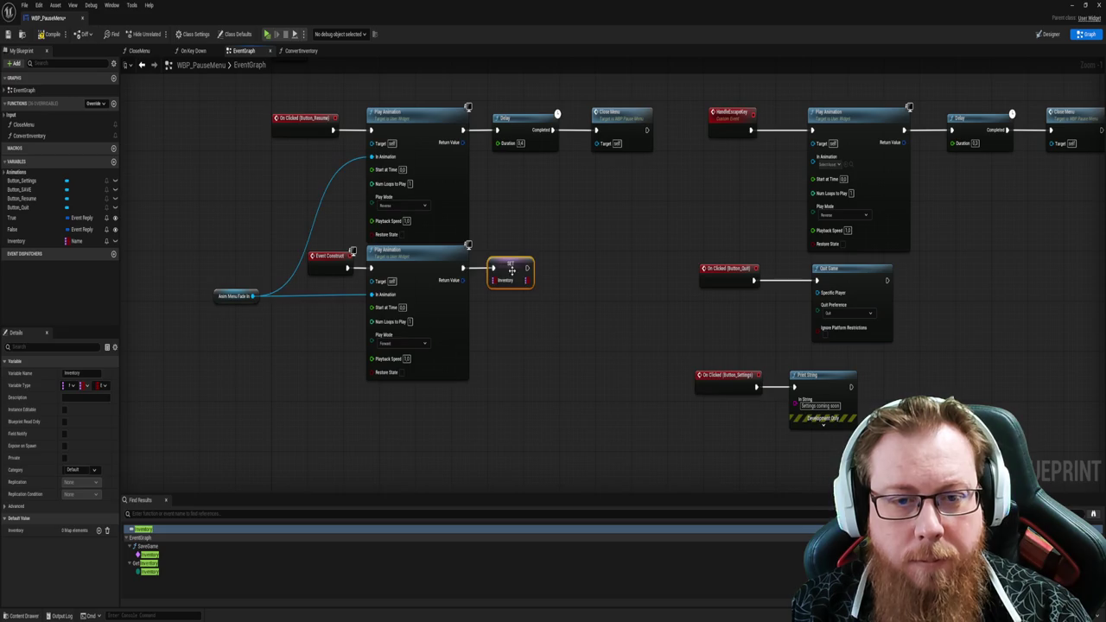
left_click(599, 356)
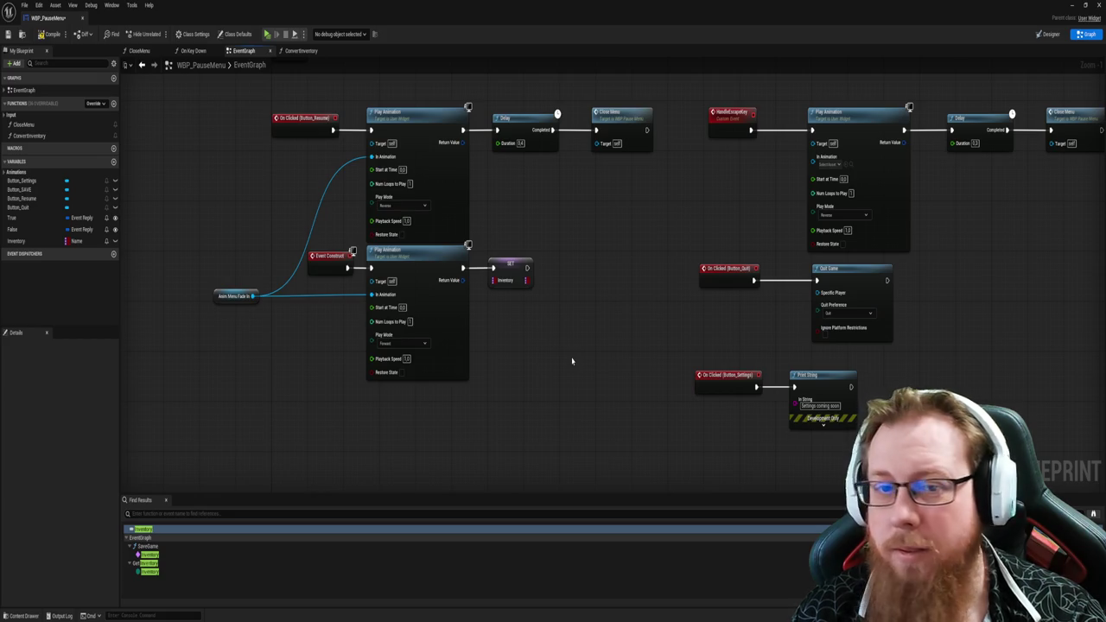
right_click(532, 354)
type("m")
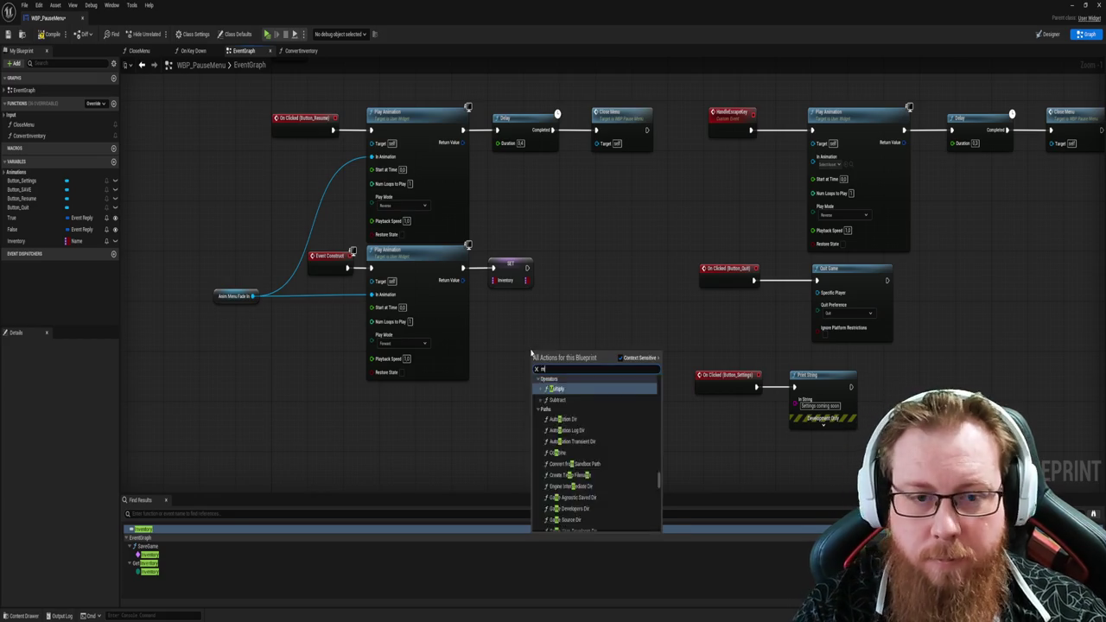
type("ake map")
key("Return")
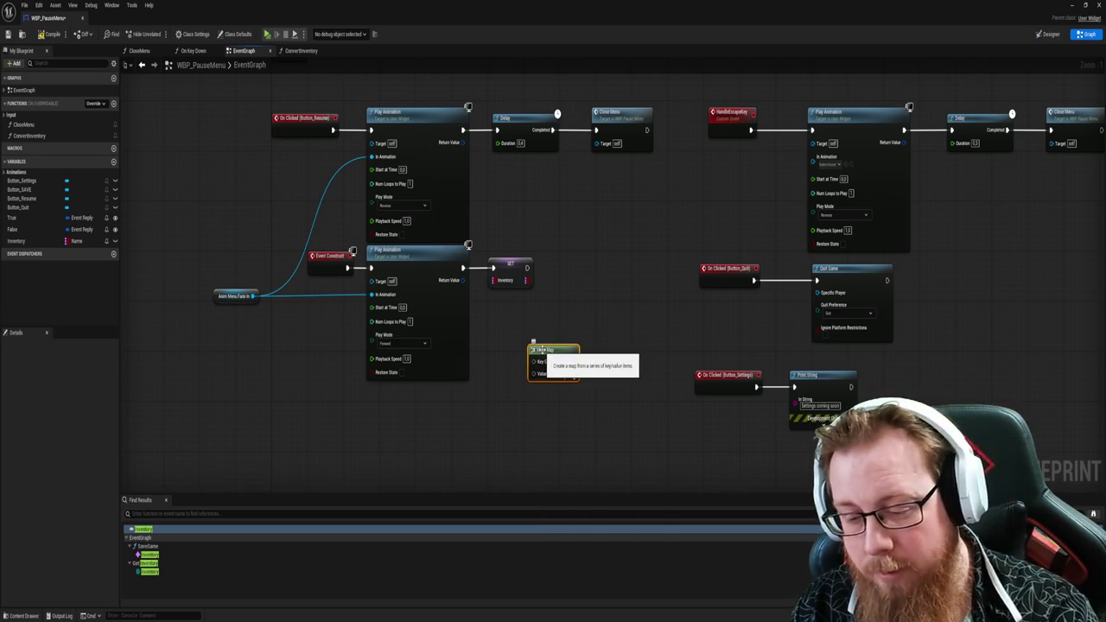
key("Delete")
left_click(511, 268)
key("Delete")
mouse_move(533, 382)
left_mouse_down()
mouse_move(582, 239)
mouse_move(570, 358)
mouse_move(565, 273)
mouse_move(481, 187)
left_mouse_up()
left_click_drag(548, 165, 768, 356)
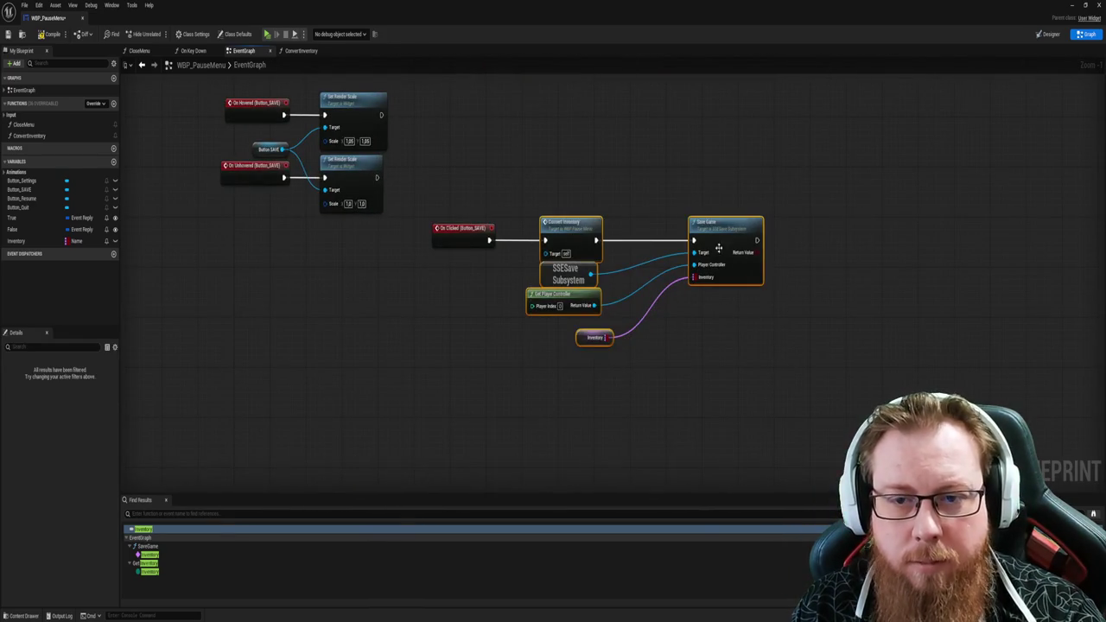
left_click_drag(570, 226, 691, 223)
left_click(526, 305)
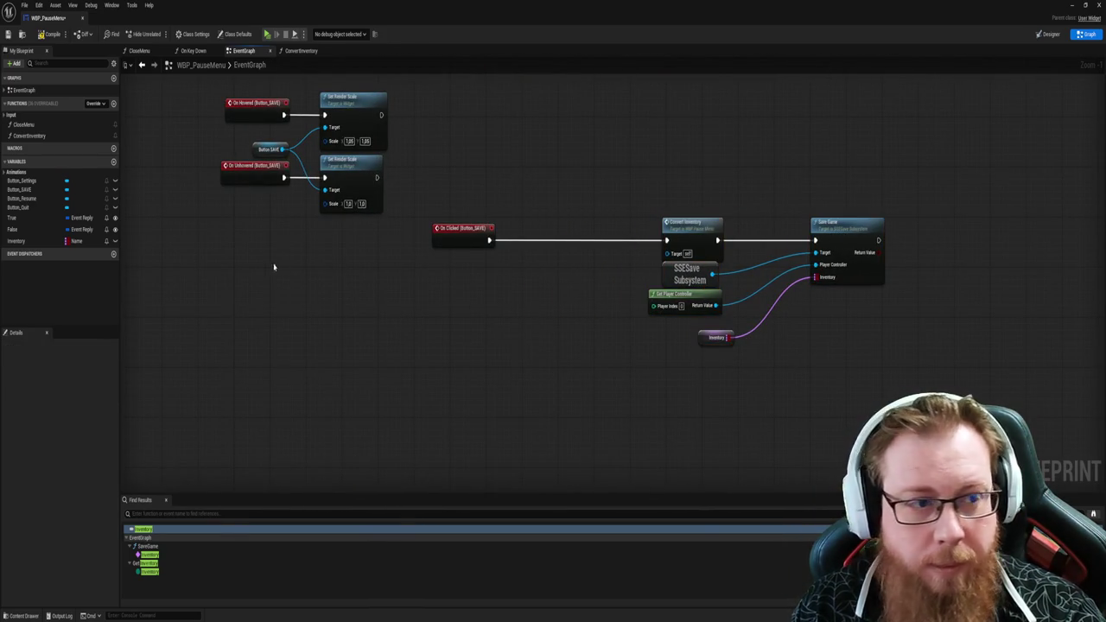
mouse_move(17, 240)
left_mouse_down()
mouse_move(493, 294)
mouse_move(480, 330)
left_mouse_up()
left_click(510, 313)
type("make map")
key("Return")
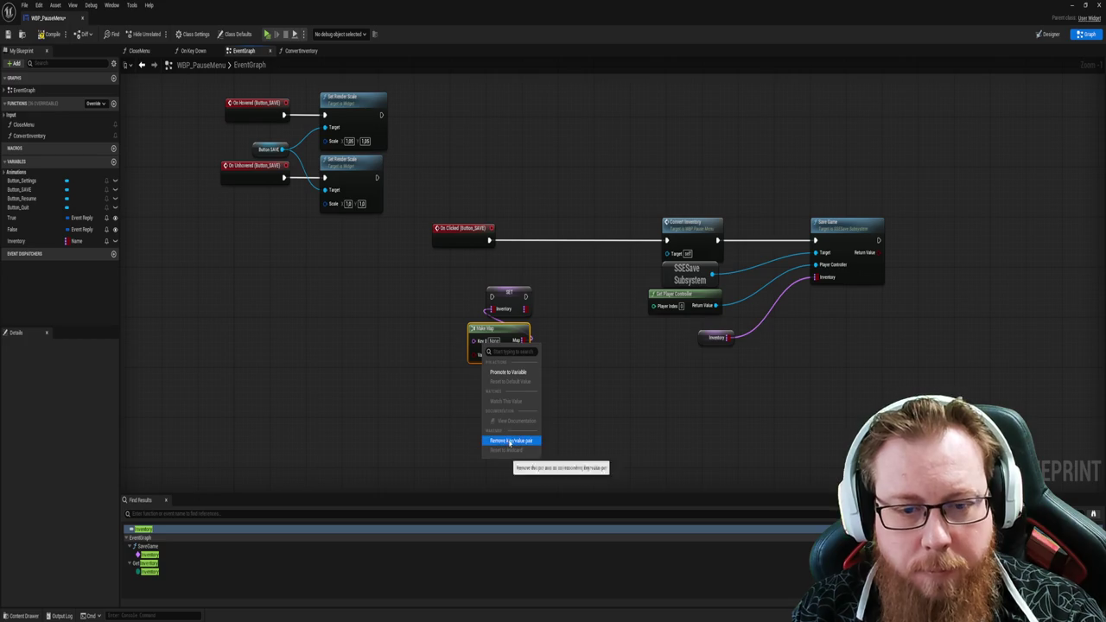
left_click(511, 441)
mouse_move(508, 296)
left_mouse_down()
mouse_move(562, 271)
mouse_move(562, 239)
left_mouse_up()
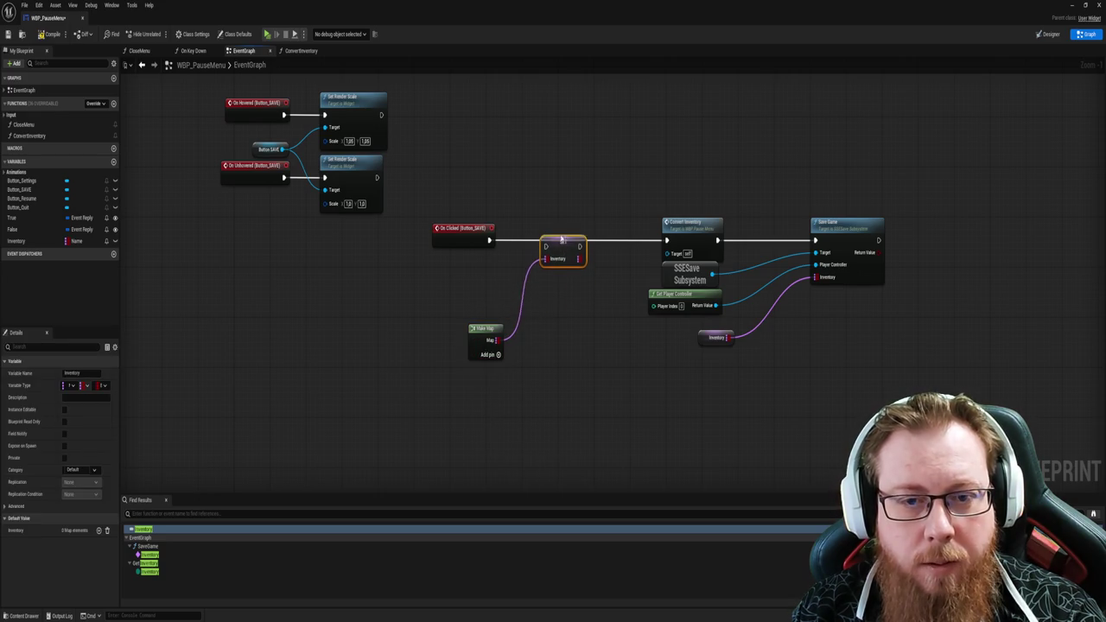
mouse_move(489, 240)
left_mouse_down()
mouse_move(683, 242)
mouse_move(667, 244)
left_mouse_up()
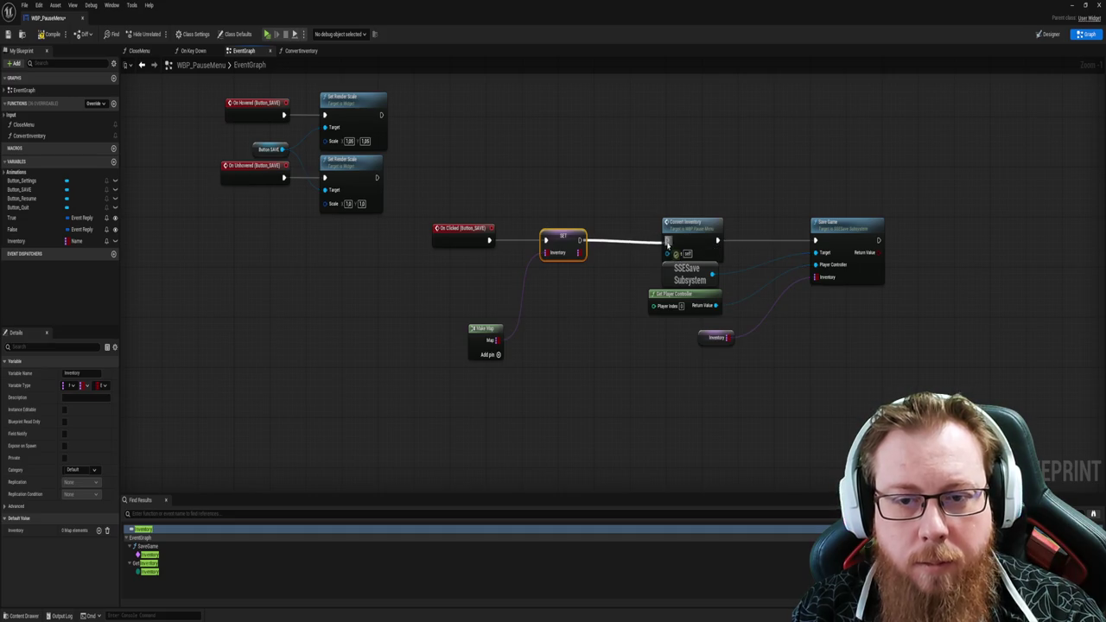
mouse_move(488, 337)
left_mouse_down()
mouse_move(512, 260)
mouse_move(481, 265)
left_mouse_up()
mouse_move(444, 205)
left_mouse_down()
mouse_move(600, 323)
mouse_move(590, 319)
mouse_move(618, 326)
mouse_move(625, 351)
mouse_move(620, 338)
left_mouse_up()
left_click(619, 338)
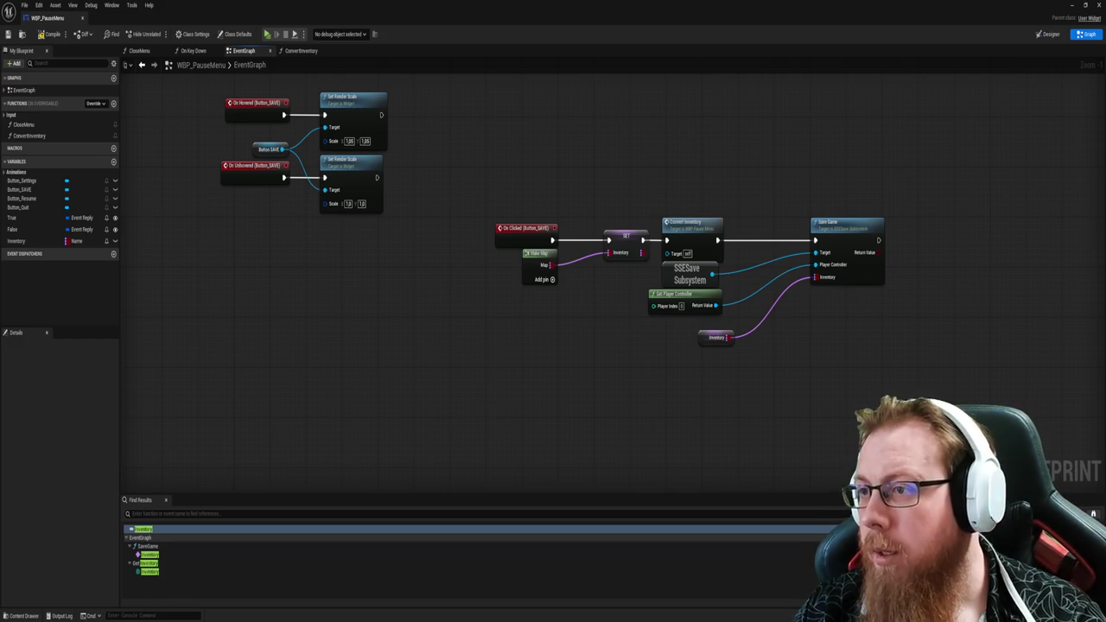
left_click_drag(501, 157, 481, 165)
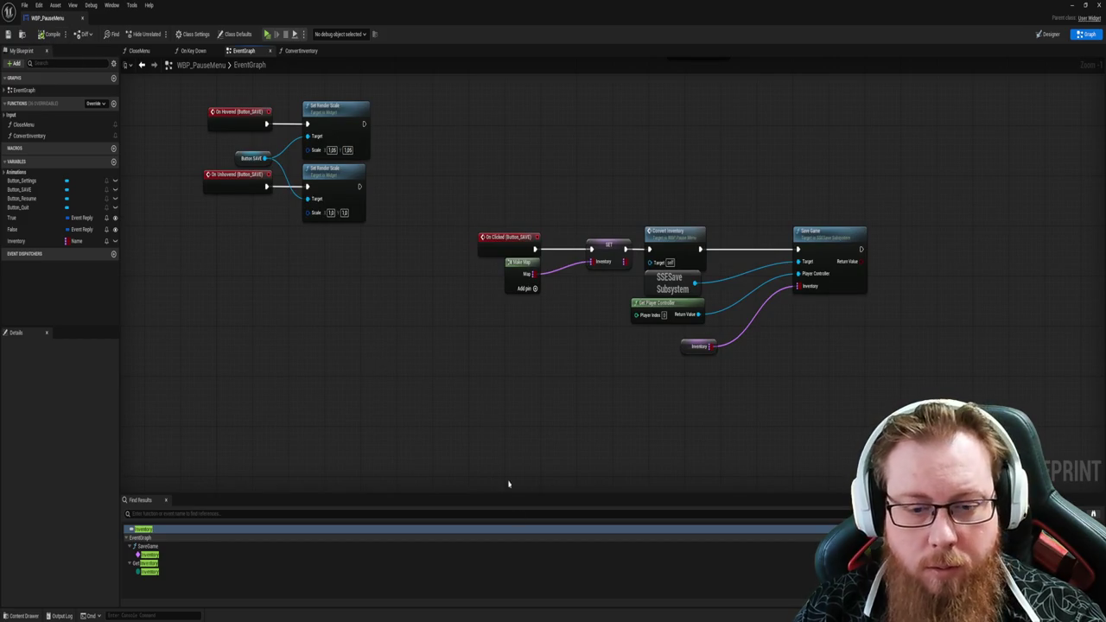
Step: Search 'rider' in the Start menu and launch JetBrains Rider 2026.1
key("super")
type("rider")
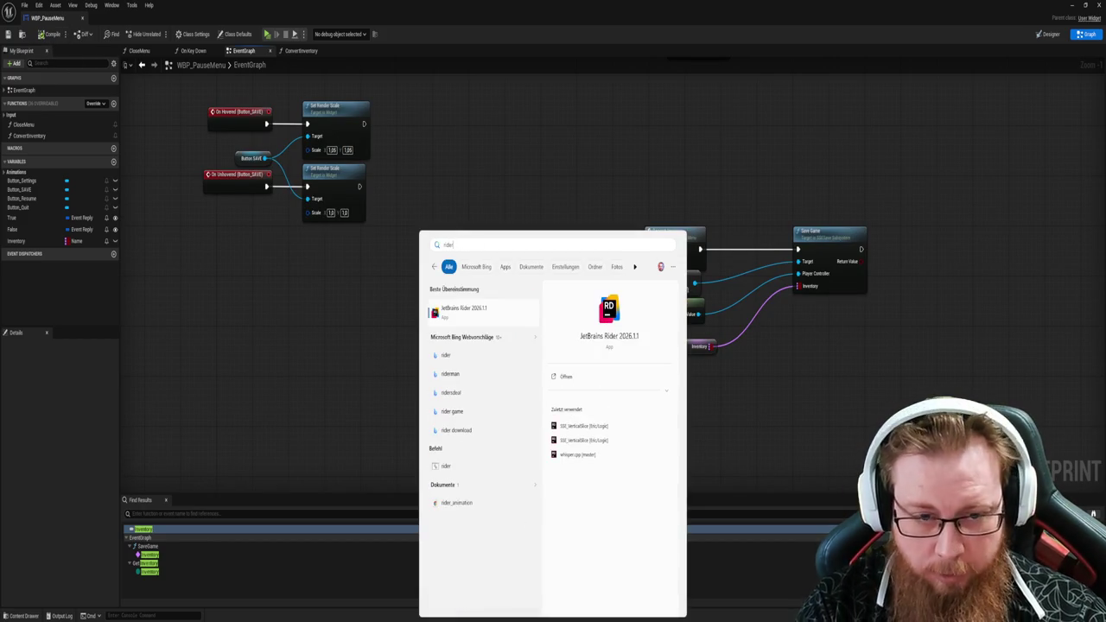
left_click(554, 425)
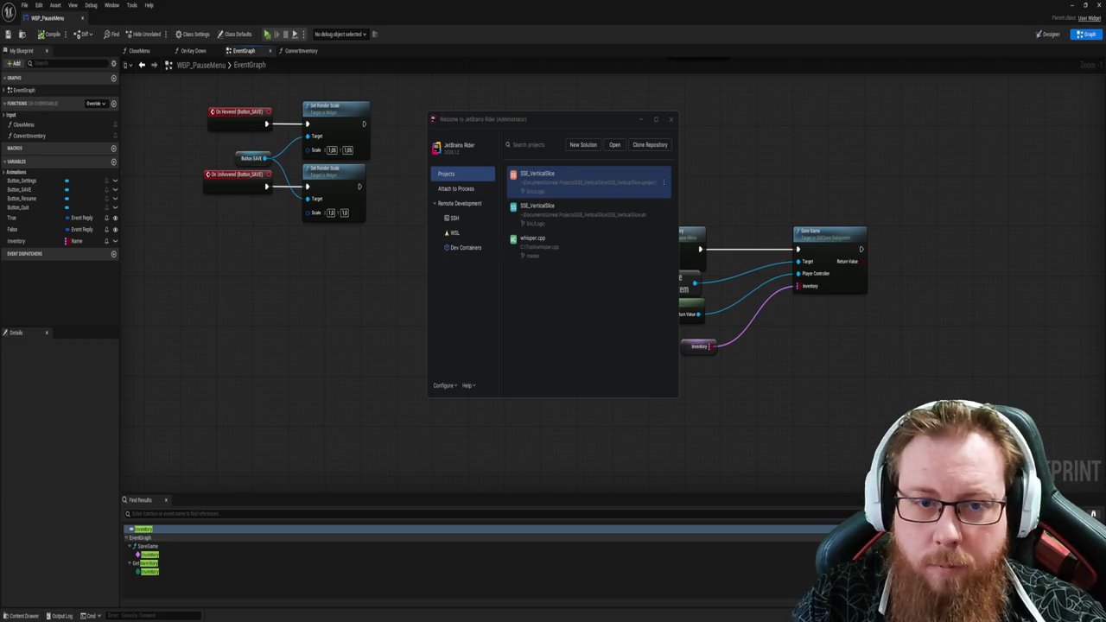
Step: Open the SSE_VerticalSlice project and its USSESaveSubsystem.cpp source file
left_click(527, 185)
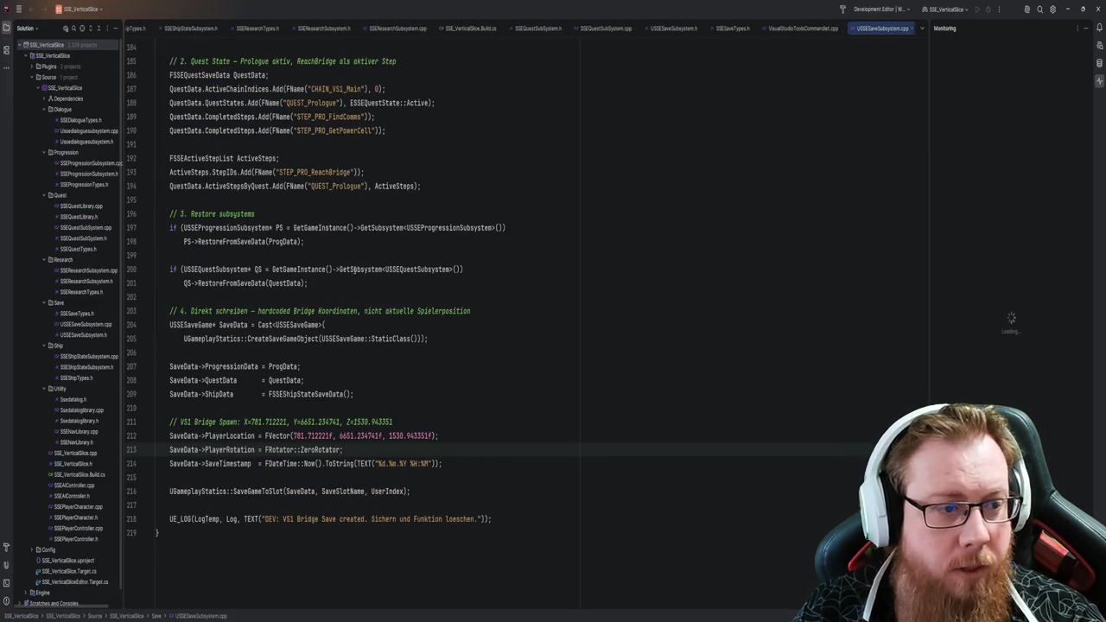
left_click(87, 325)
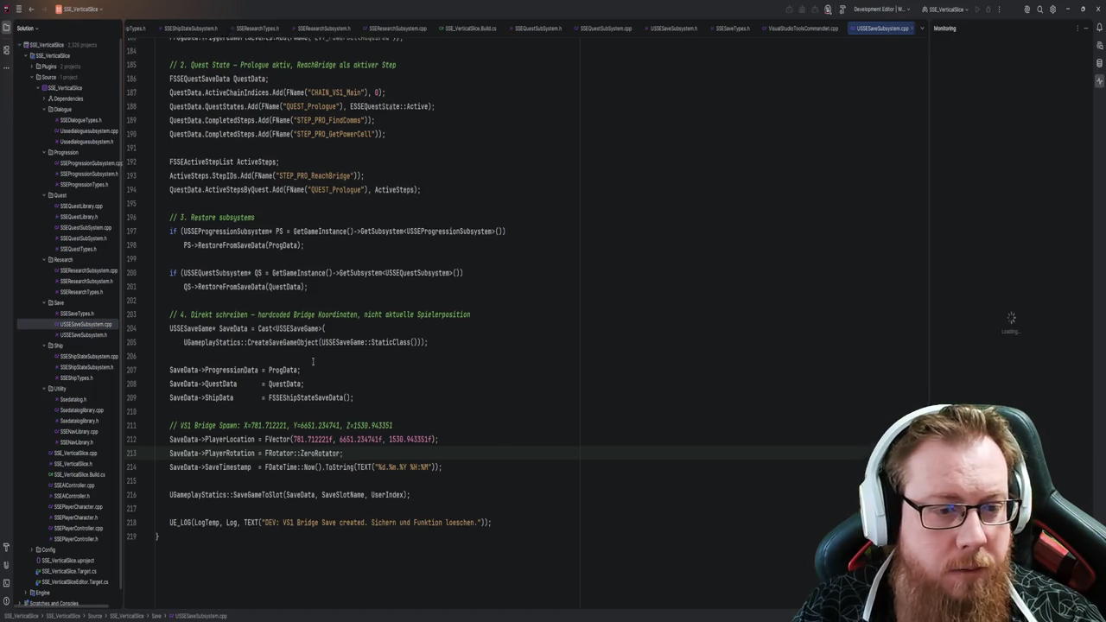
scroll(313, 361, "up", 10)
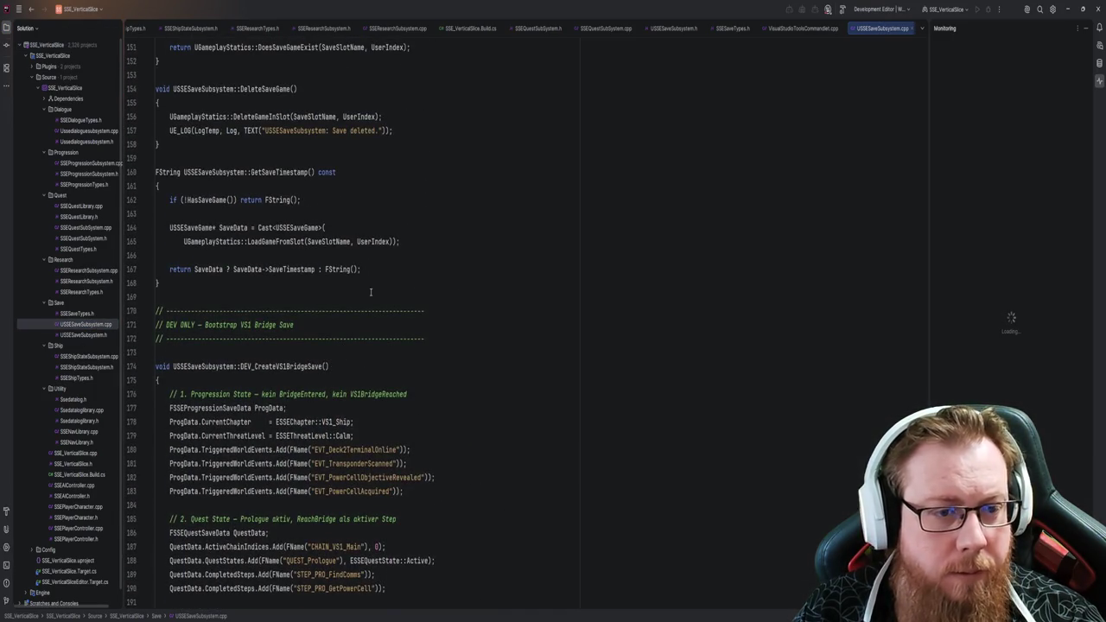
Step: Scroll to HasSaveGame and DeleteSaveGame in USSESaveSubsystem.cpp, then minimise Rider
left_click_drag(370, 292, 208, 269)
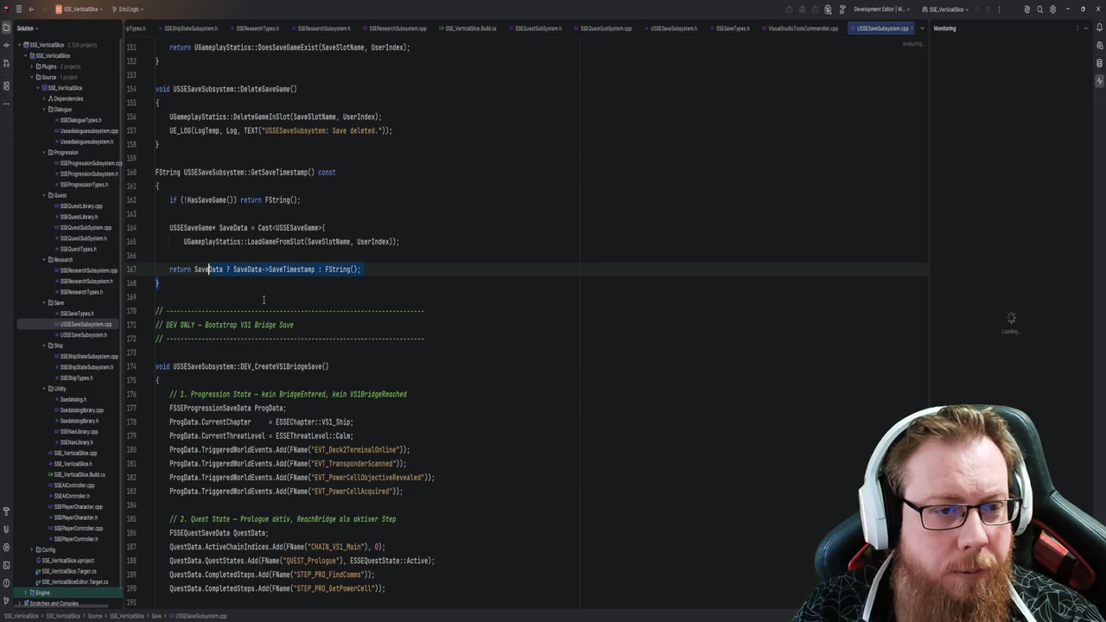
scroll(264, 299, "up", 5)
left_click(312, 296)
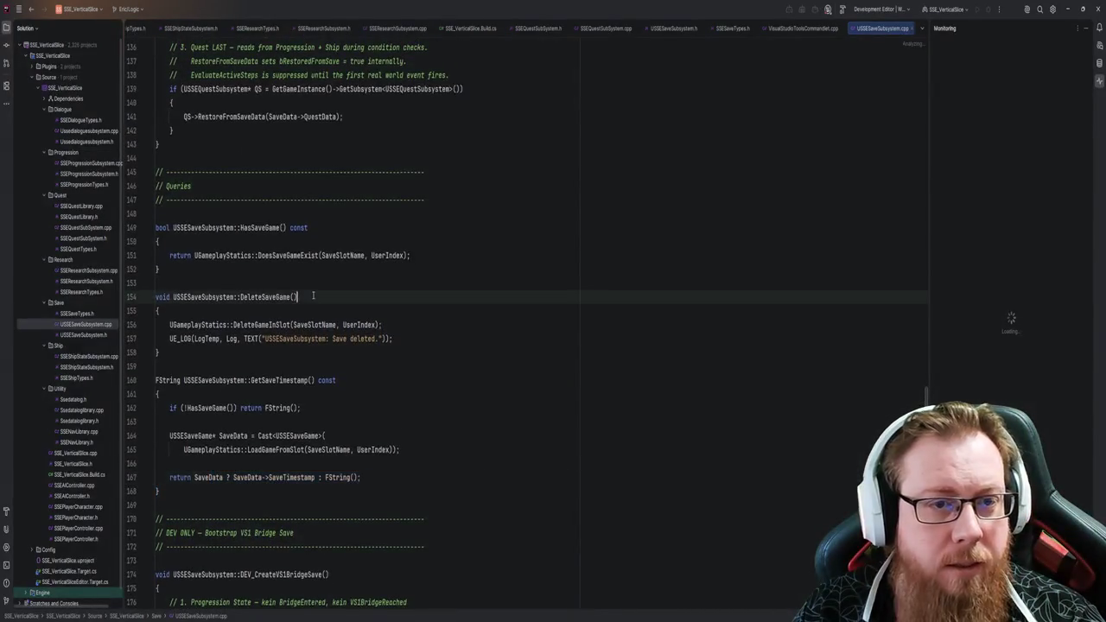
scroll(312, 296, "up", 4)
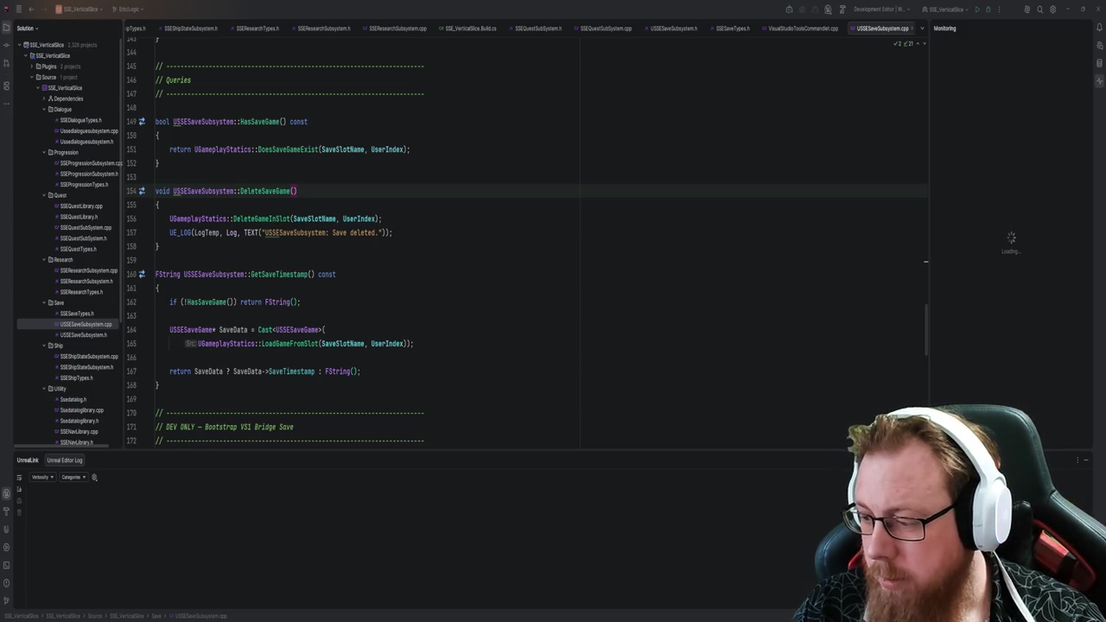
left_click(756, 241)
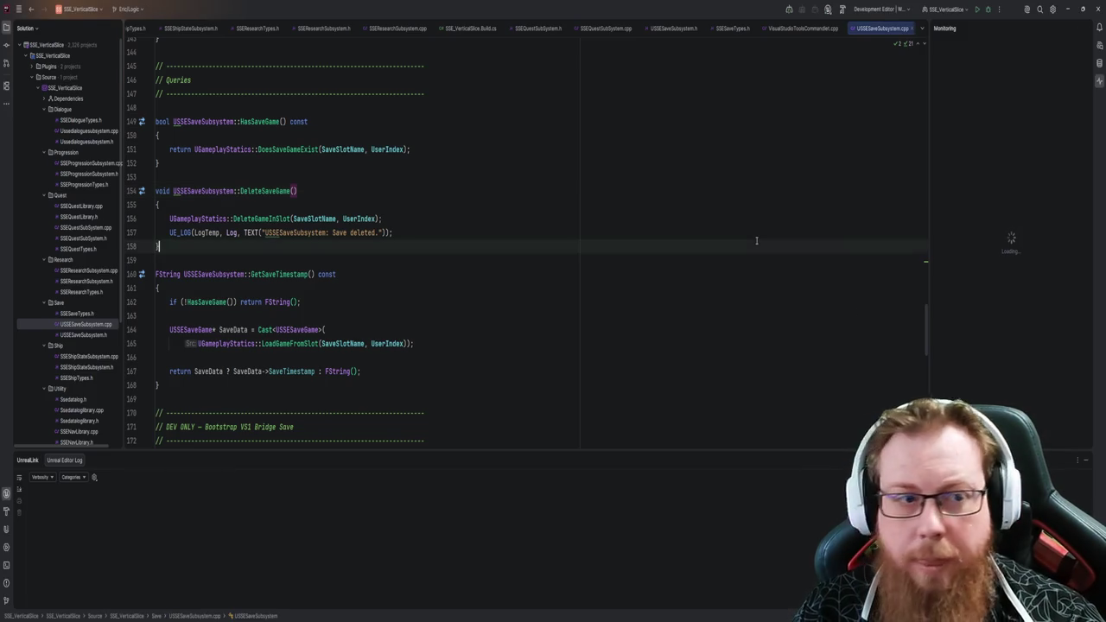
left_click(1068, 9)
Step: Close the pause menu blueprint and open the L_MainMenu level from LevelPrototyping
left_click(1071, 4)
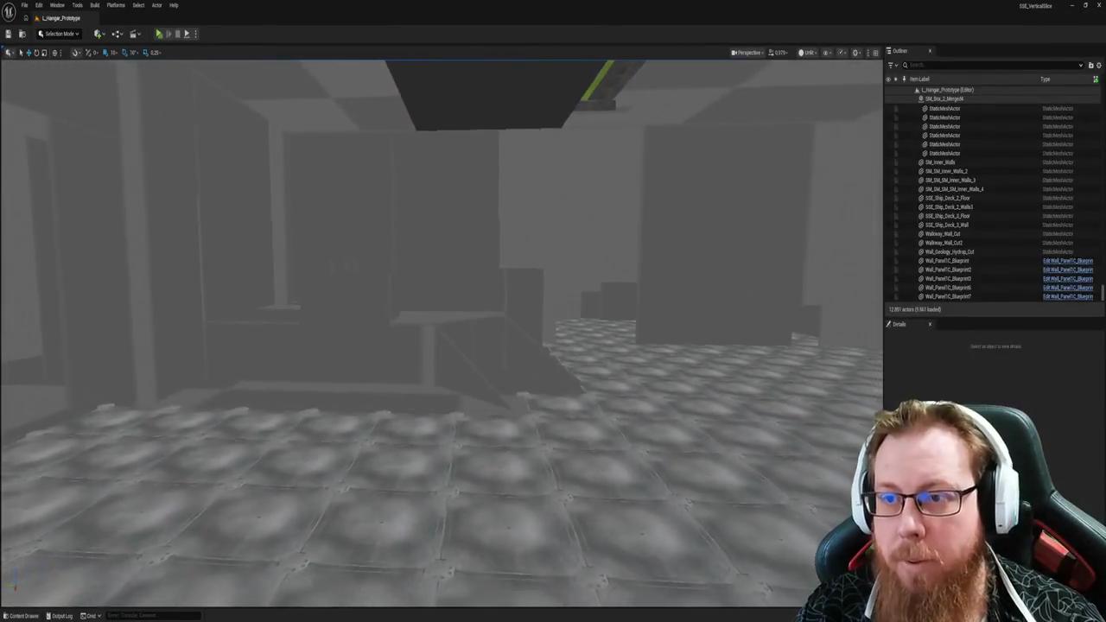
key("ctrl+space")
left_click(339, 508)
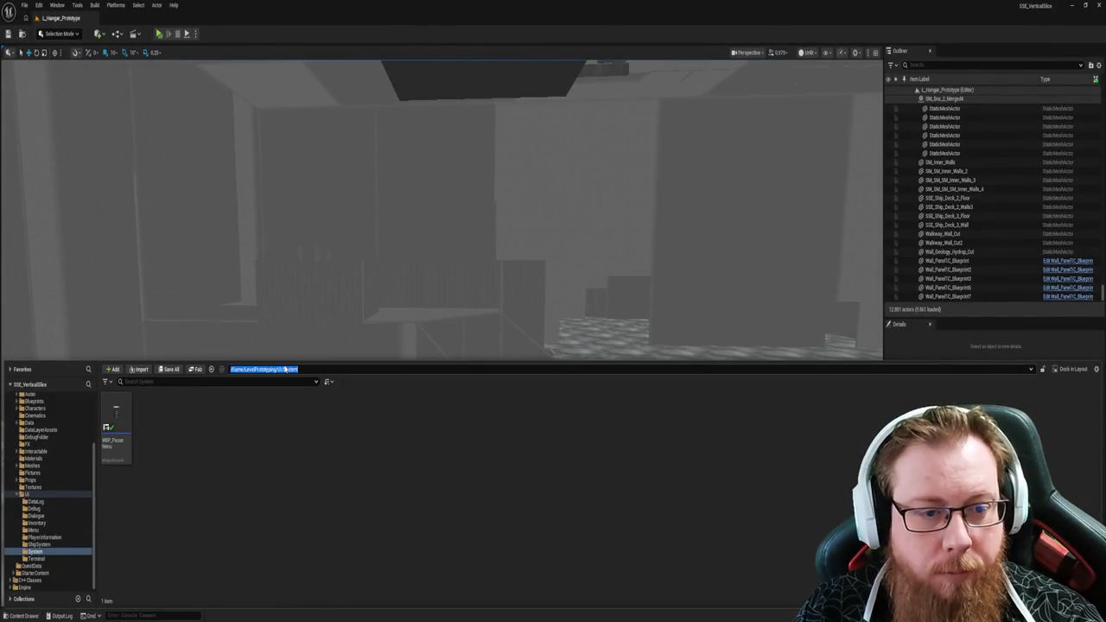
left_click(286, 369)
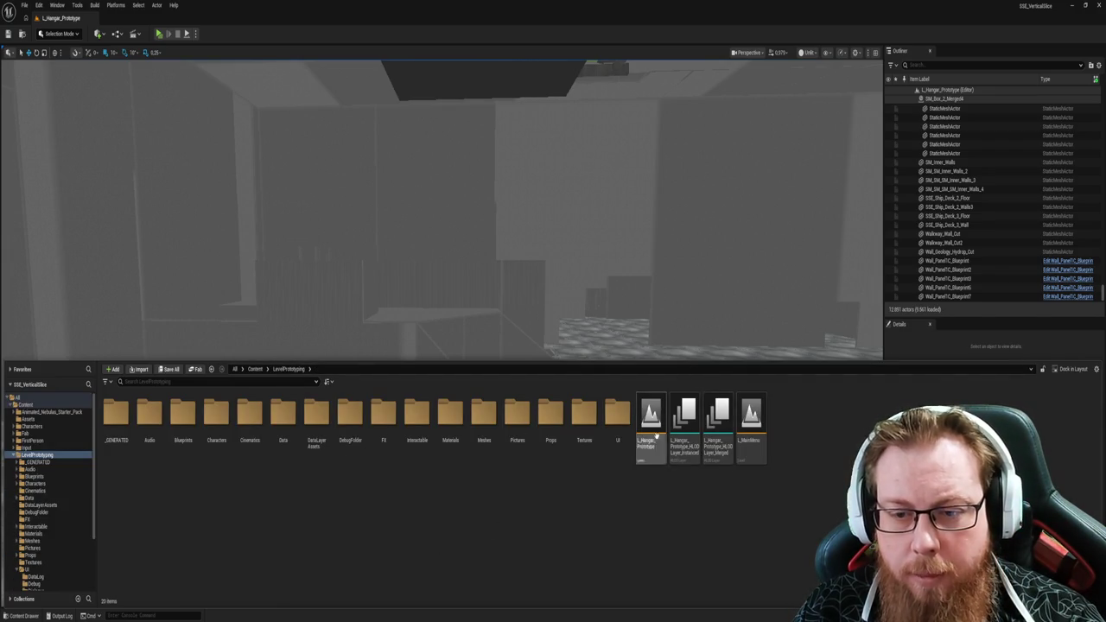
left_click(752, 415)
double_click(752, 416)
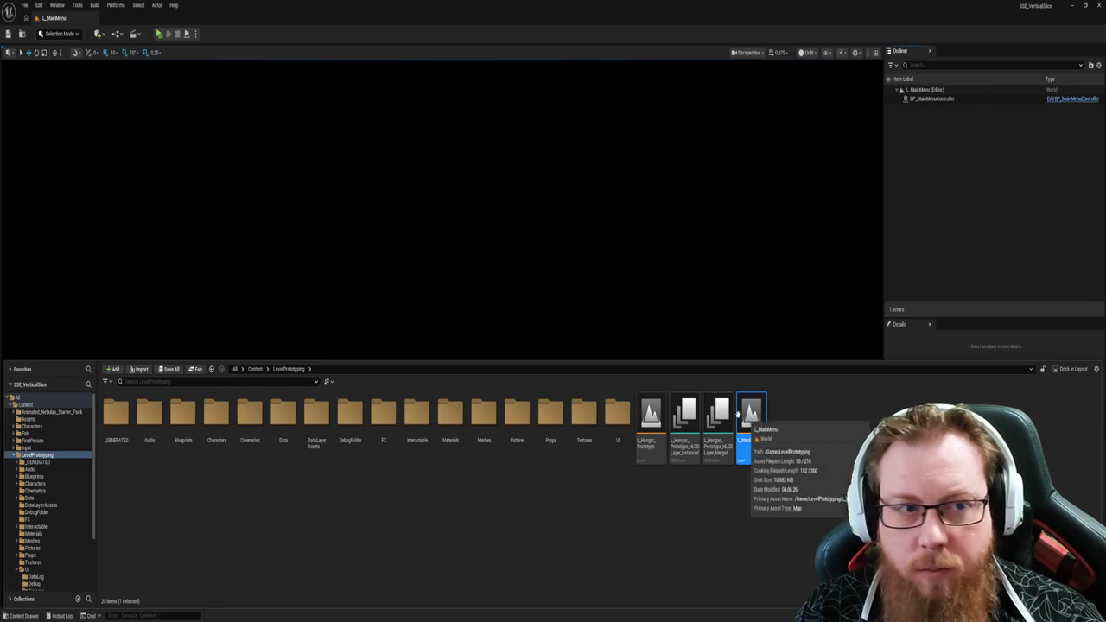
key("ctrl+space")
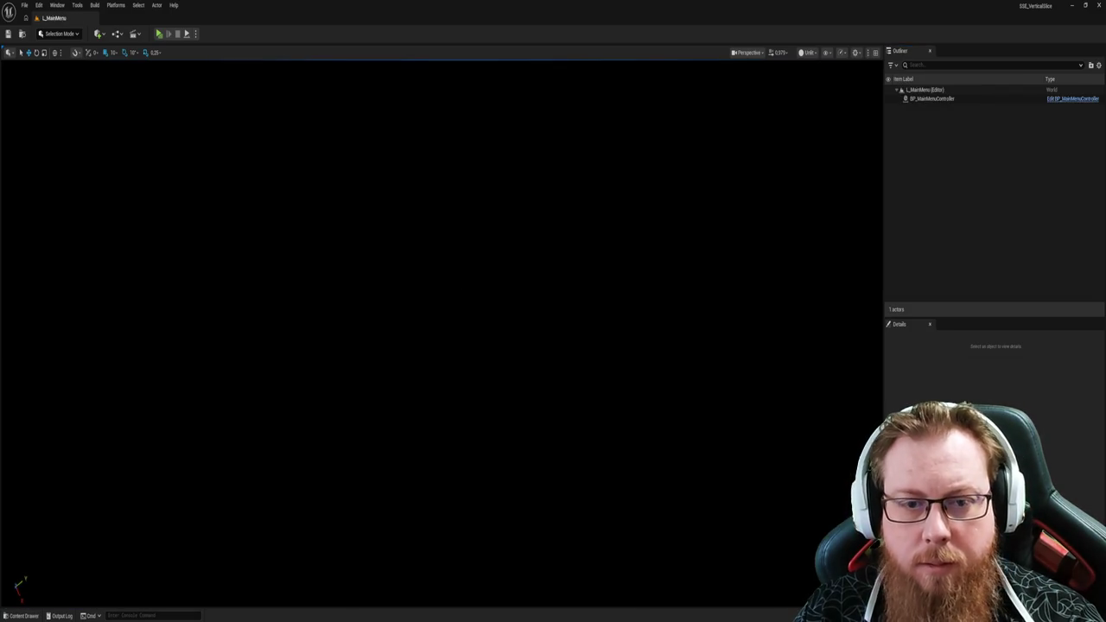
key("ctrl+space")
key("ctrl+space")
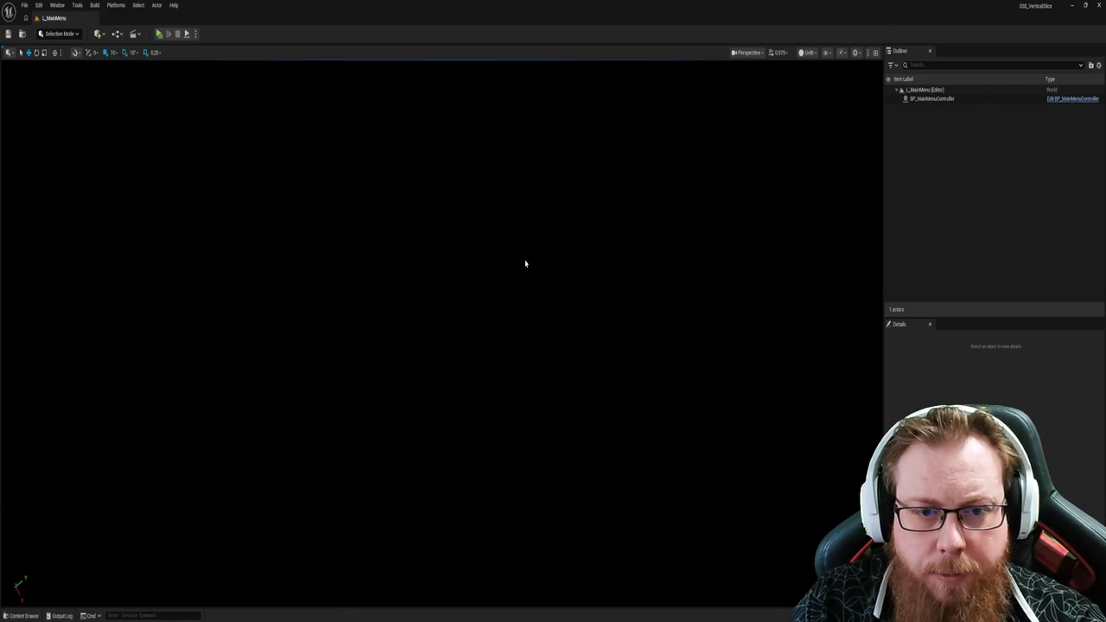
Step: Playtest the level, pausing and resuming once before stopping the session
key("alt+p")
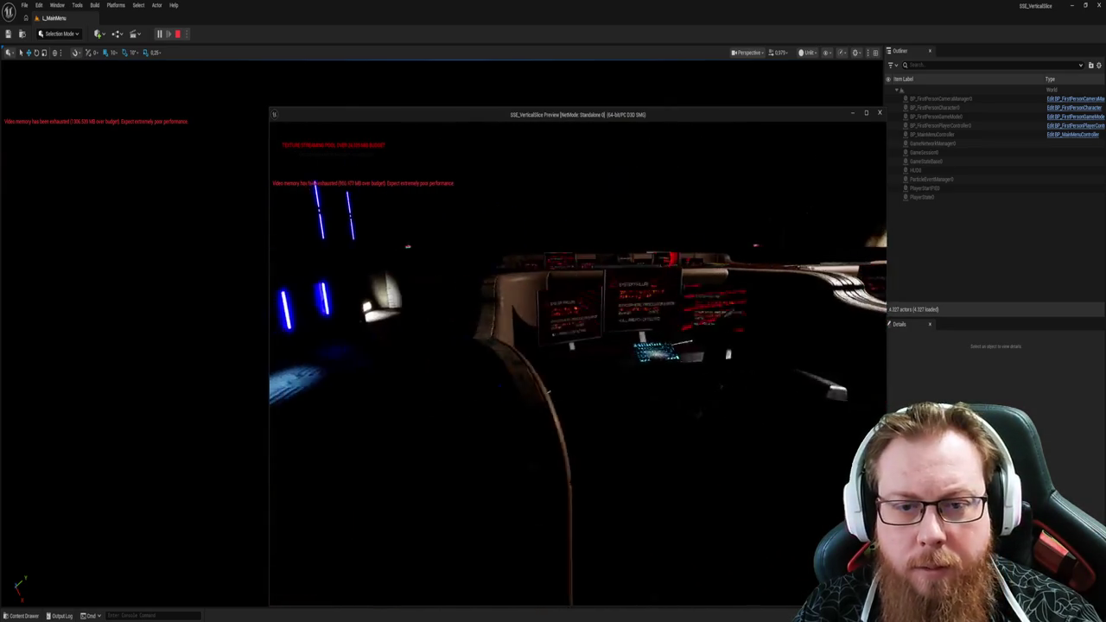
key("Escape")
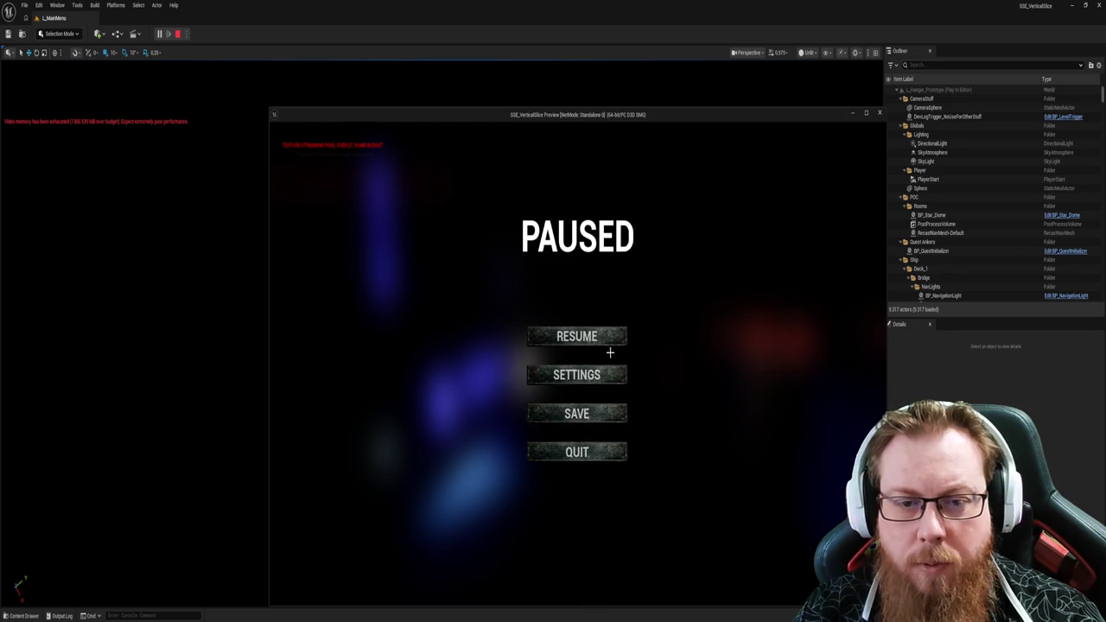
left_click(579, 337)
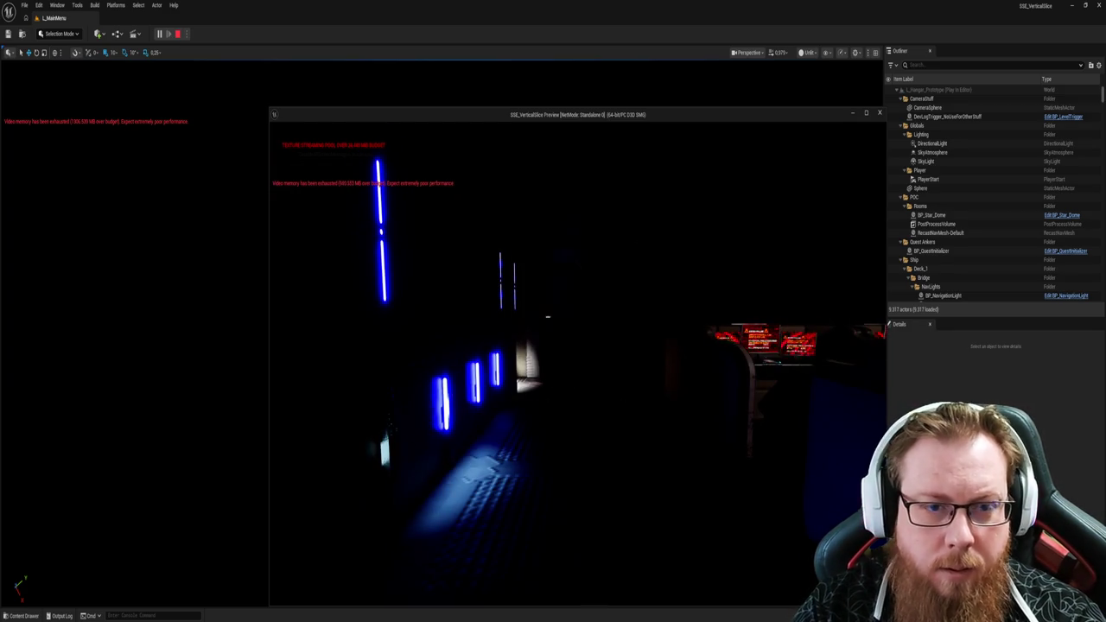
key("Escape")
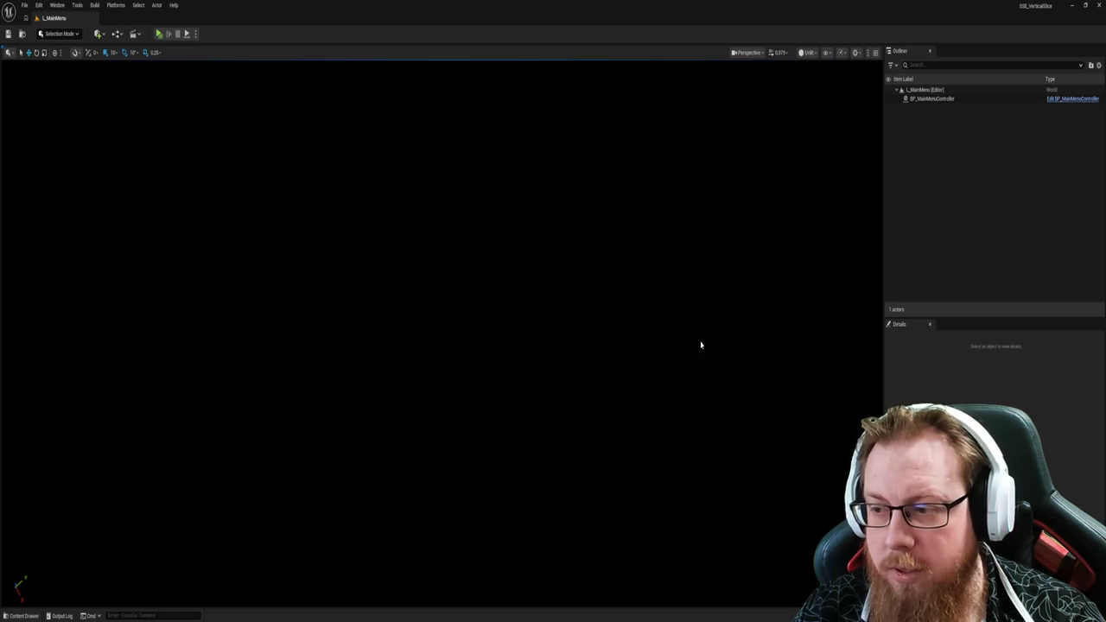
Step: Playtest again, choose Continue to load the saved game, then stop
key("ctrl+space")
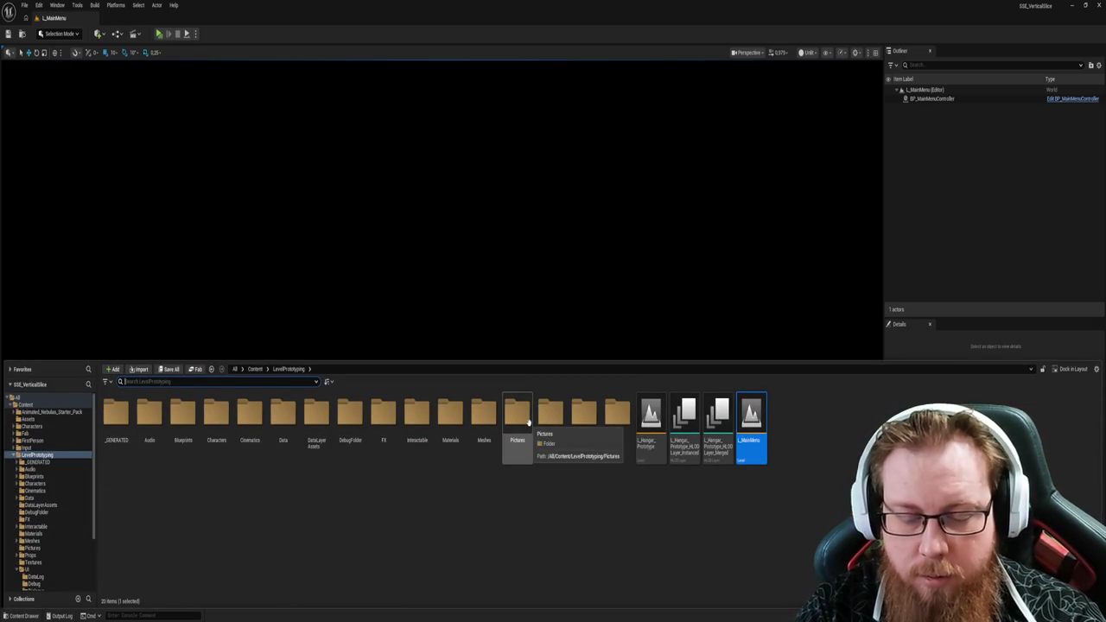
key("alt+p")
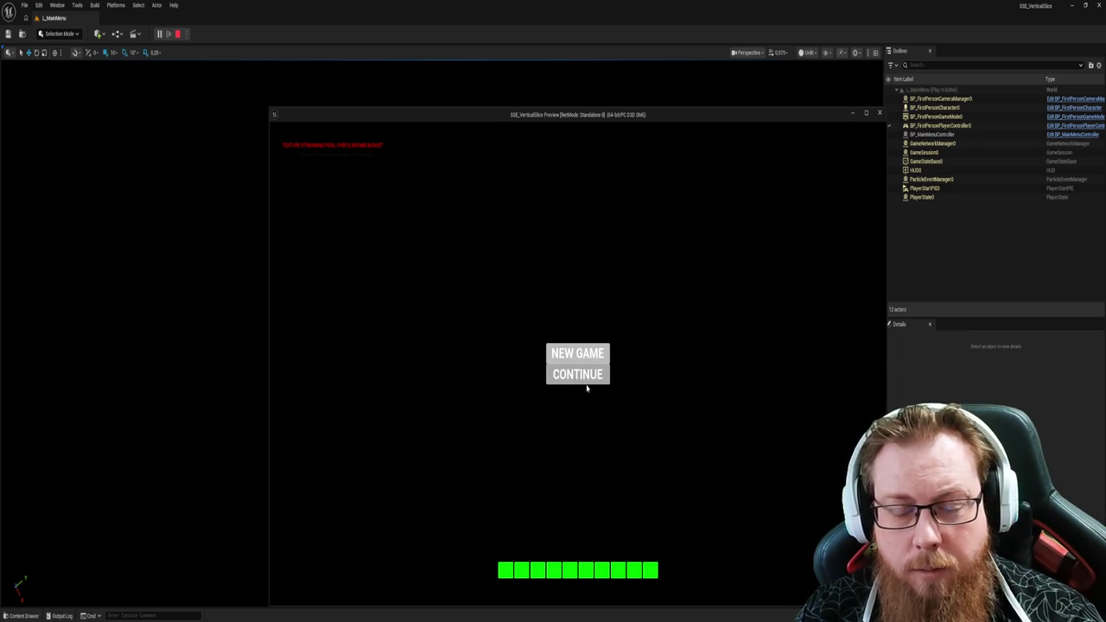
left_click(577, 374)
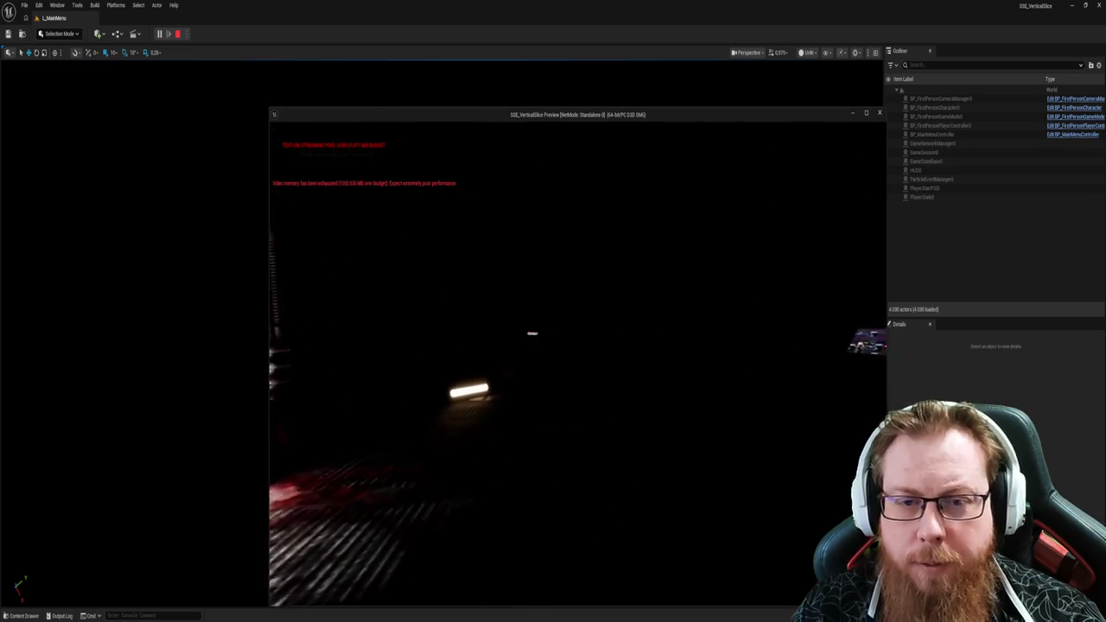
key("Escape")
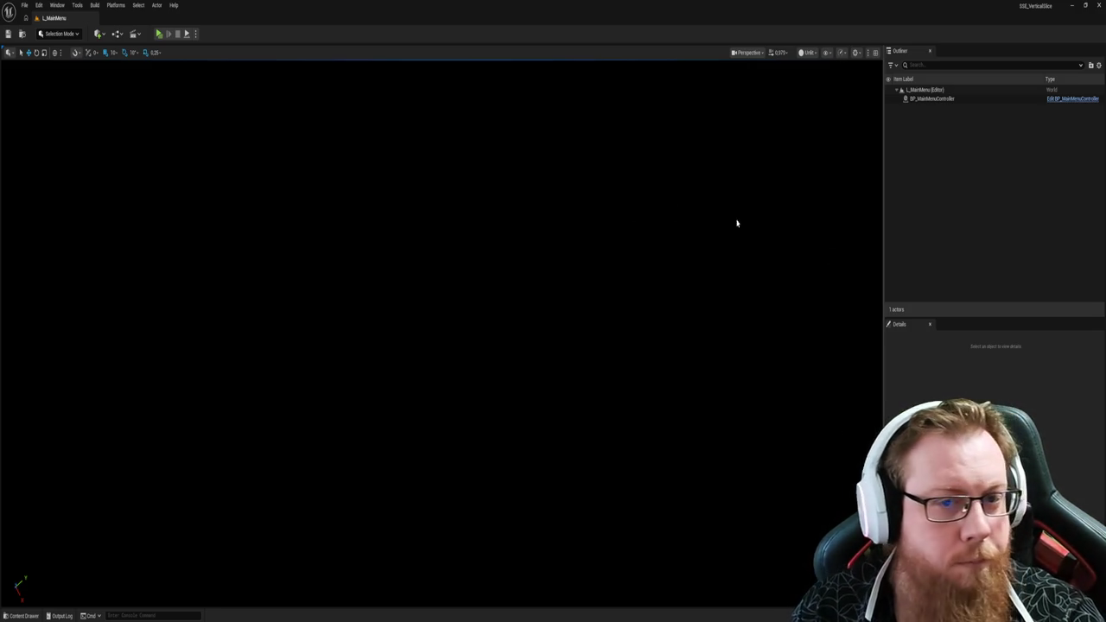
left_click_drag(735, 222, 735, 222)
key("alt+p")
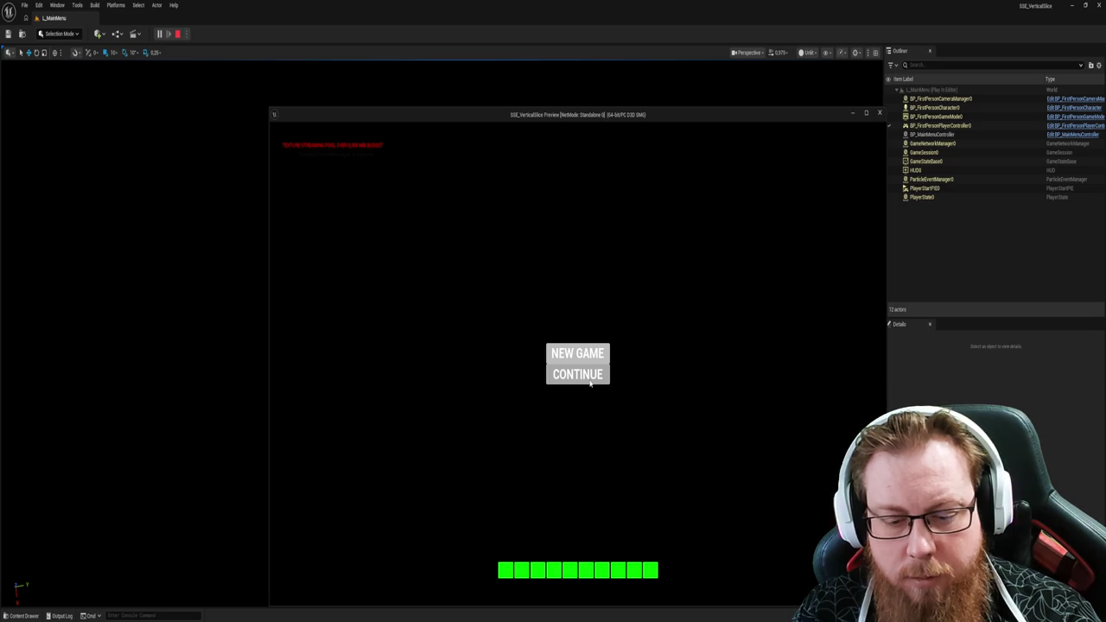
left_click(577, 353)
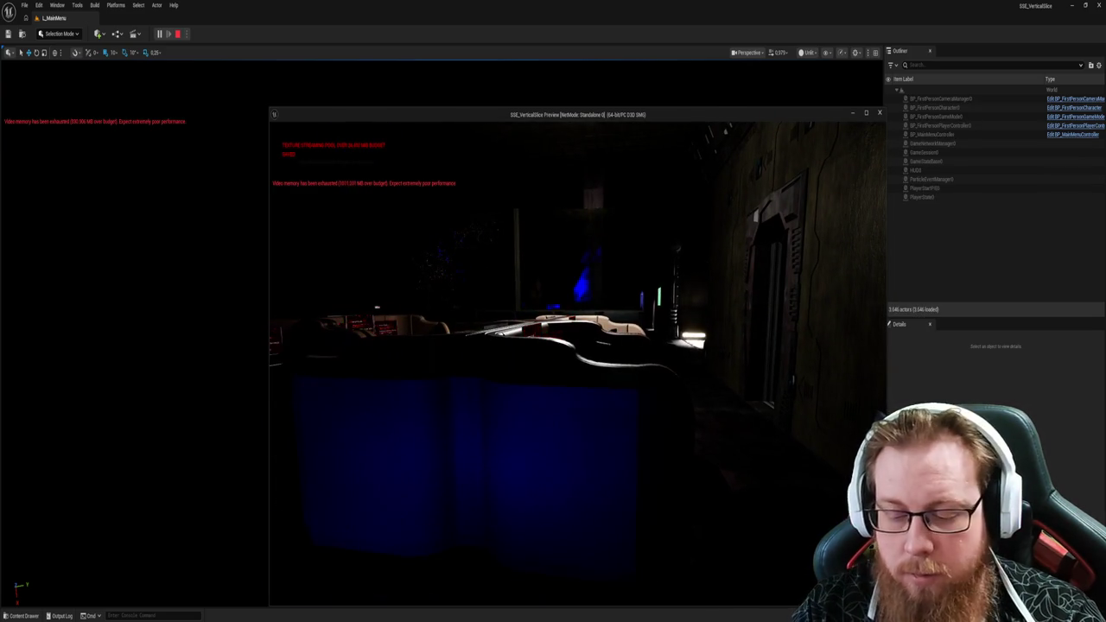
key("Escape")
key("alt+p")
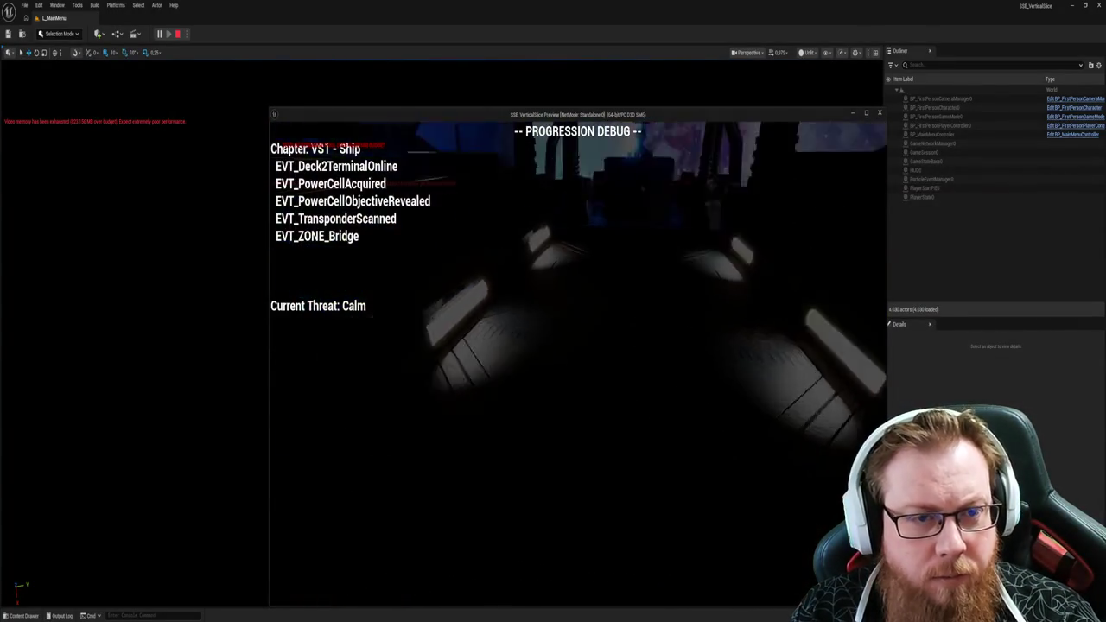
key("w")
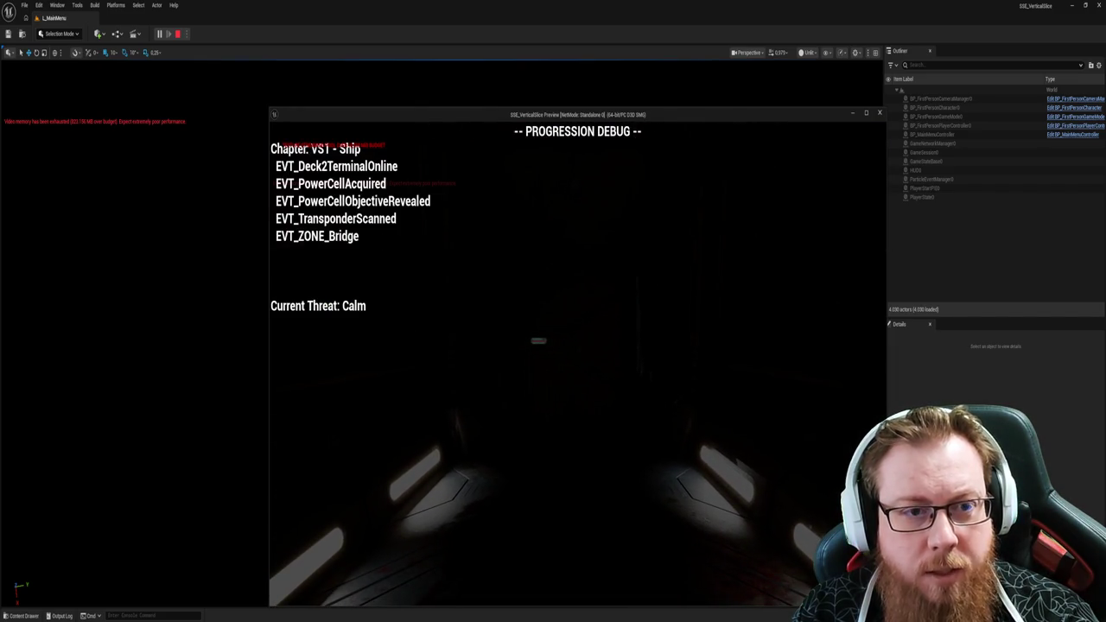
key("w")
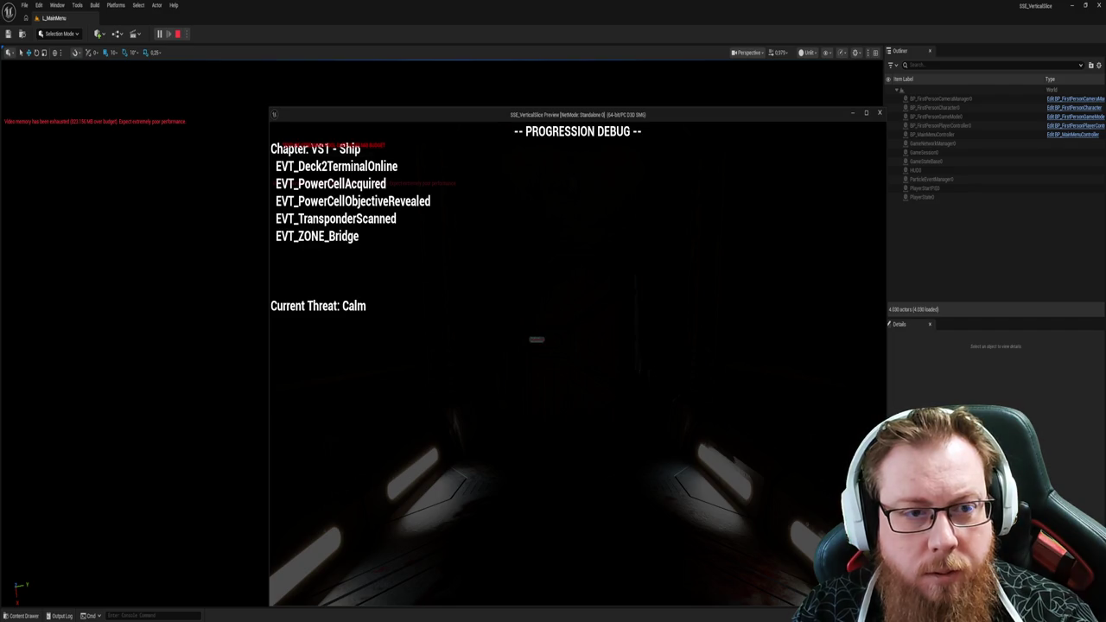
key("w")
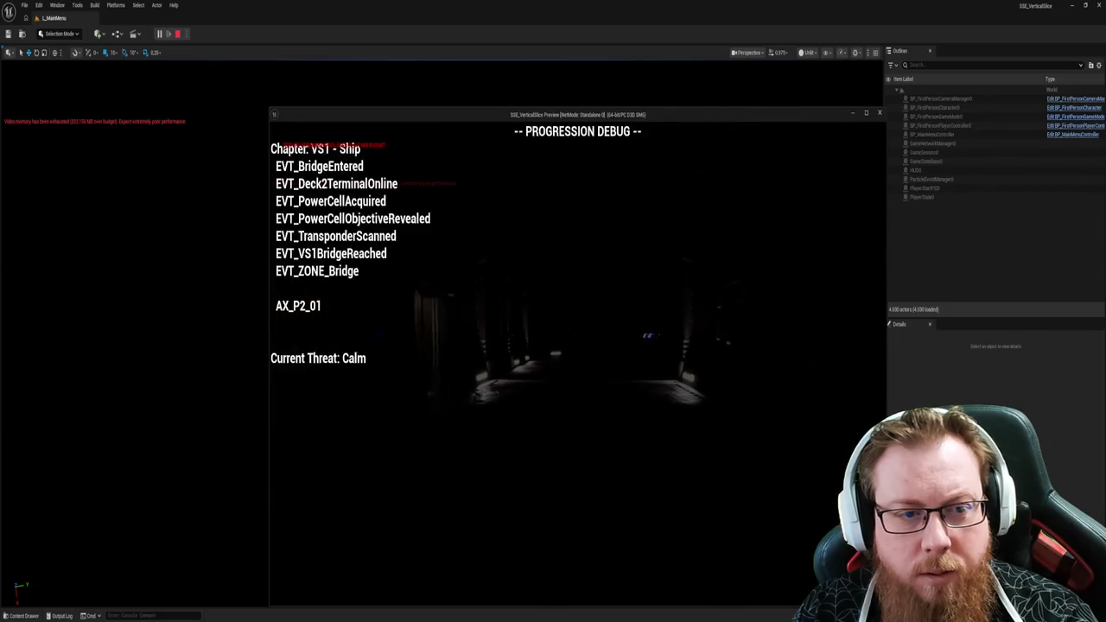
key("w")
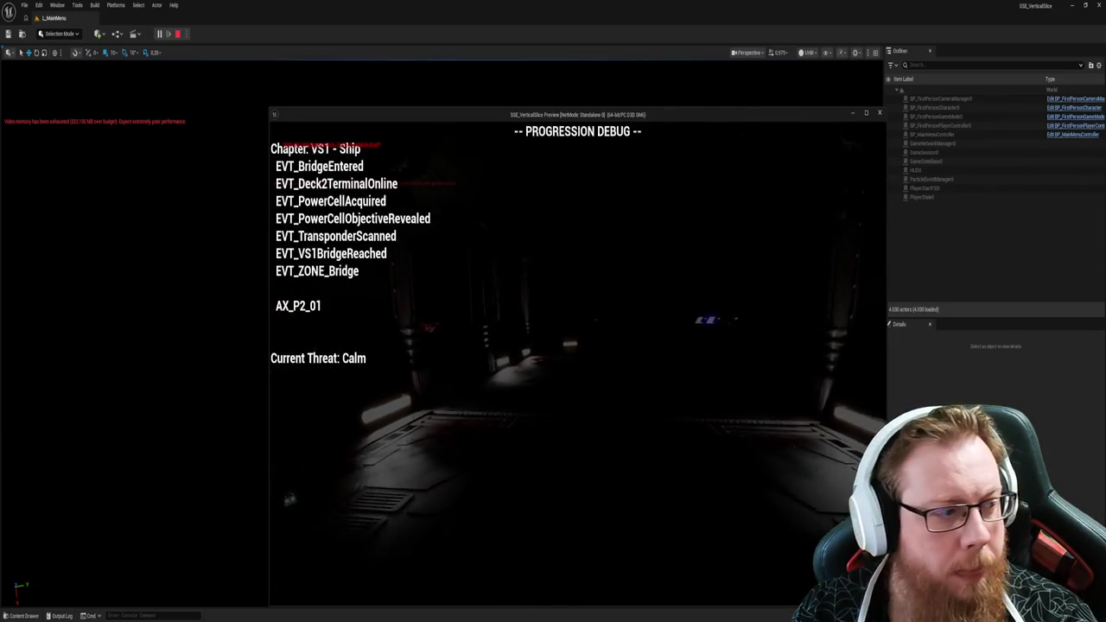
key("w")
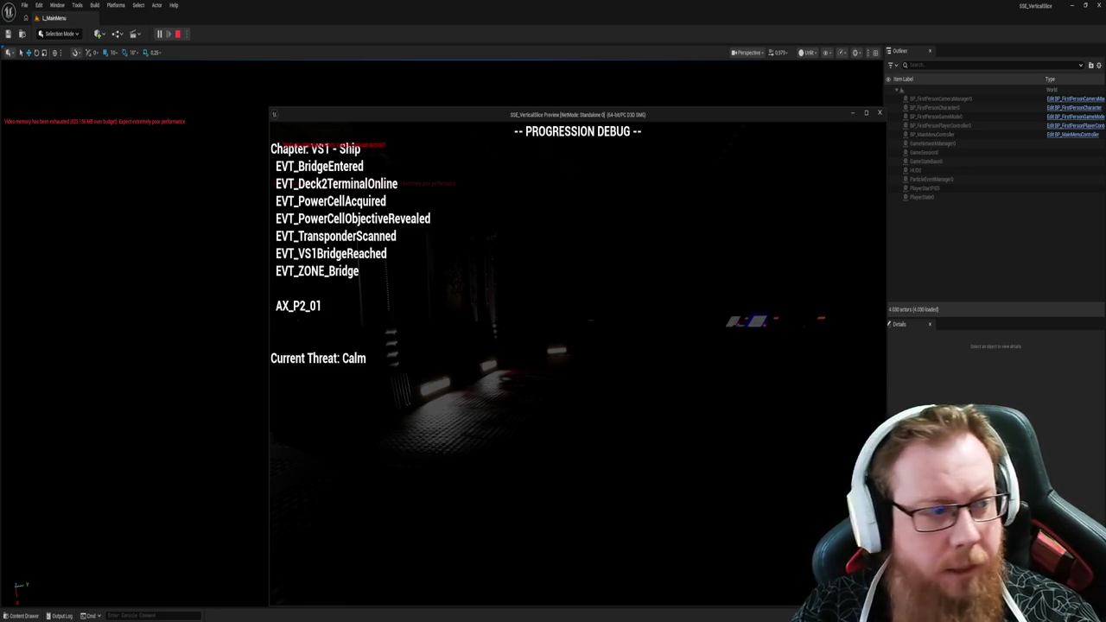
key("w")
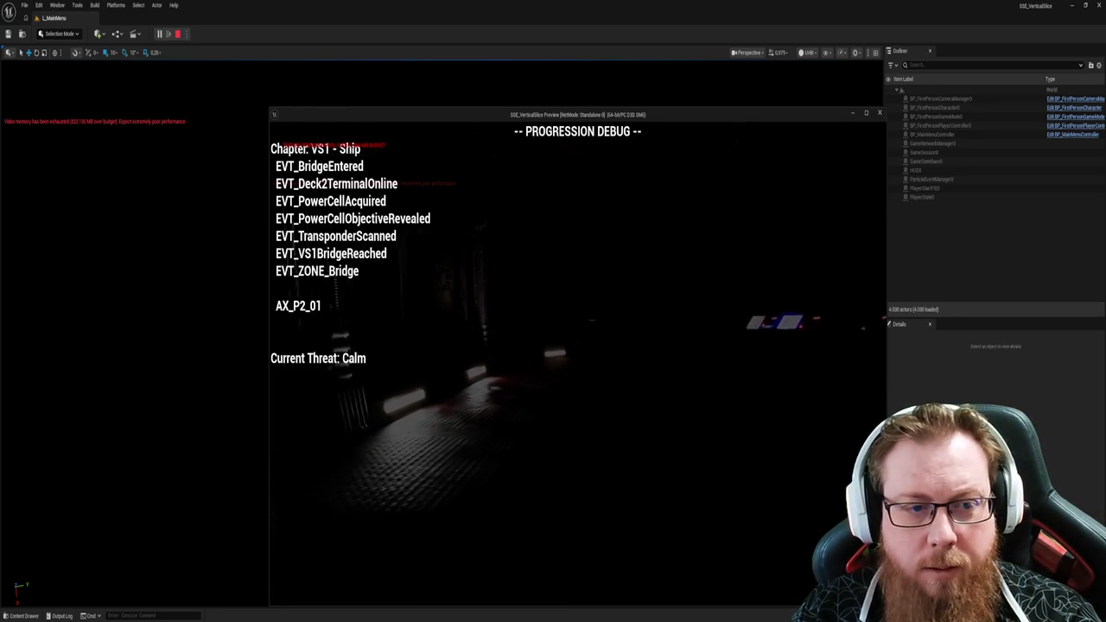
key("a")
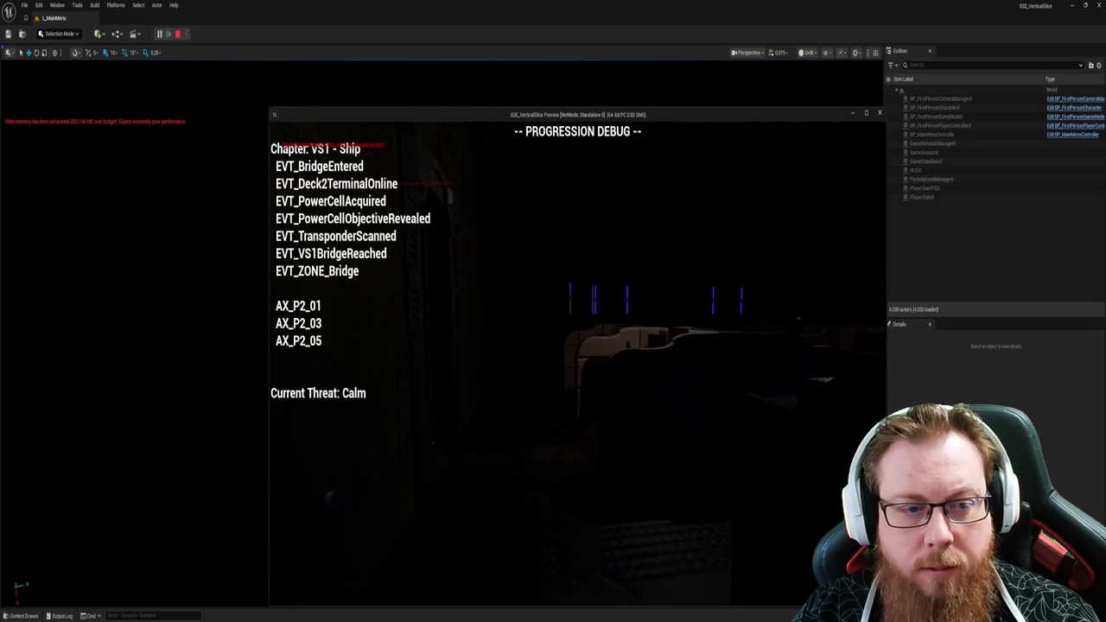
key("w")
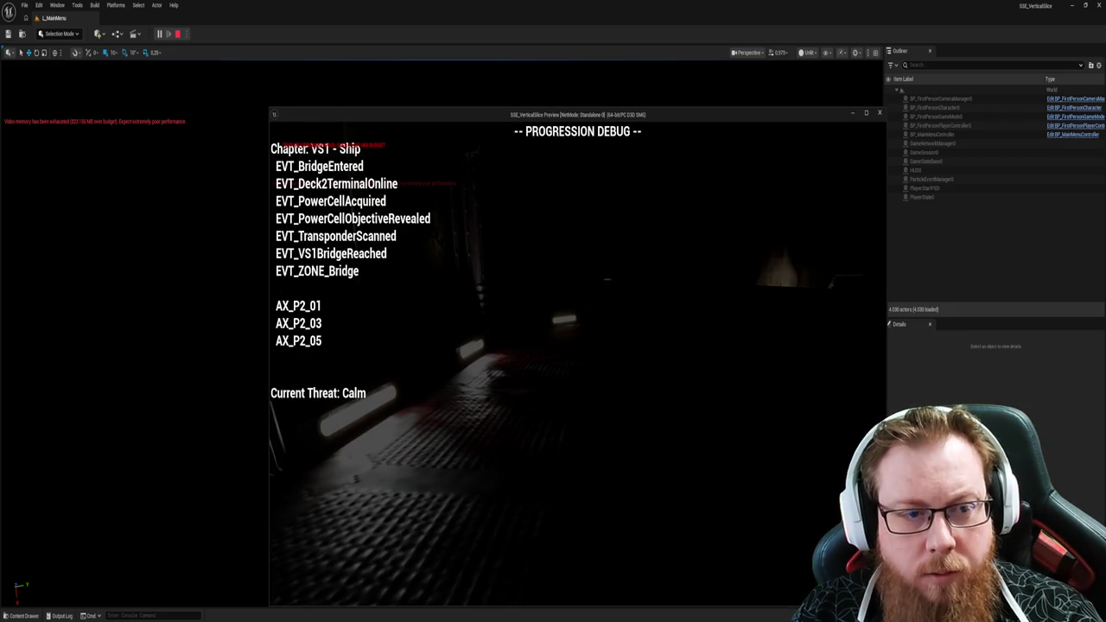
key("Escape")
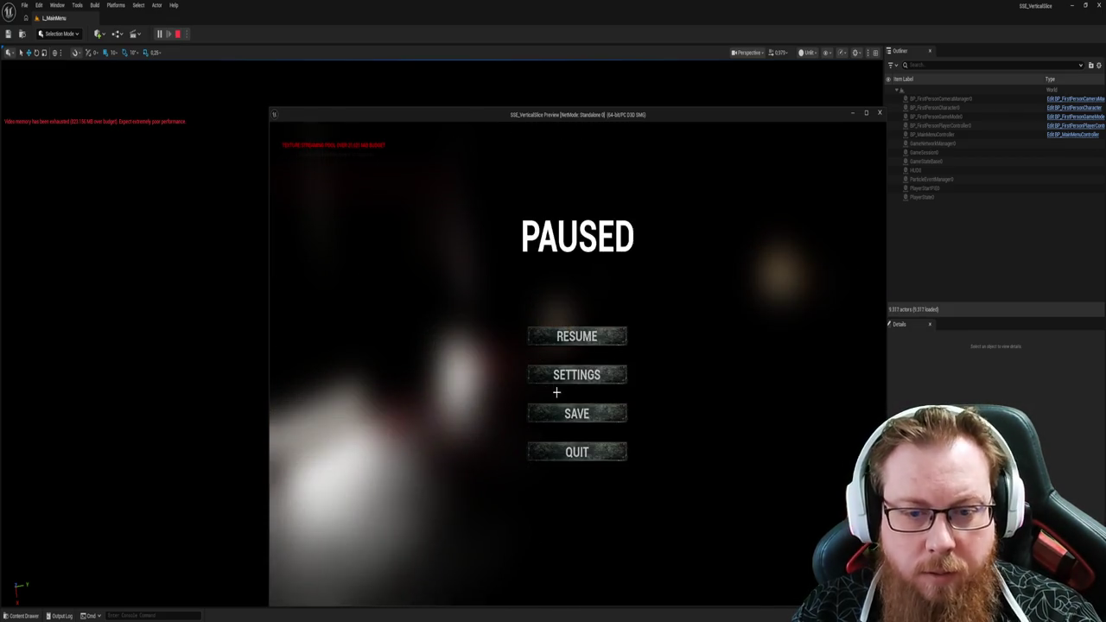
left_click(567, 453)
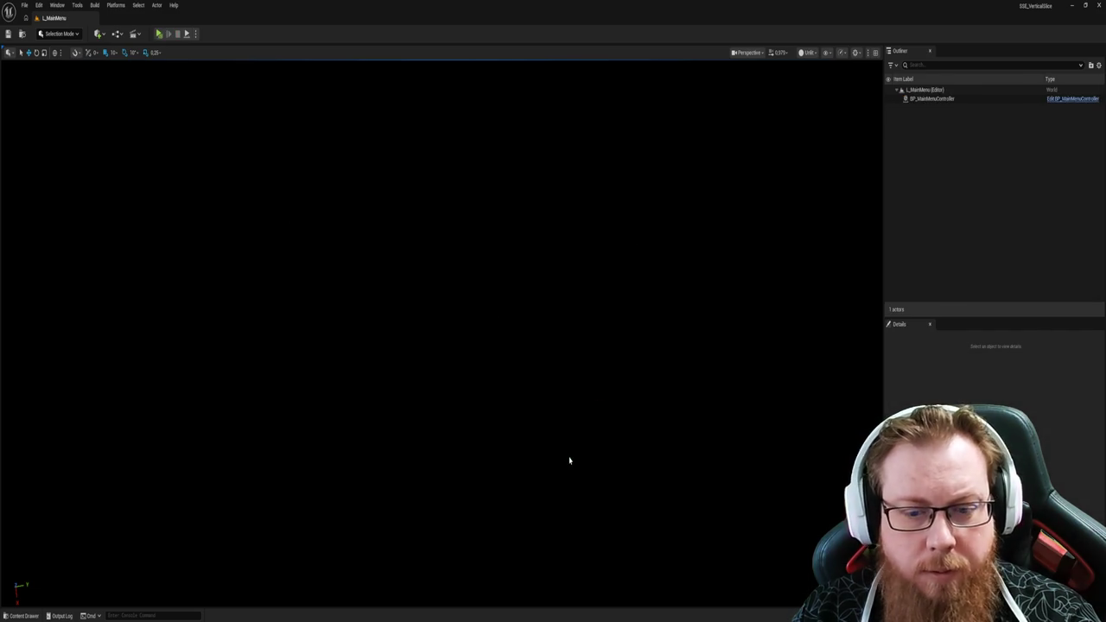
Step: Play from L_MainMenu, choose NEW GAME, review the PROGRESSION DEBUG overlay, then stop
key("alt+p")
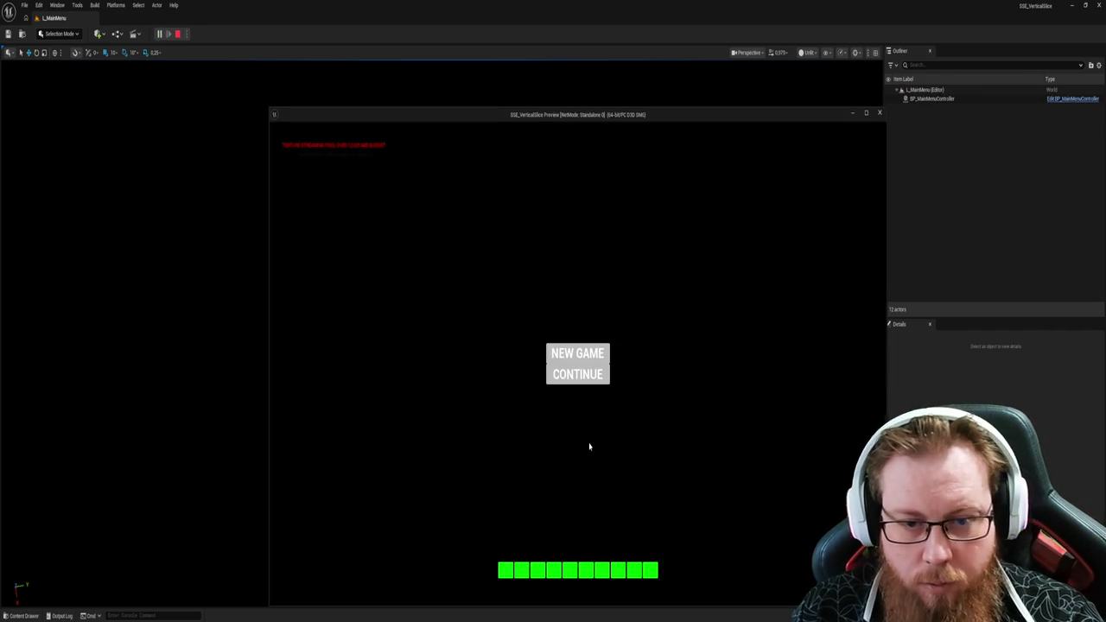
left_click(577, 374)
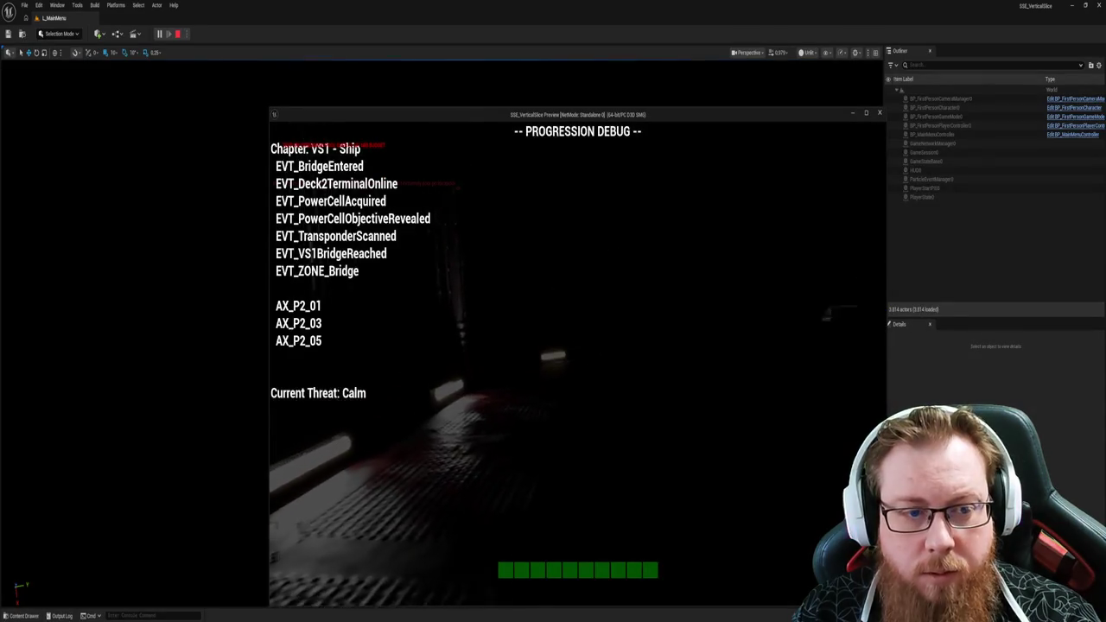
key("Escape")
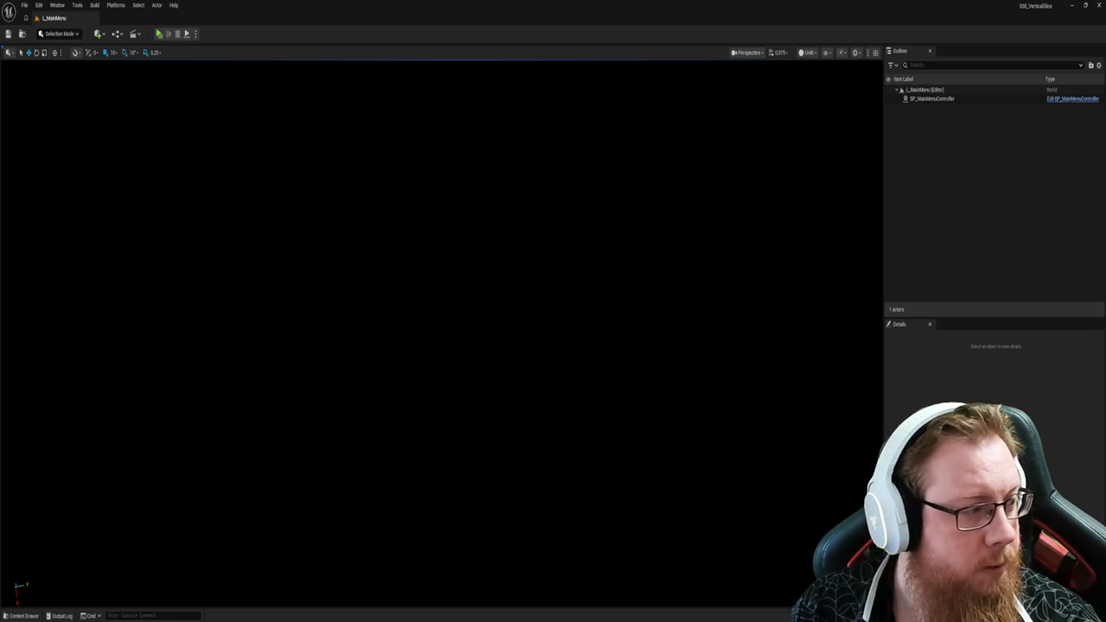
Step: Open the WBP_PauseMenu widget blueprint from the Content Drawer
key("ctrl+space")
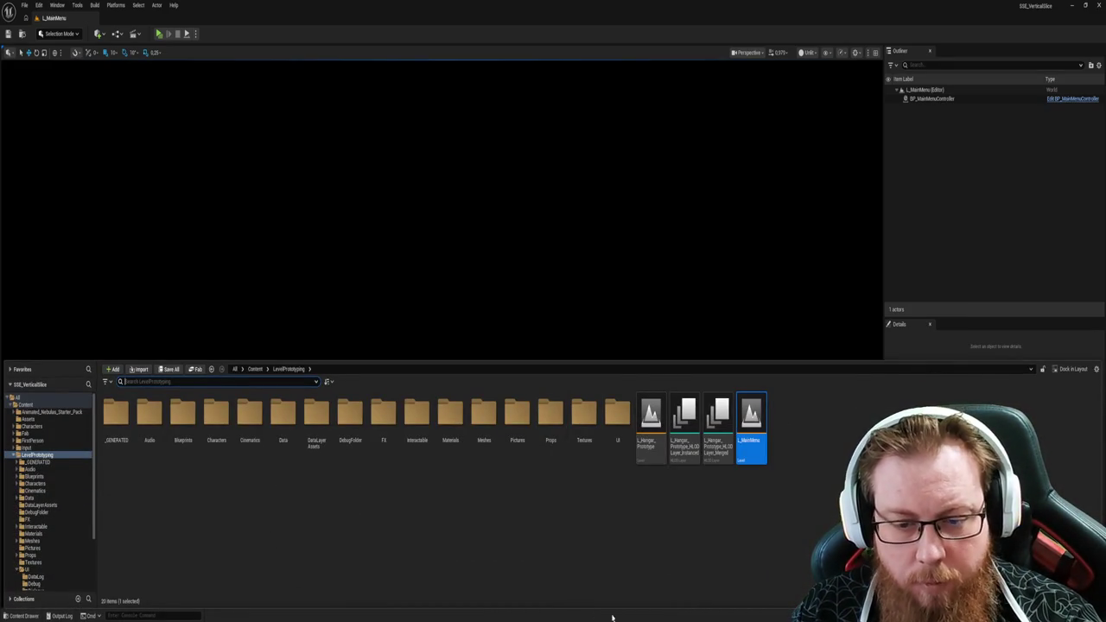
mouse_move(643, 615)
left_click(642, 593)
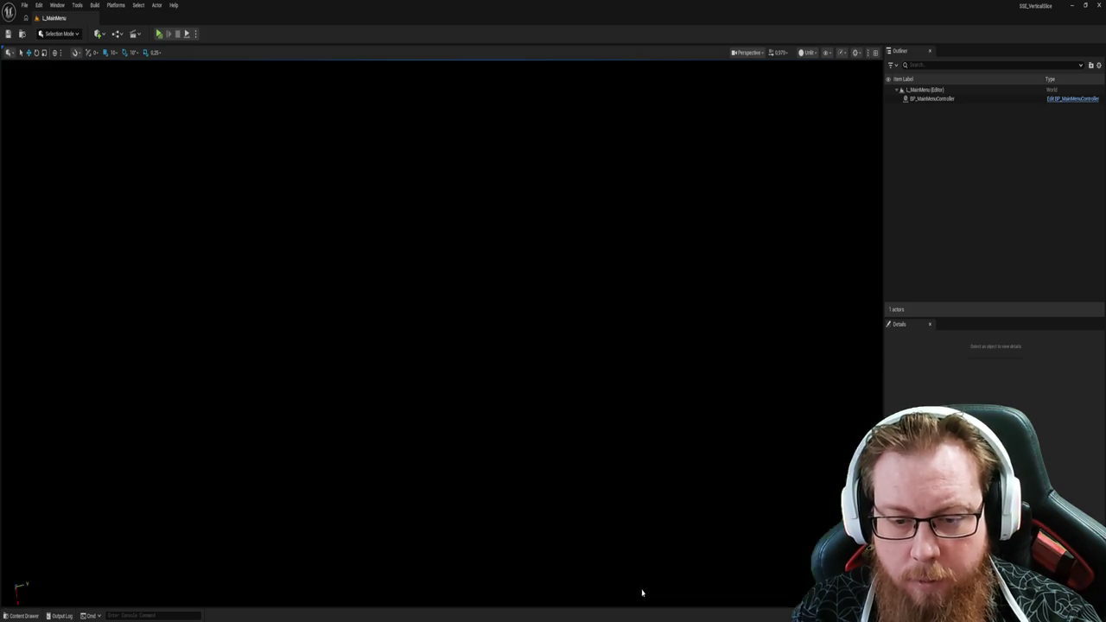
scroll(722, 420, "down", 3)
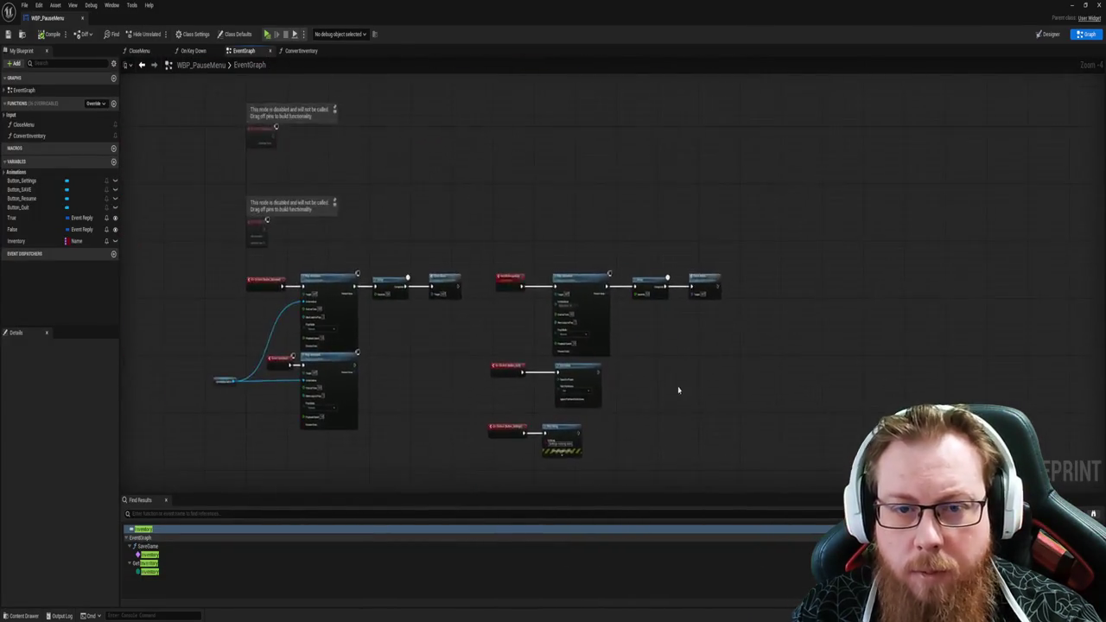
scroll(680, 371, "up", 2)
Step: Place the Delay and Close Menu nodes beside Save Game and wire Save Game into Delay
left_click_drag(733, 348, 655, 217)
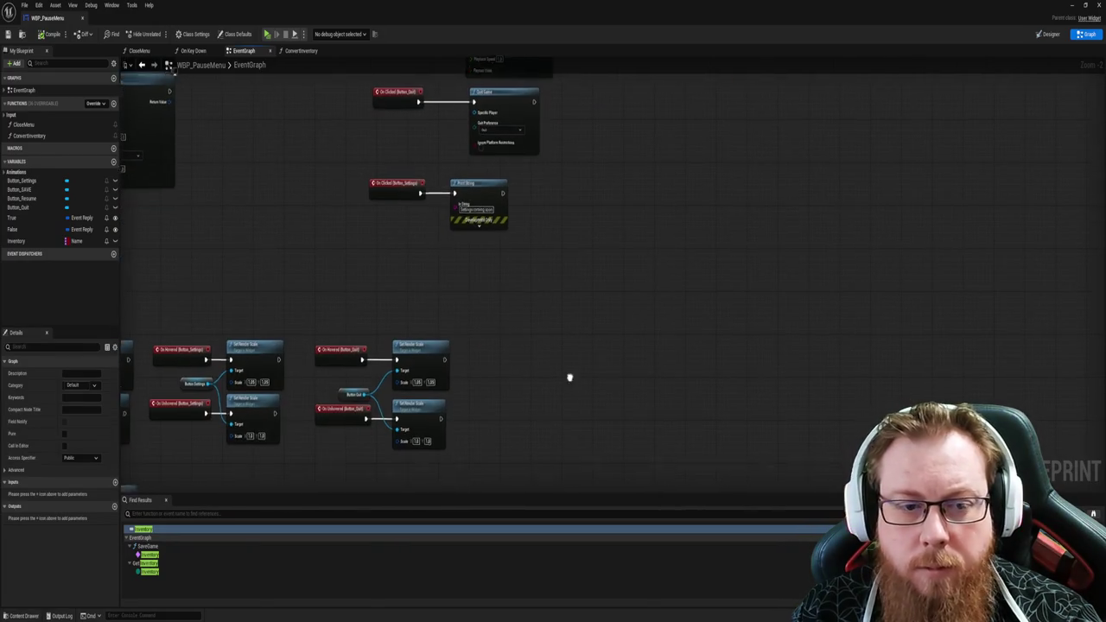
left_click_drag(570, 375, 651, 138)
key("ctrl+v")
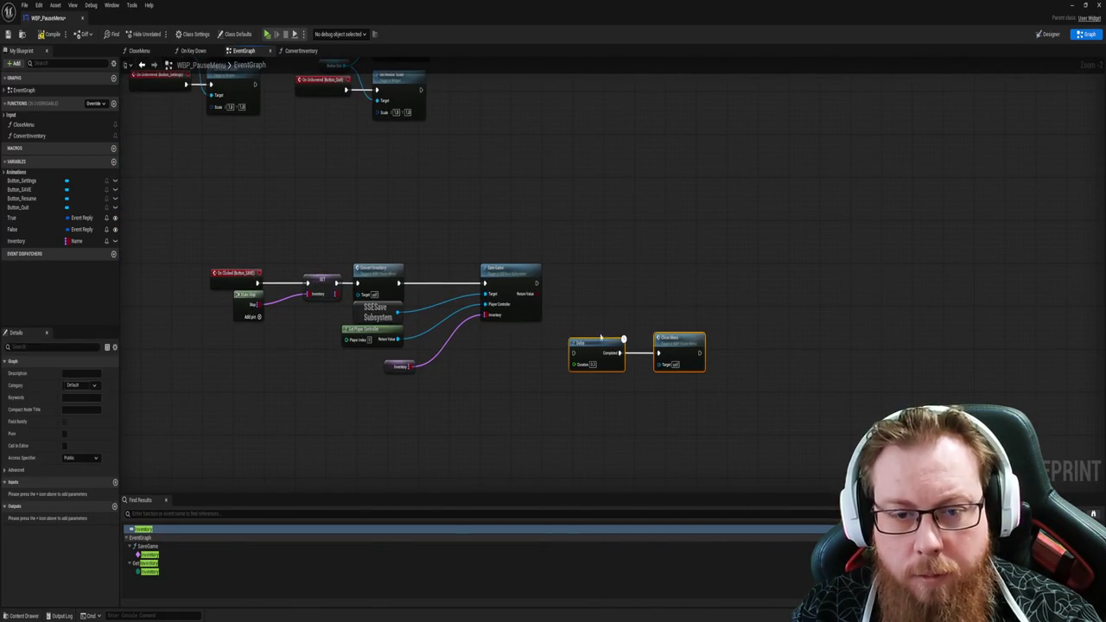
mouse_move(594, 354)
left_mouse_down()
mouse_move(593, 282)
mouse_move(582, 283)
mouse_move(596, 292)
mouse_move(563, 283)
left_mouse_up()
left_click(646, 364)
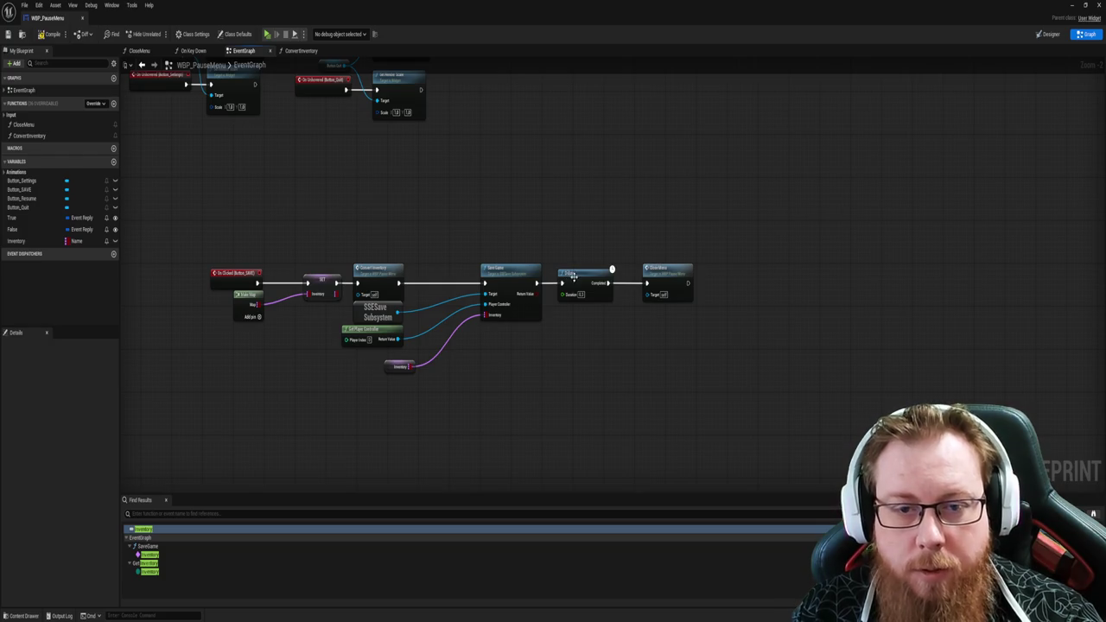
mouse_move(570, 262)
left_mouse_down()
mouse_move(646, 300)
mouse_move(711, 270)
left_mouse_up()
left_click(552, 319)
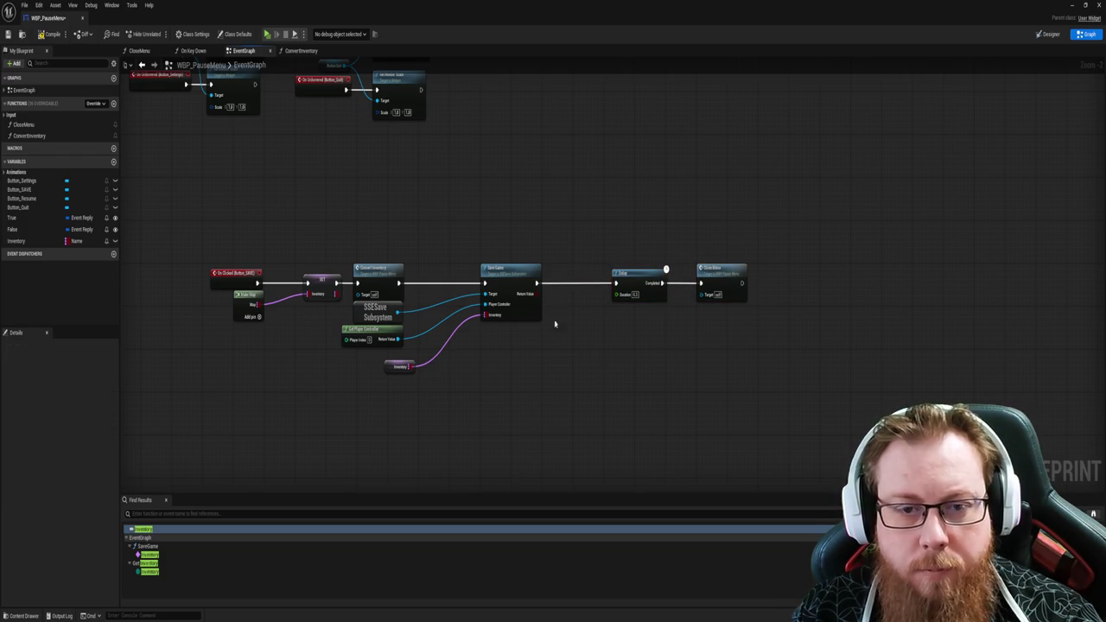
Step: Insert a Print String node with message 'SAVED!' between Save Game and Delay
left_click_drag(536, 283, 551, 288)
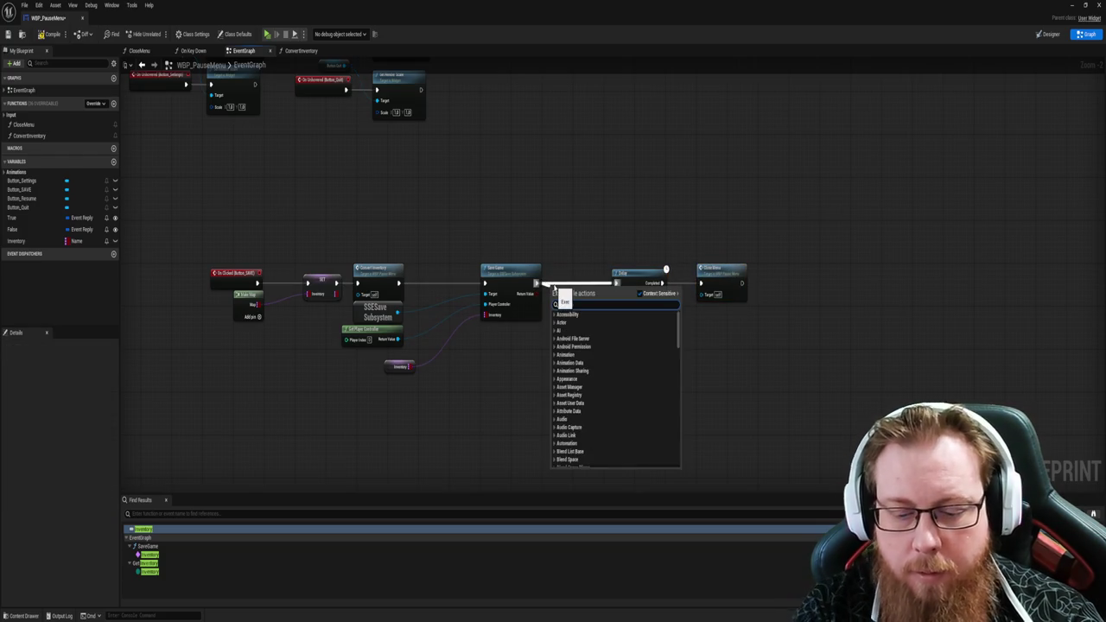
type("cast to")
key("Return")
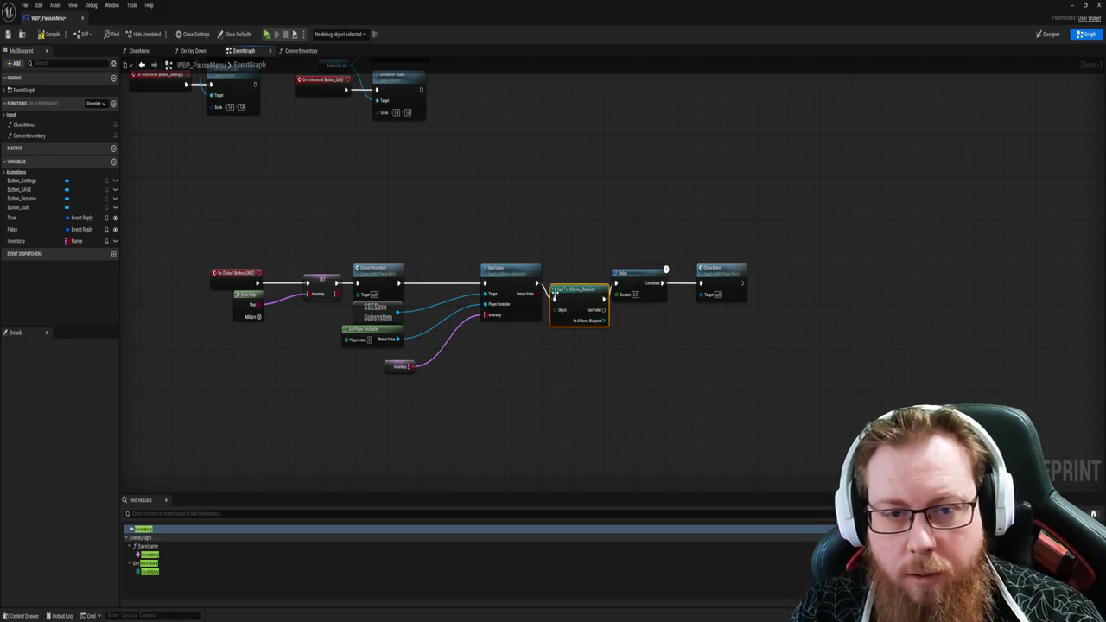
key("Delete")
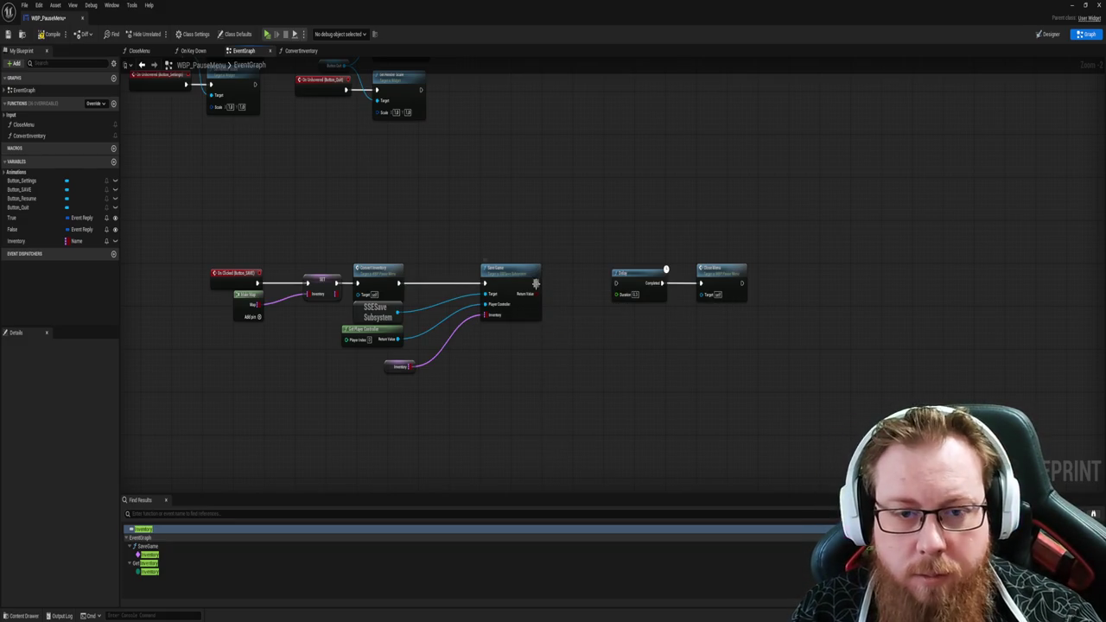
left_click_drag(536, 284, 550, 290)
type("print string")
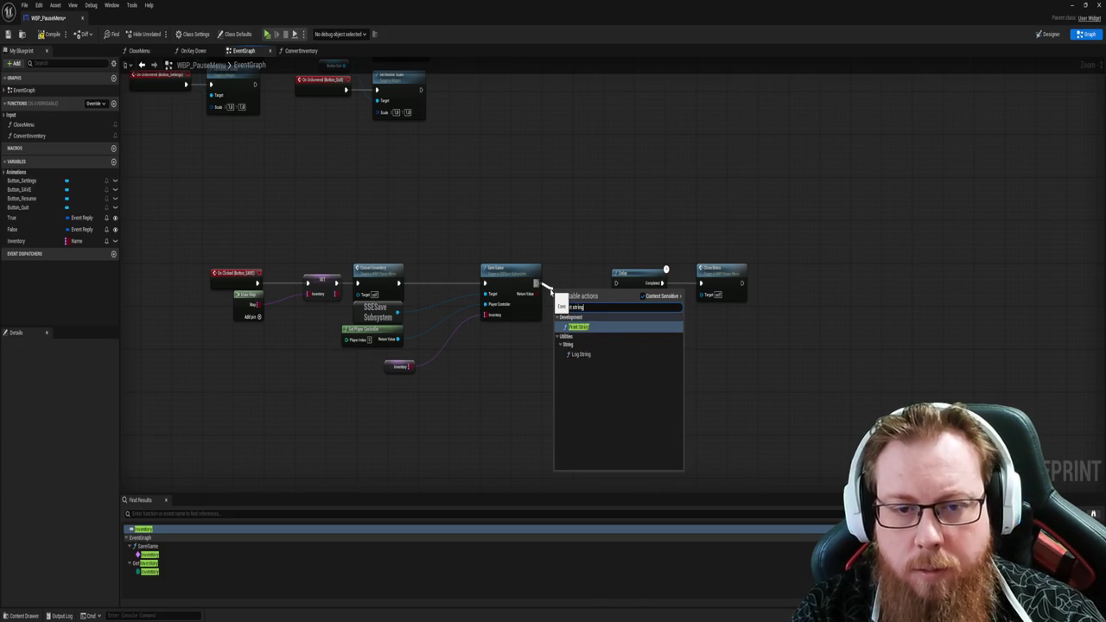
key("Return")
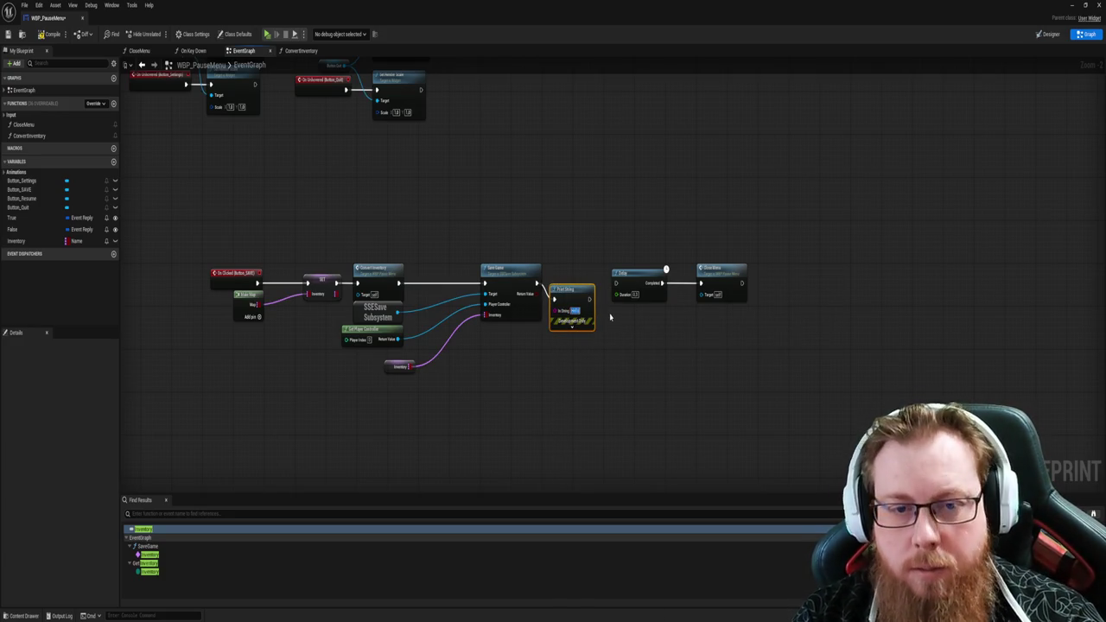
key("BackSpace")
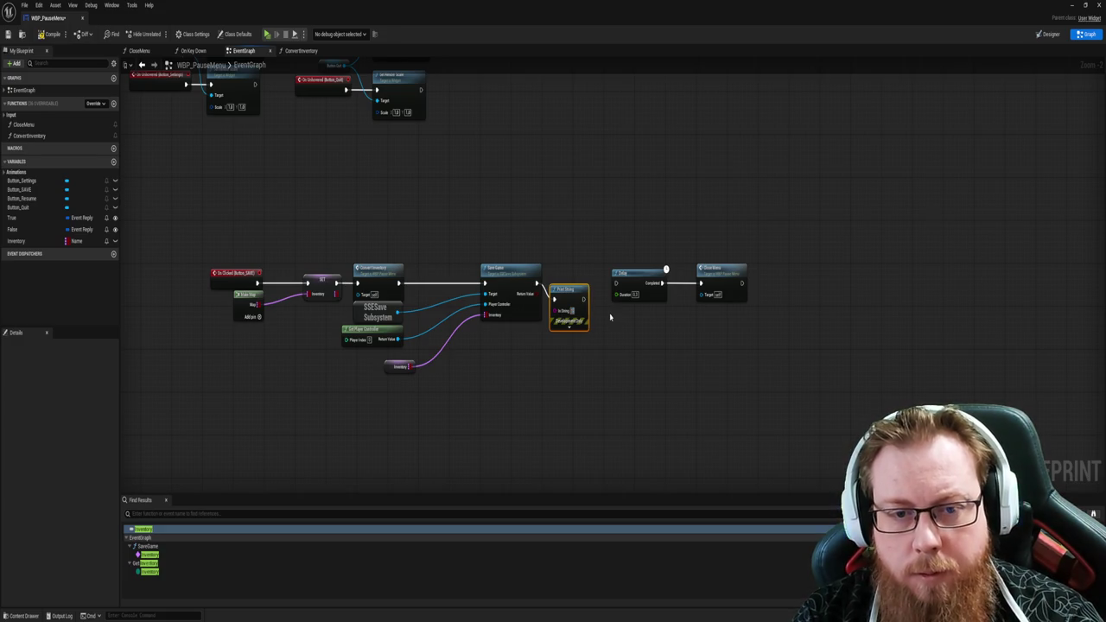
type("SAVED!")
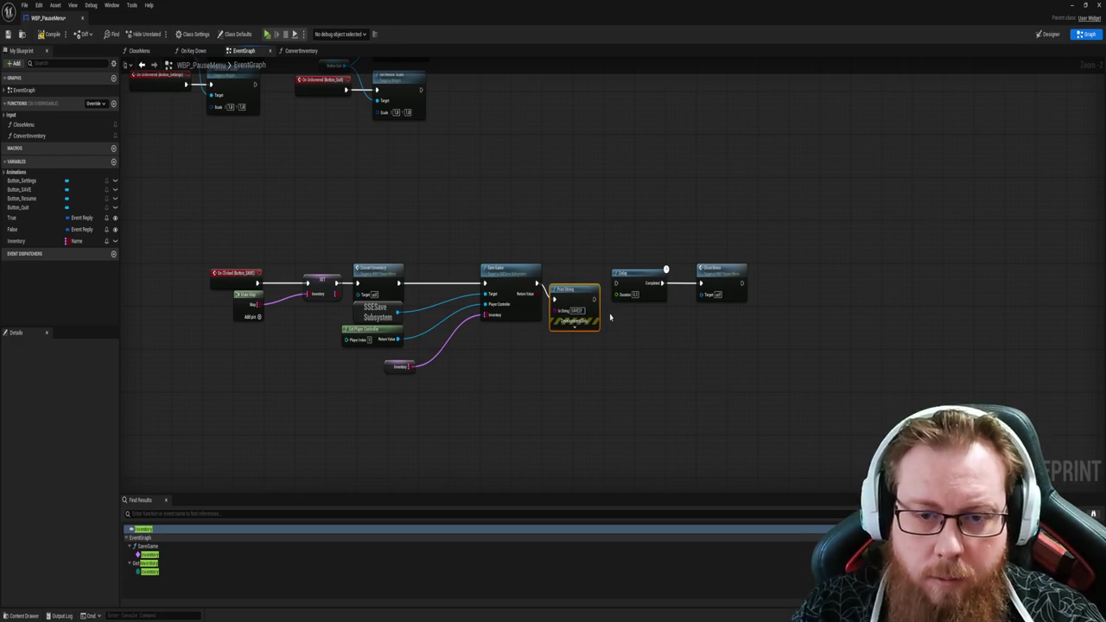
left_click_drag(592, 298, 615, 284)
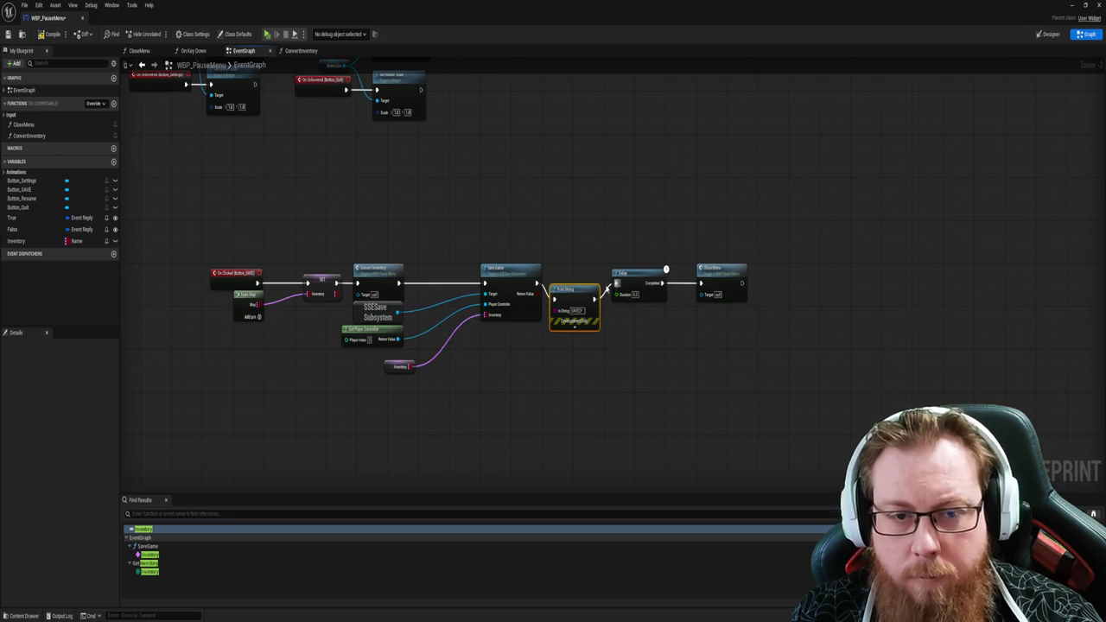
left_click_drag(538, 239, 804, 351)
key("q")
Step: Set the Print String text colour to red in its advanced options
left_click(574, 313)
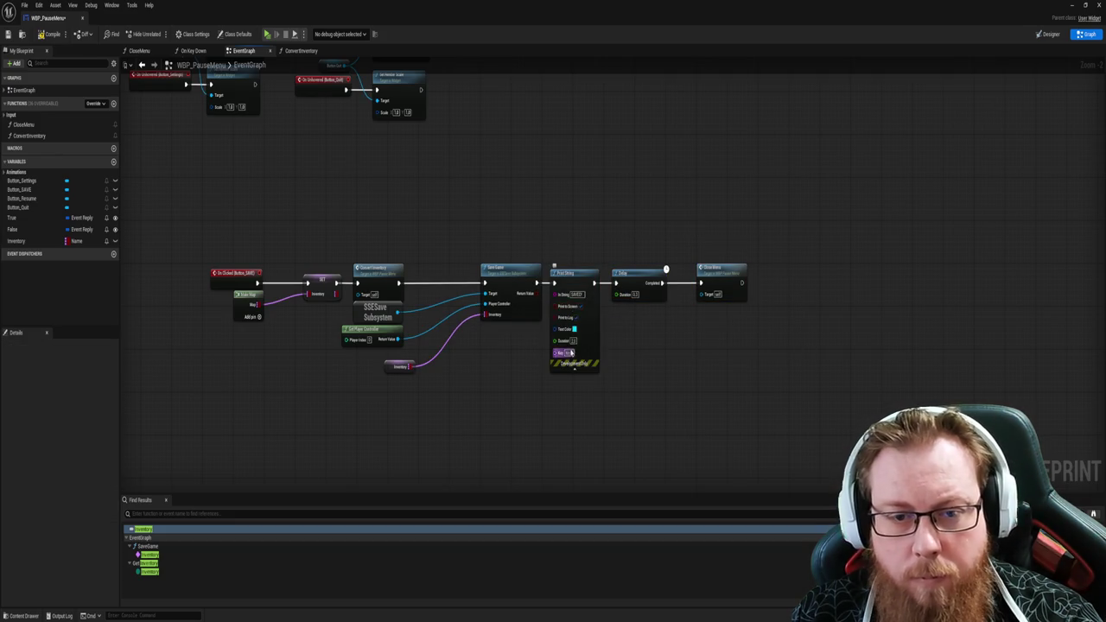
left_click(566, 329)
left_click(612, 435)
mouse_move(613, 457)
left_mouse_down()
mouse_move(625, 457)
mouse_move(586, 467)
mouse_move(589, 477)
left_mouse_up()
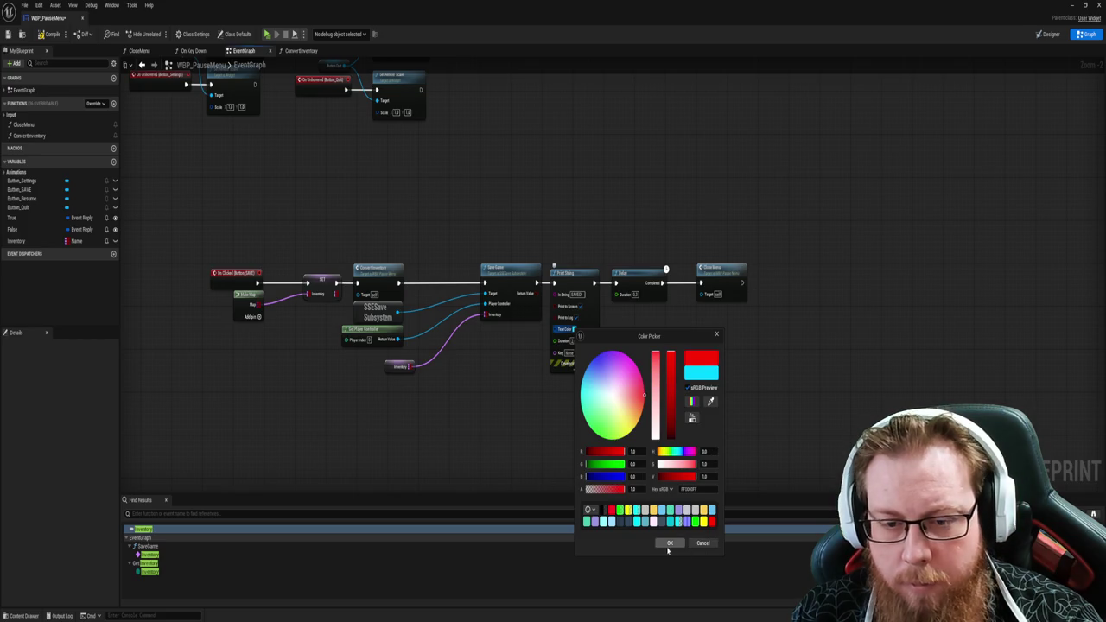
left_click(668, 542)
left_click(572, 341)
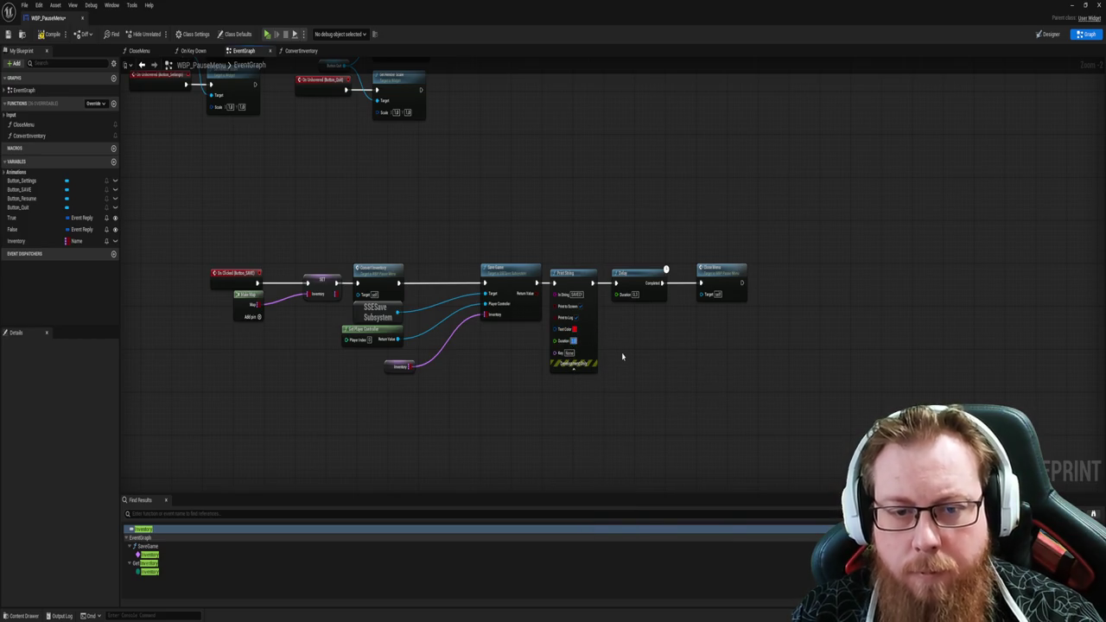
left_click(572, 367)
Step: Compile WBP_PauseMenu so the Save handler's SAVED print and Delay take effect
left_click(48, 33)
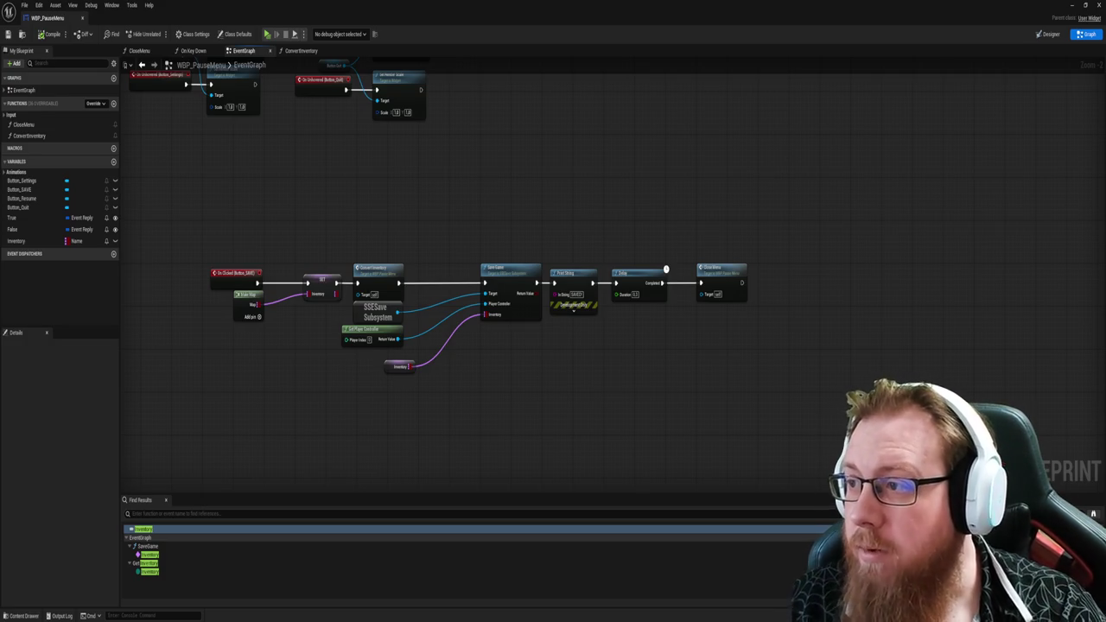
mouse_move(722, 387)
left_mouse_down()
mouse_move(723, 368)
mouse_move(772, 350)
left_mouse_up()
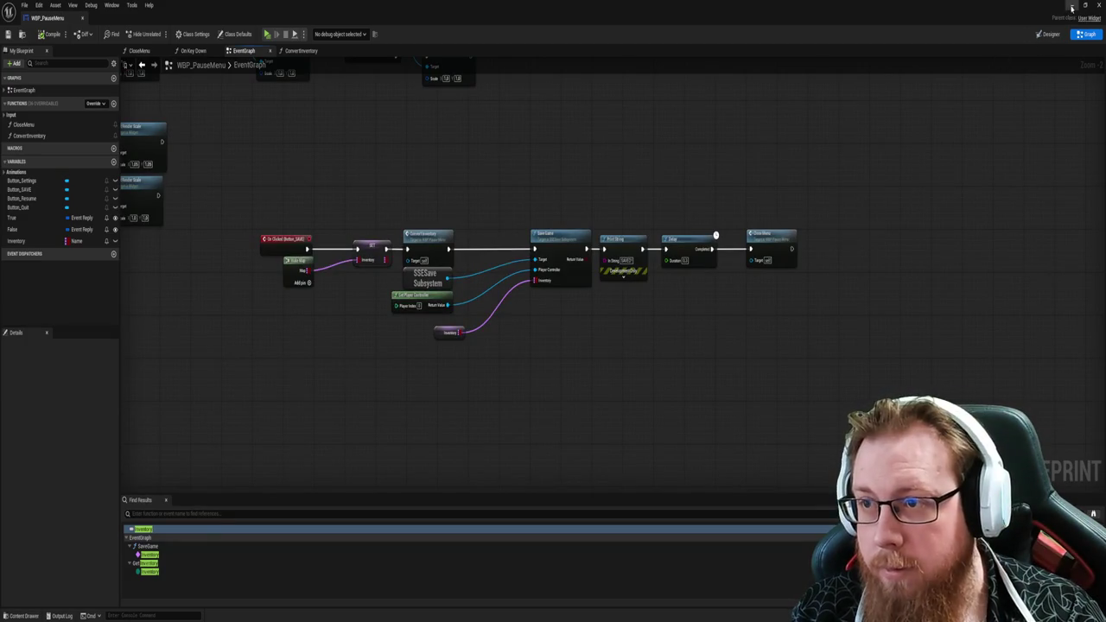
Step: Start Play, pause and resume with Esc, then walk the corridor to the sci-fi door
left_click(1071, 6)
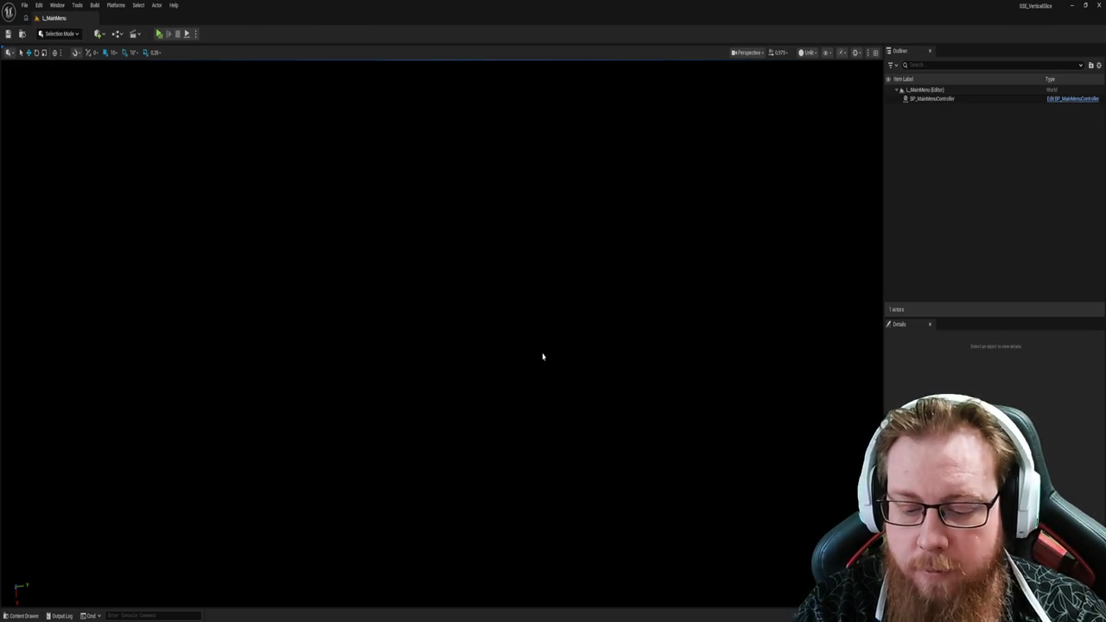
key("alt+p")
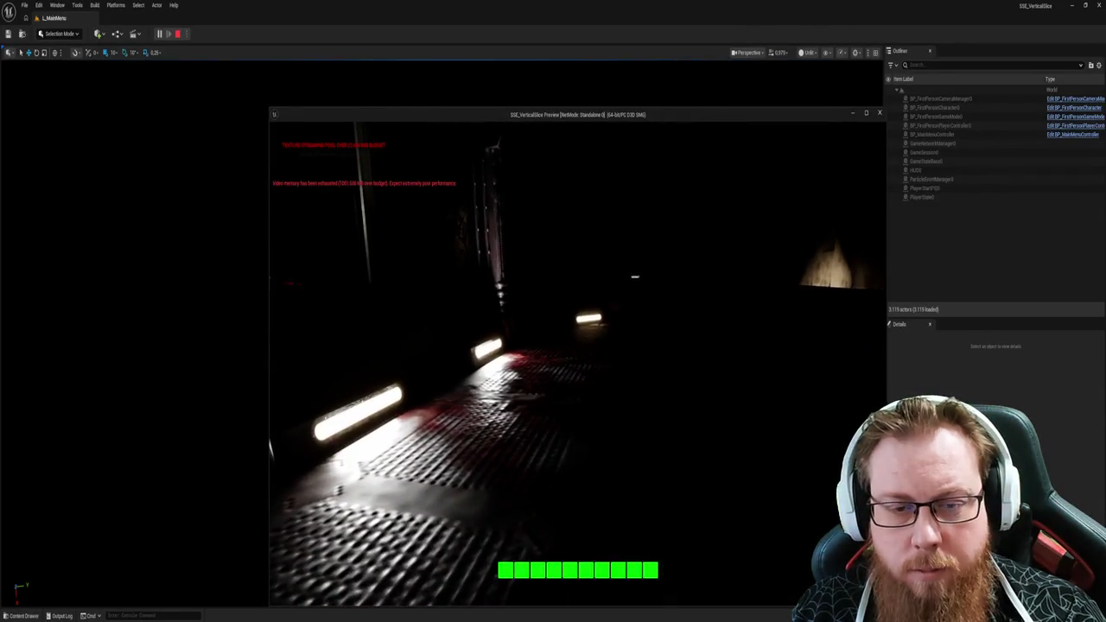
key("Escape")
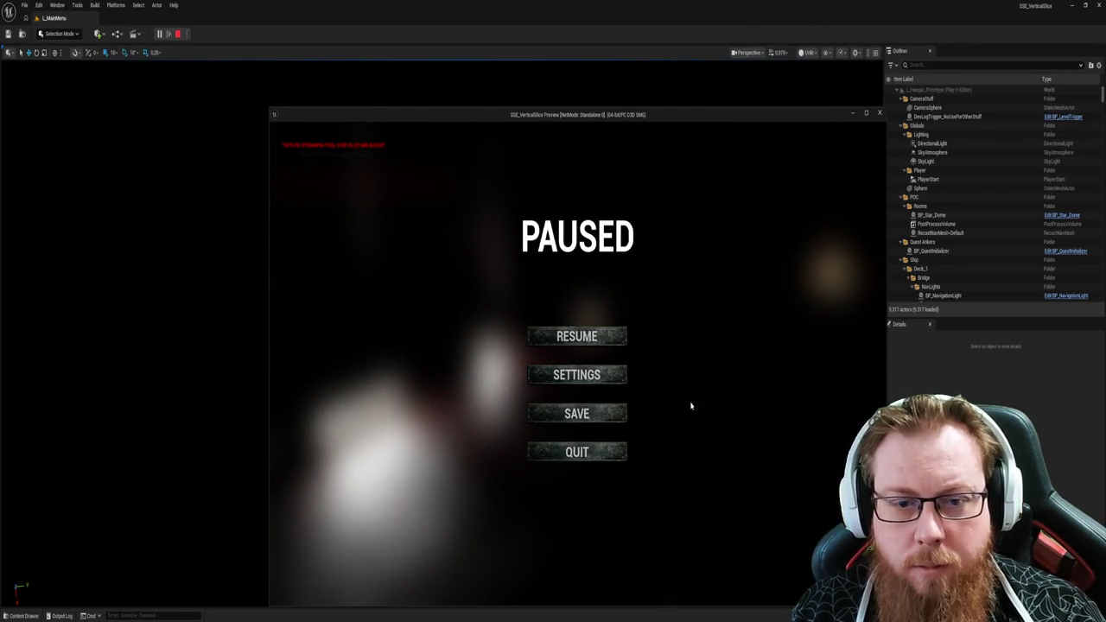
key("Escape")
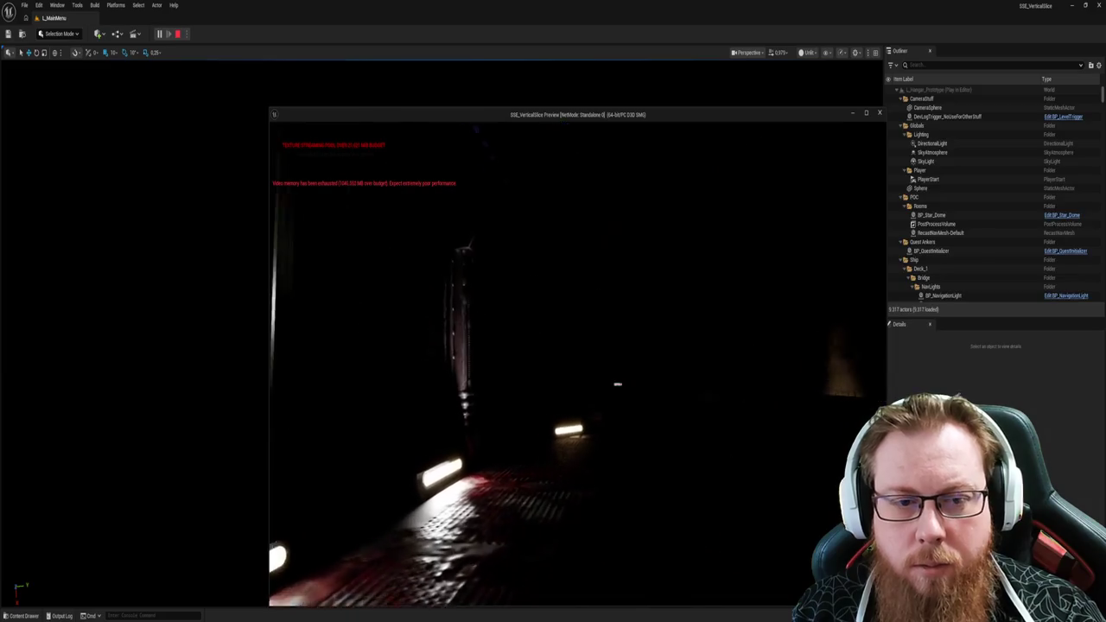
key("w")
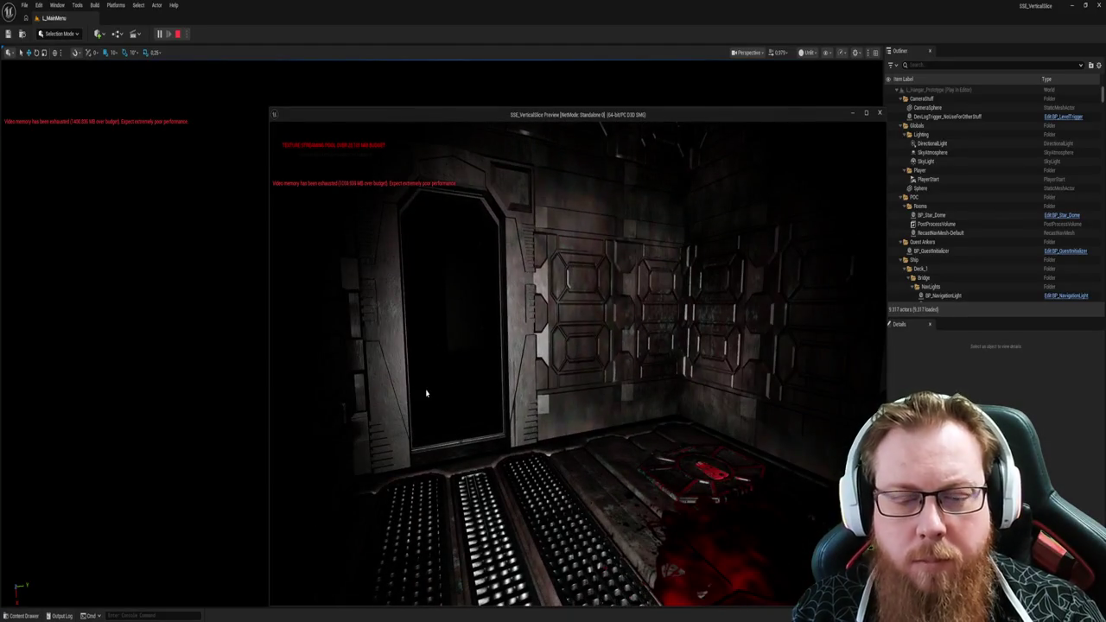
Step: Save the game from the pause menu, then walk through the lit doorway onto the catwalk
key("Escape")
left_click(577, 413)
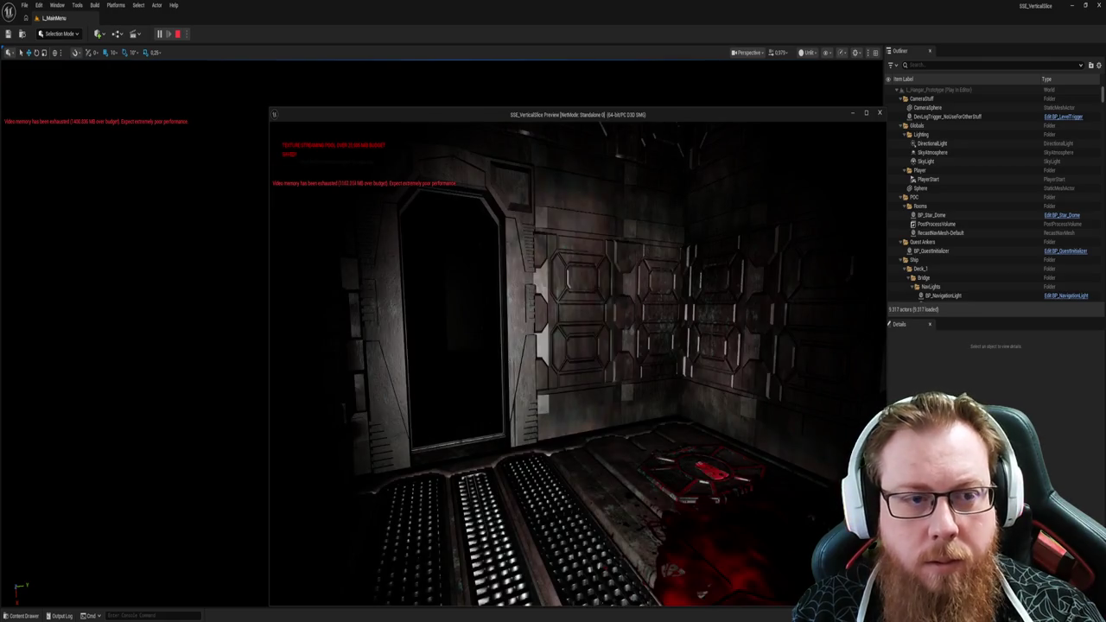
key("w")
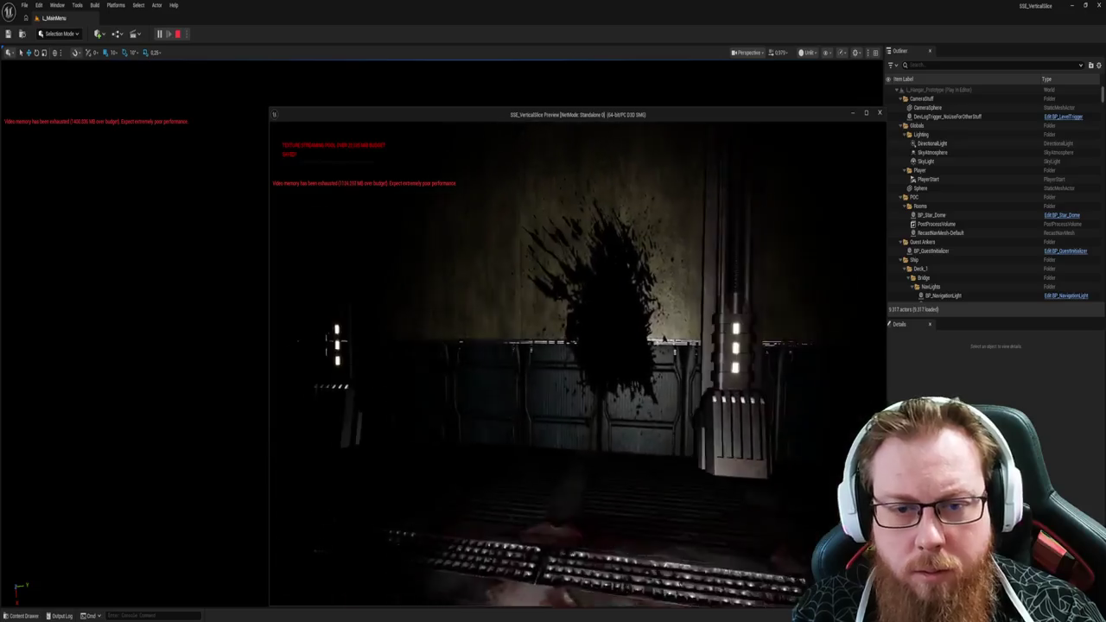
key("w")
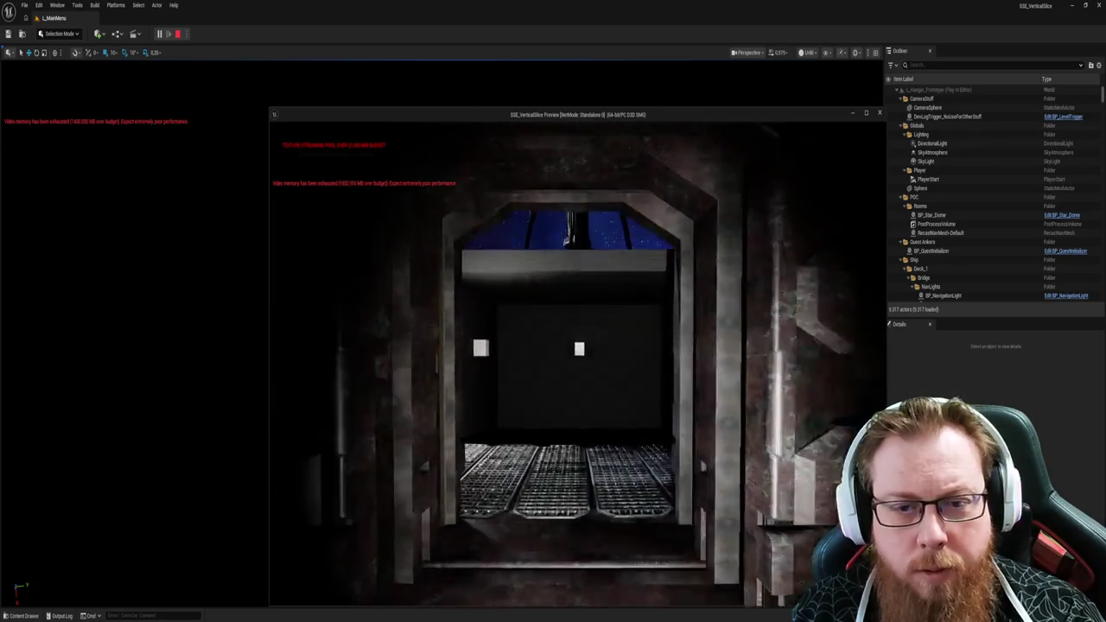
key("w")
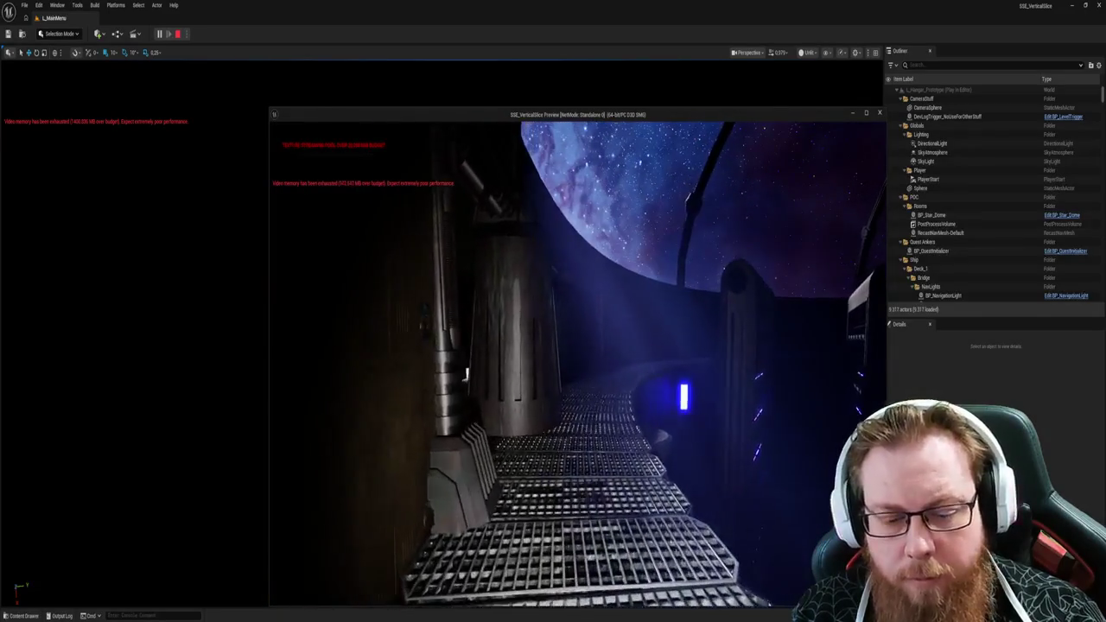
Step: Walk along the catwalk past the sci-fi door to the window pillar
key("Tab")
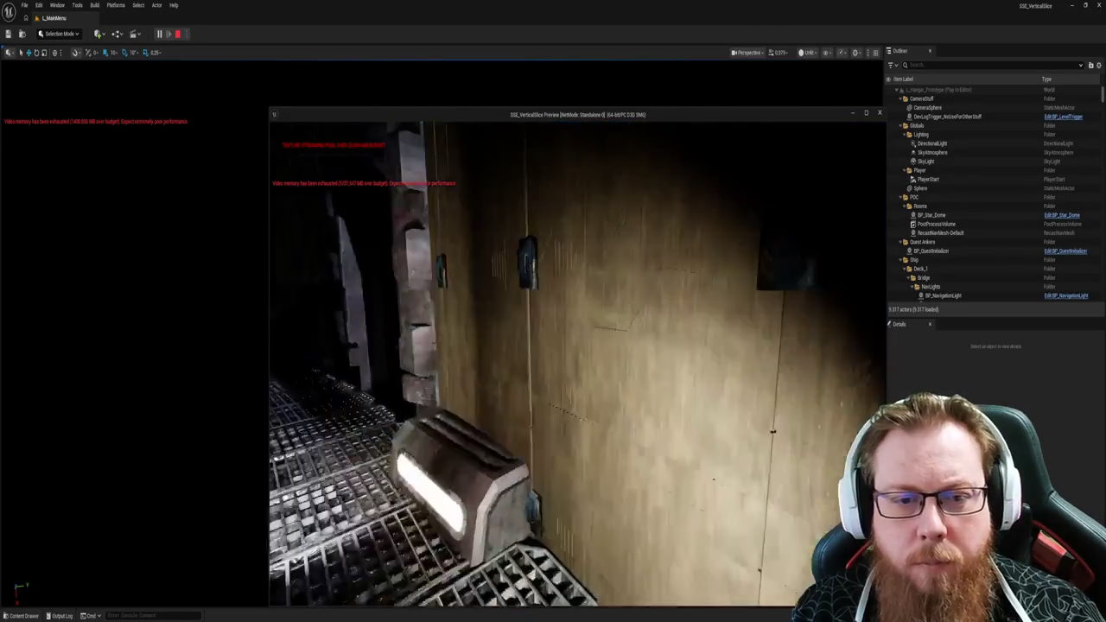
key("w")
key("w")
key("w")
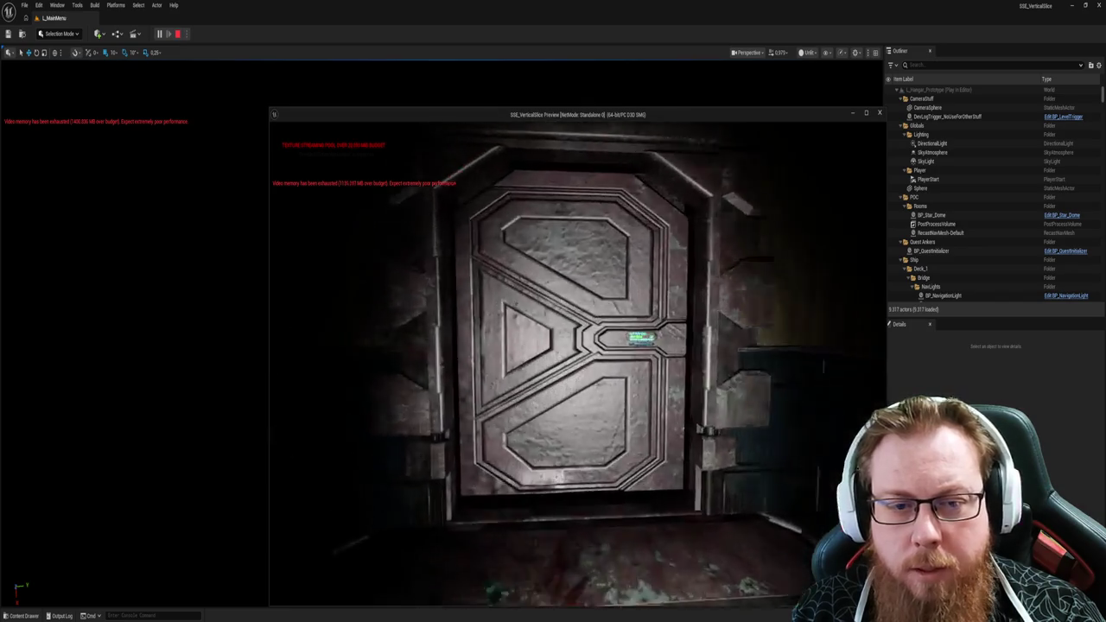
key("w")
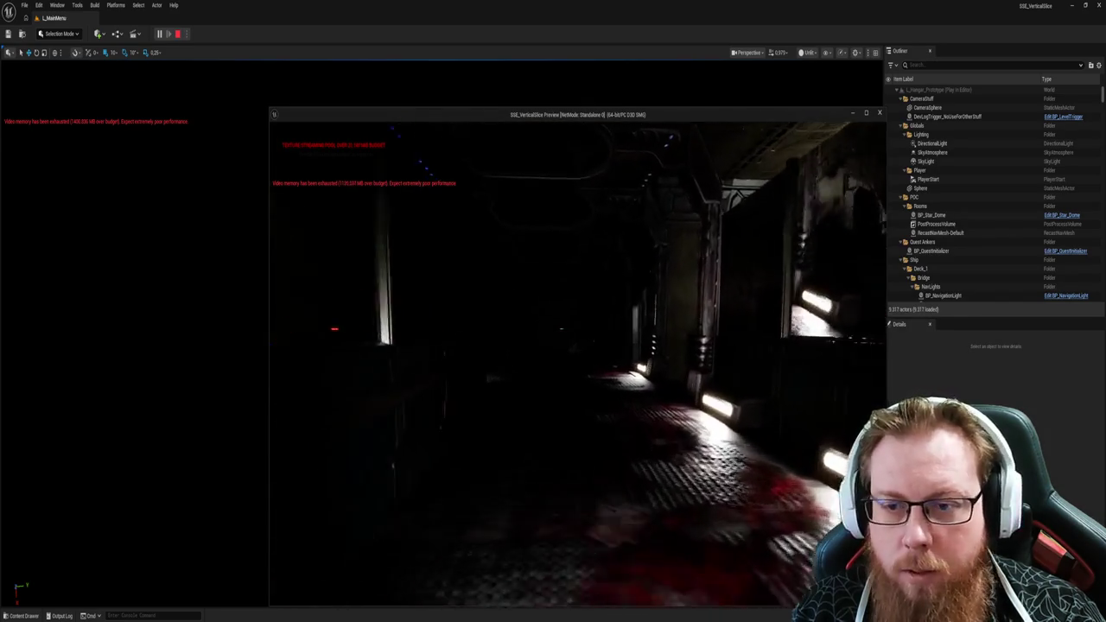
key("w")
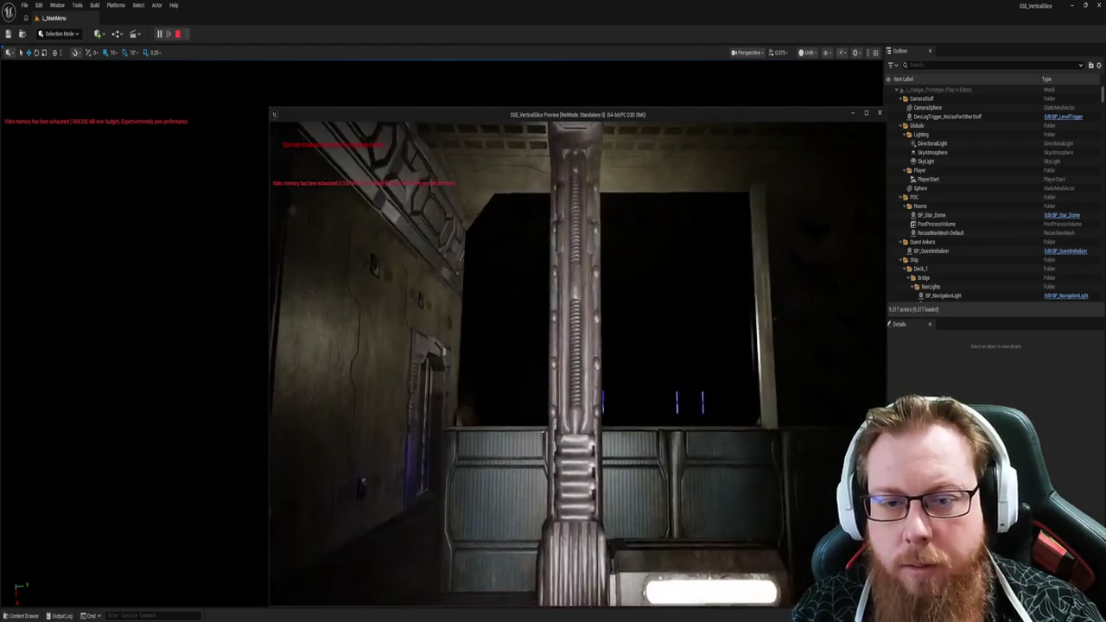
key("w")
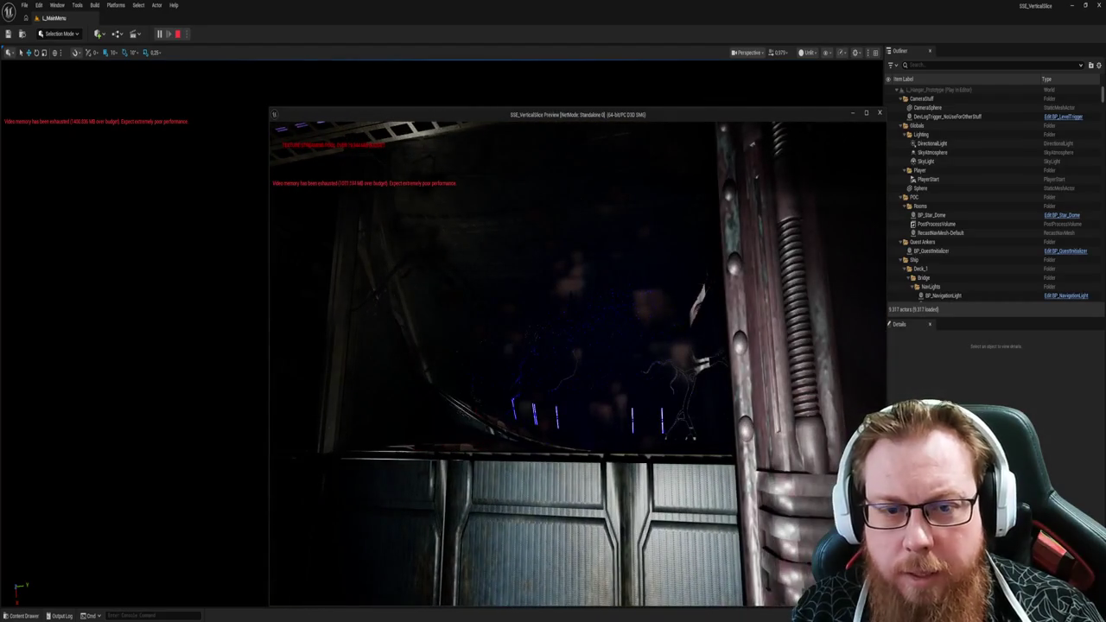
key("w")
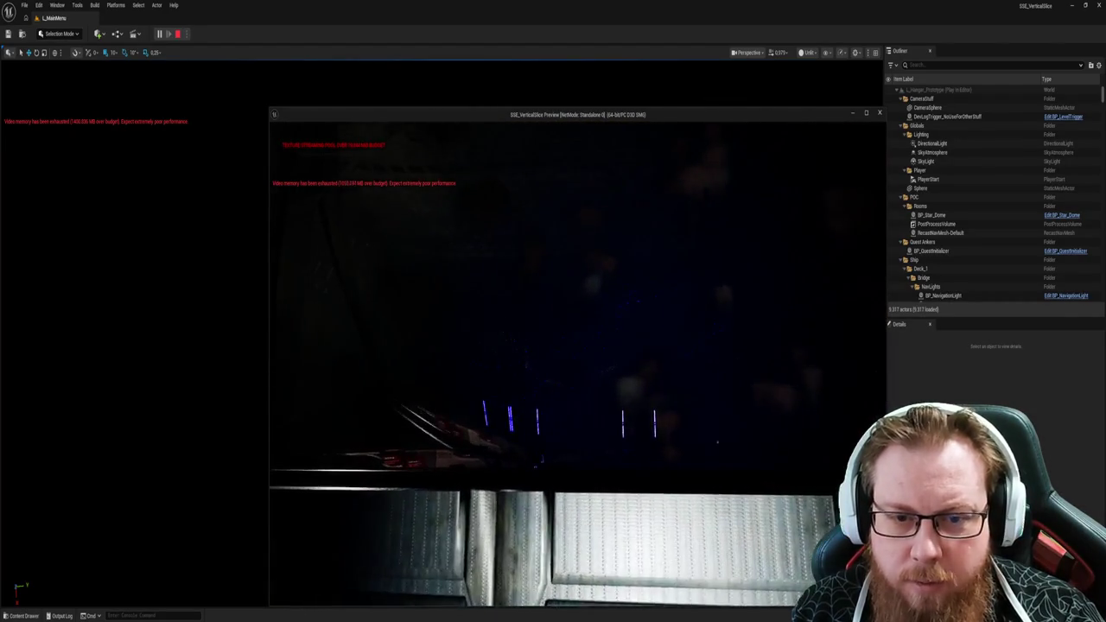
Step: Walk down the corridor onto the Command Bridge up to the central console
key("s")
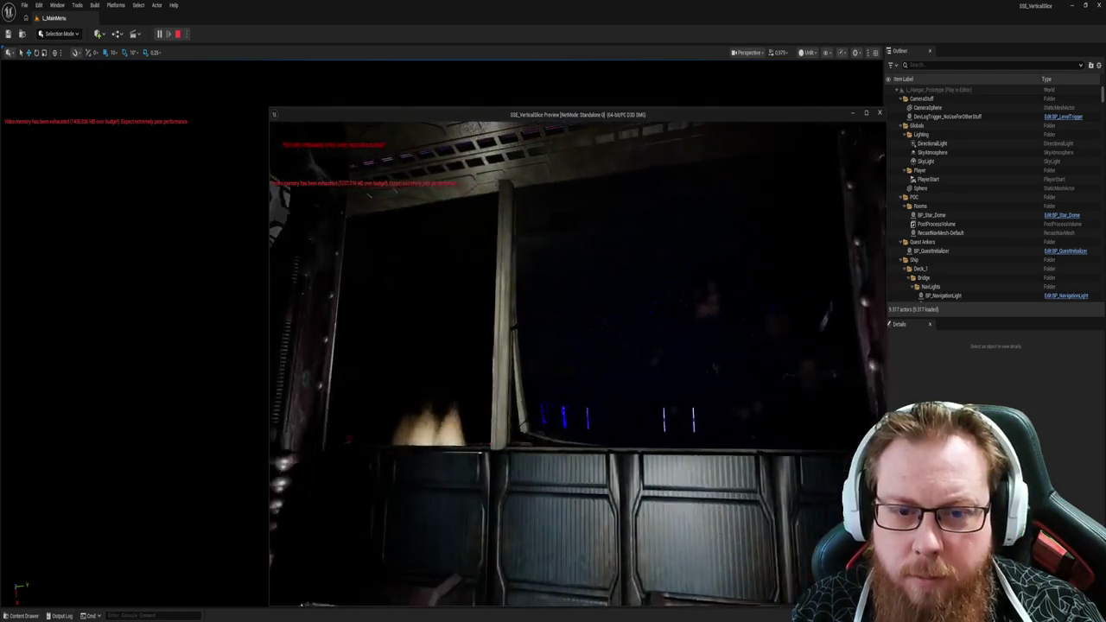
key("w")
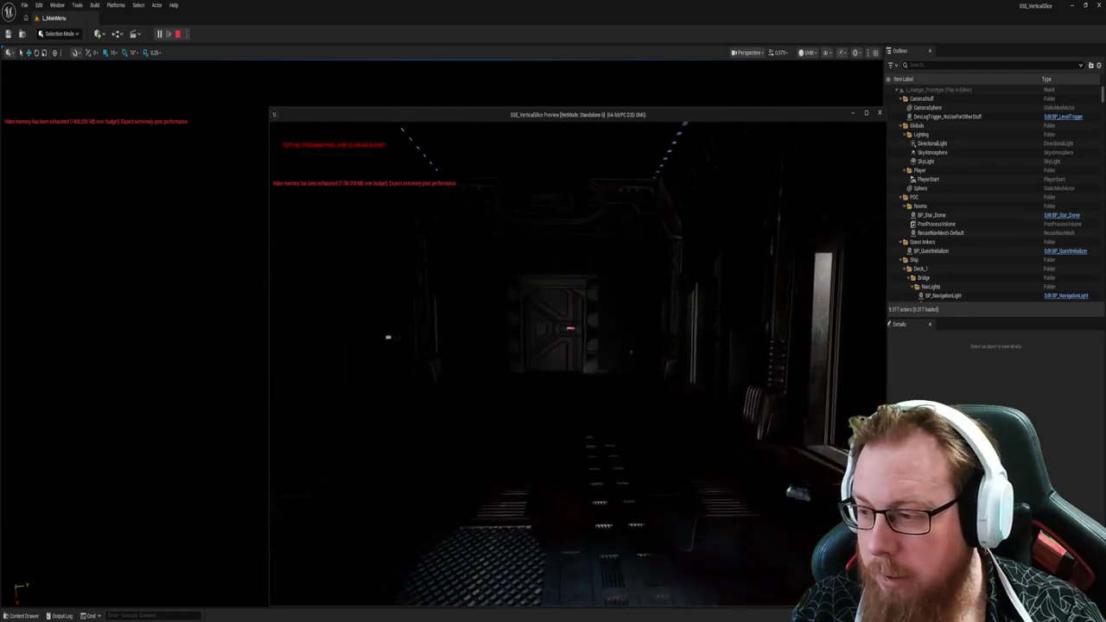
key("w")
key("w")
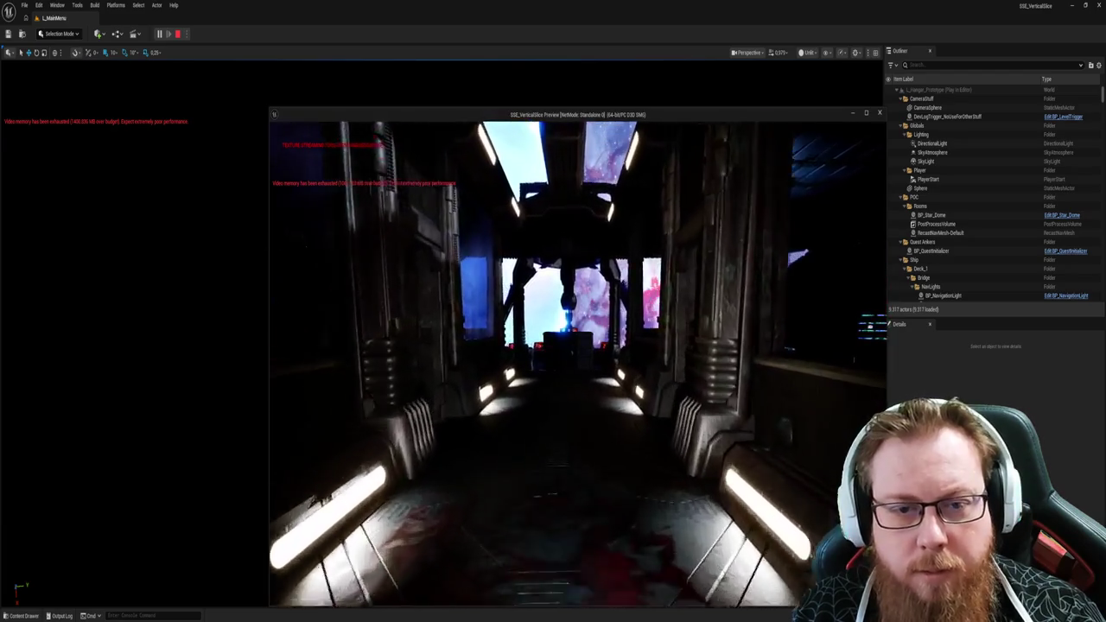
key("w")
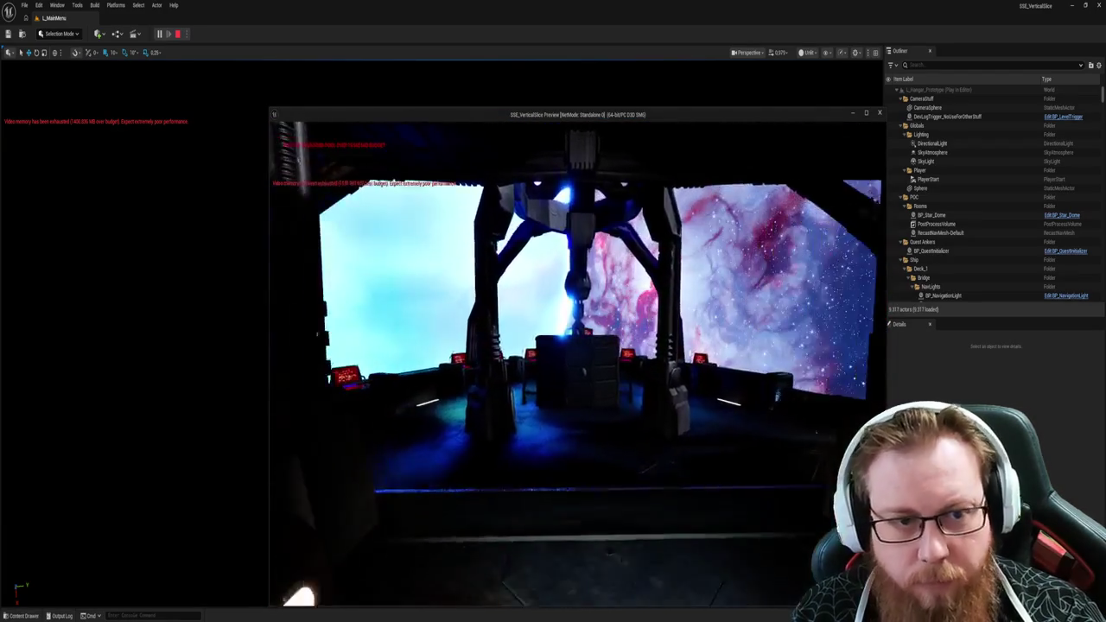
key("w")
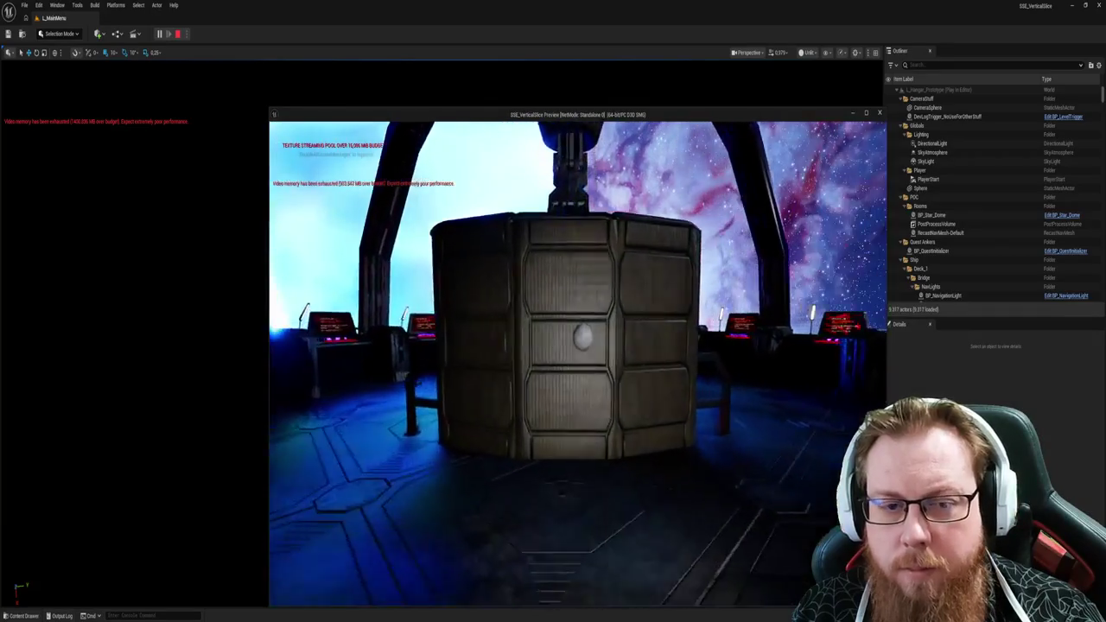
key("w")
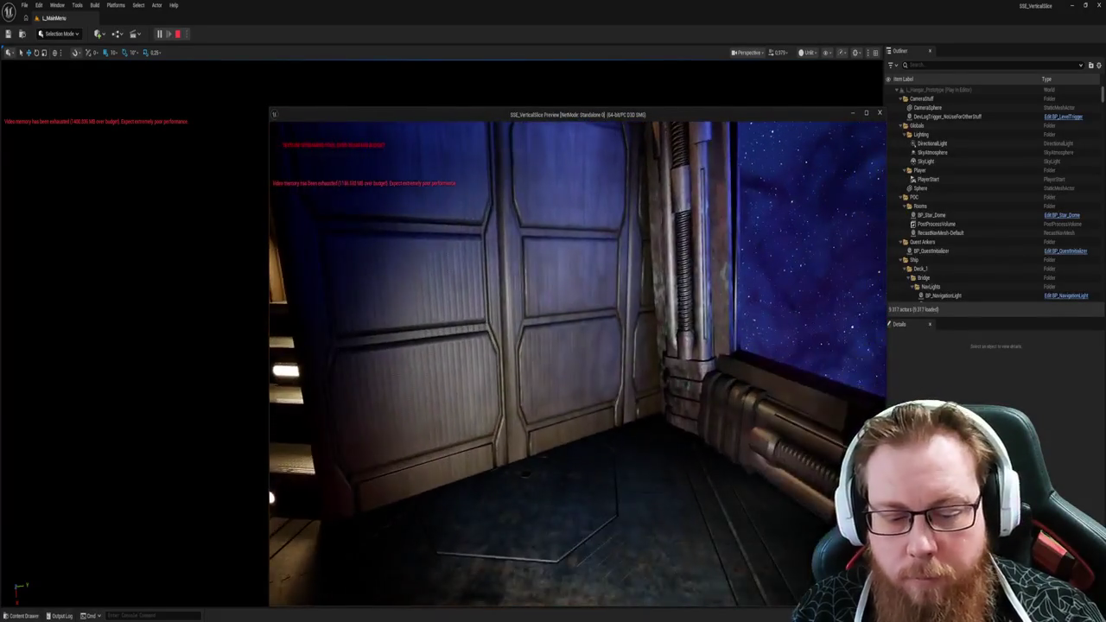
Step: Toggle the Progression Debug overlay, walk past the bridge consoles into the red-lit corridor, and pause
key("Tab")
key("Tab")
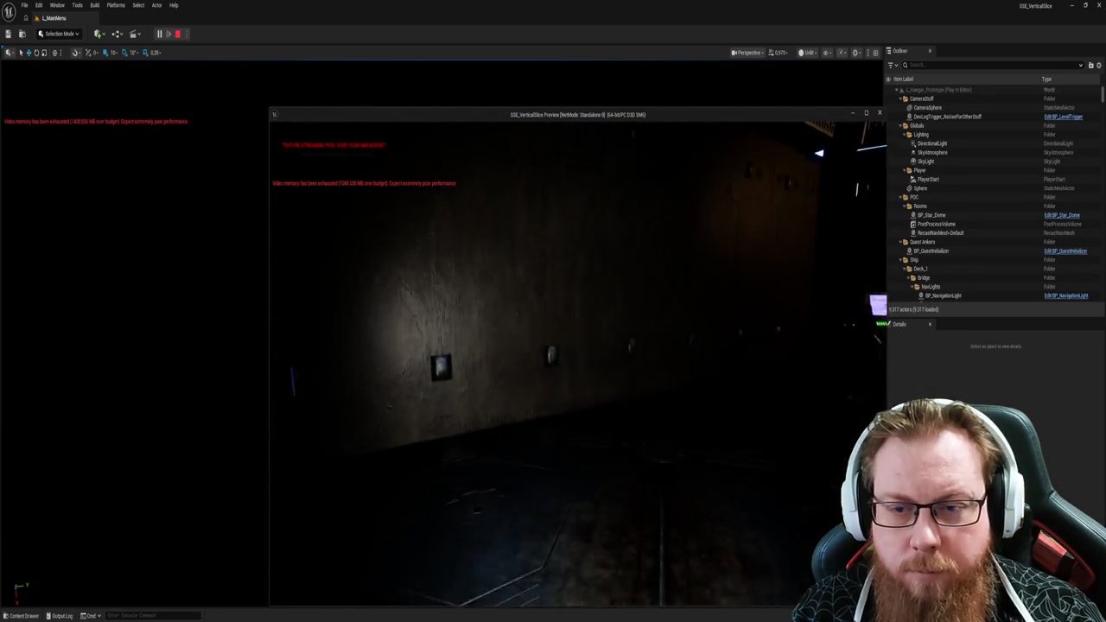
key("w")
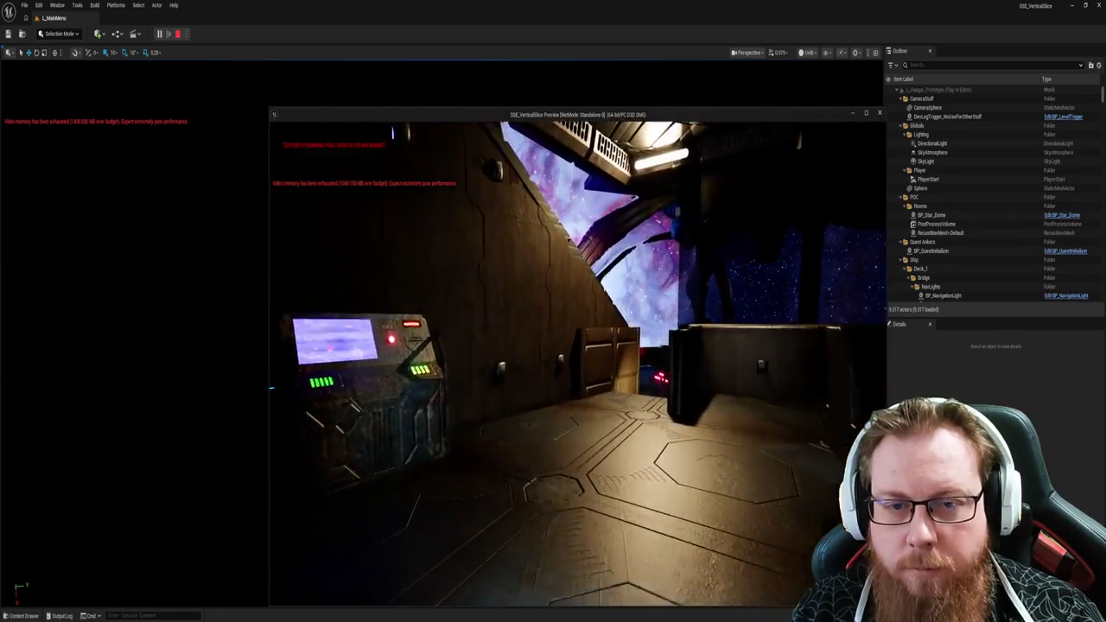
key("w")
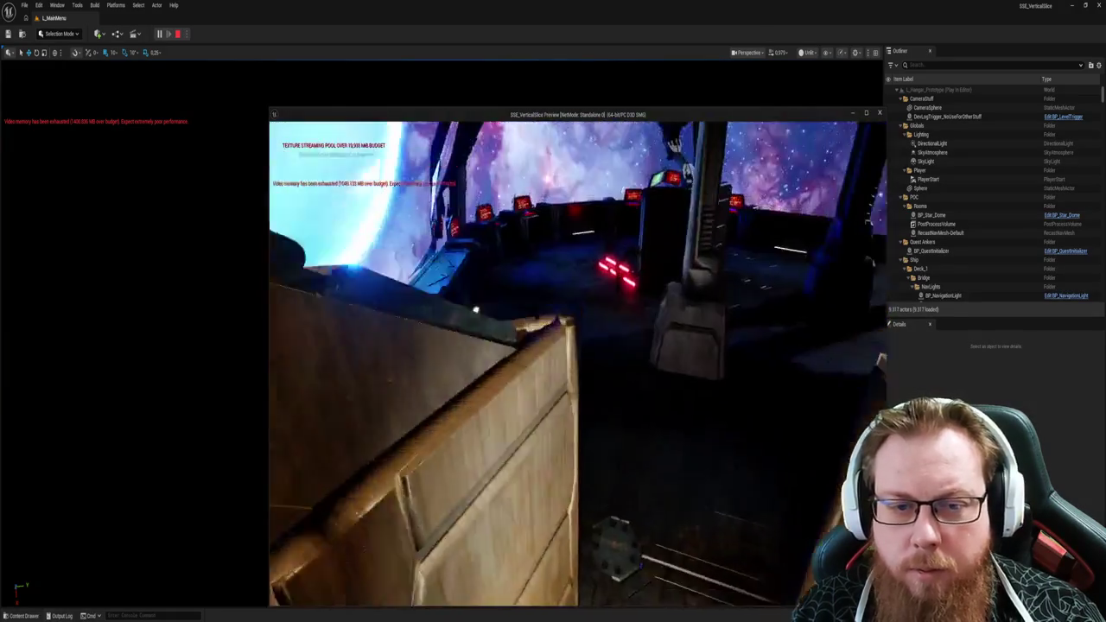
key("w")
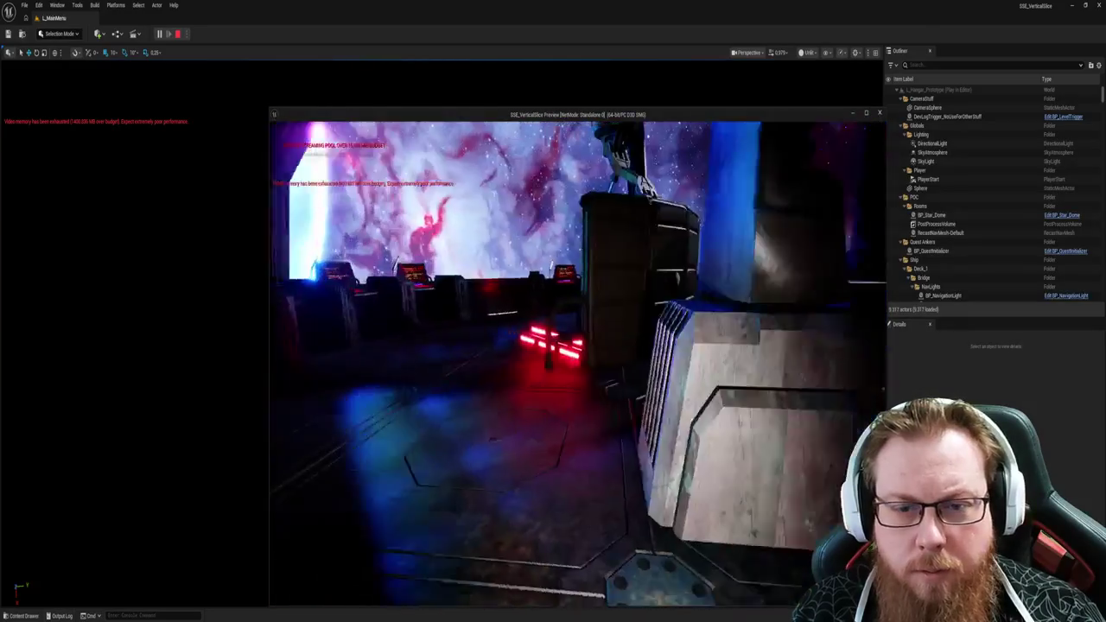
key("w")
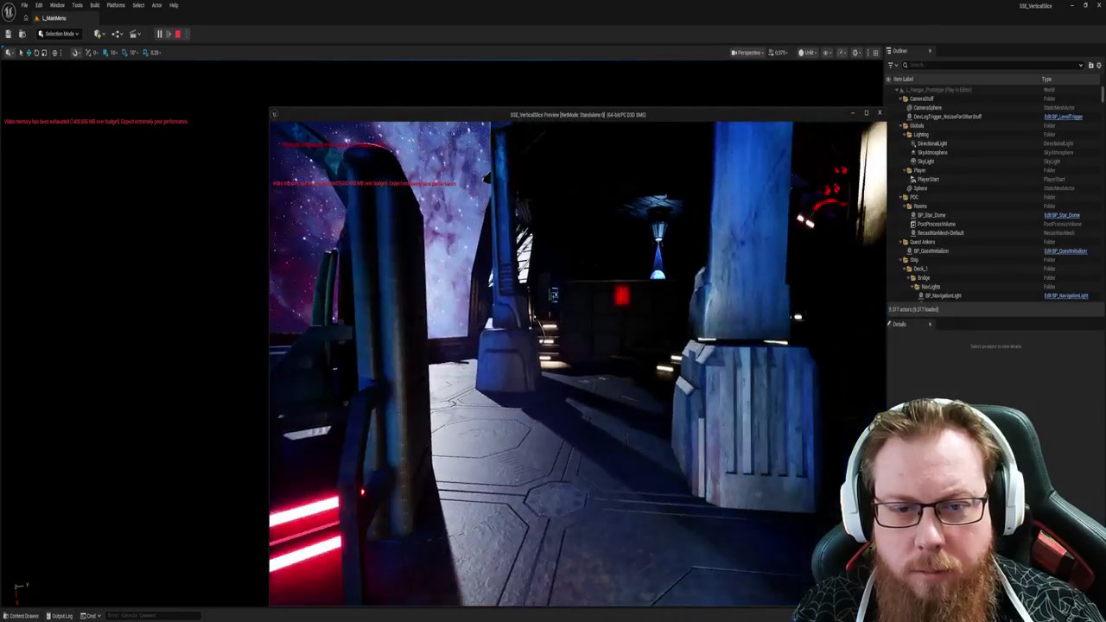
key("Escape")
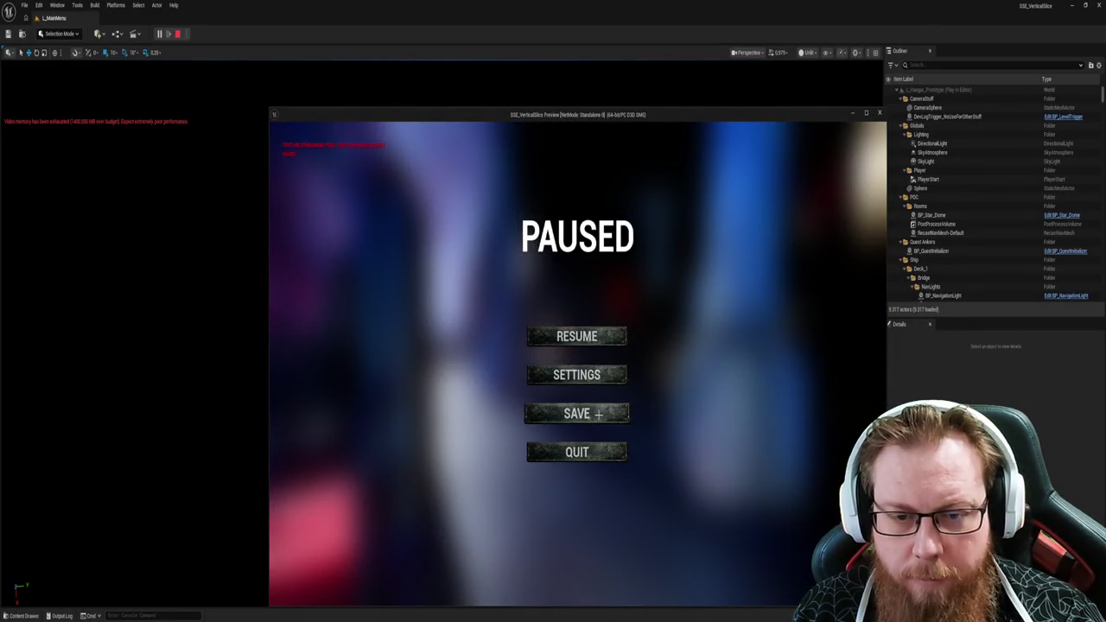
Step: Resume briefly, then stop the play session and return to the L_MainMenu editor
key("Escape")
key("w")
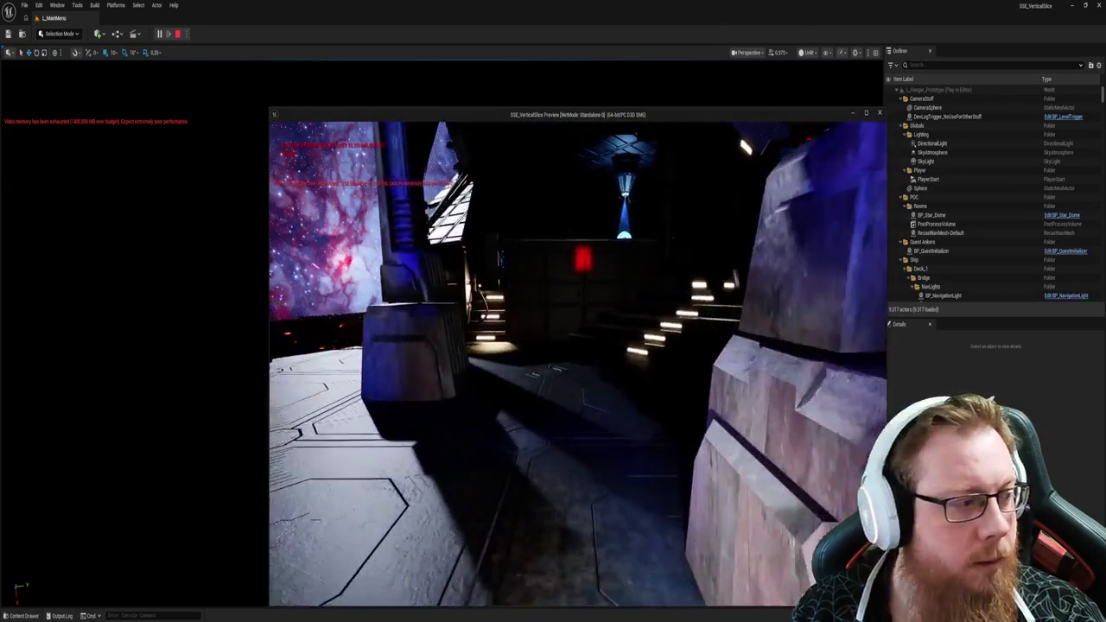
key("Escape")
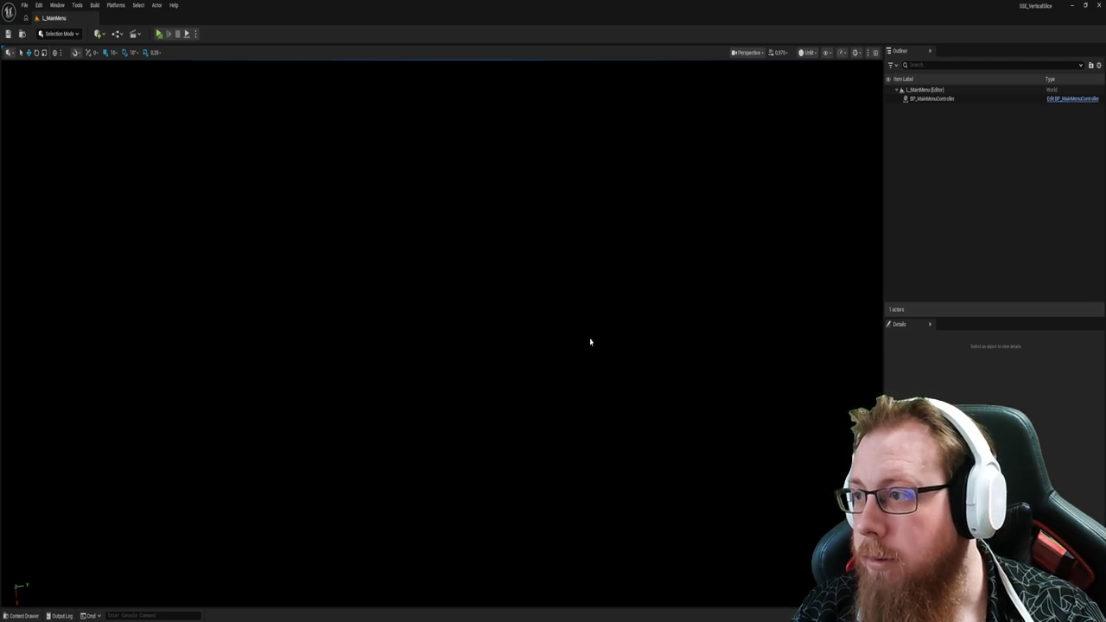
Step: Open the L_Hangar_Prototype level from the content browser
left_click_drag(578, 375, 578, 375)
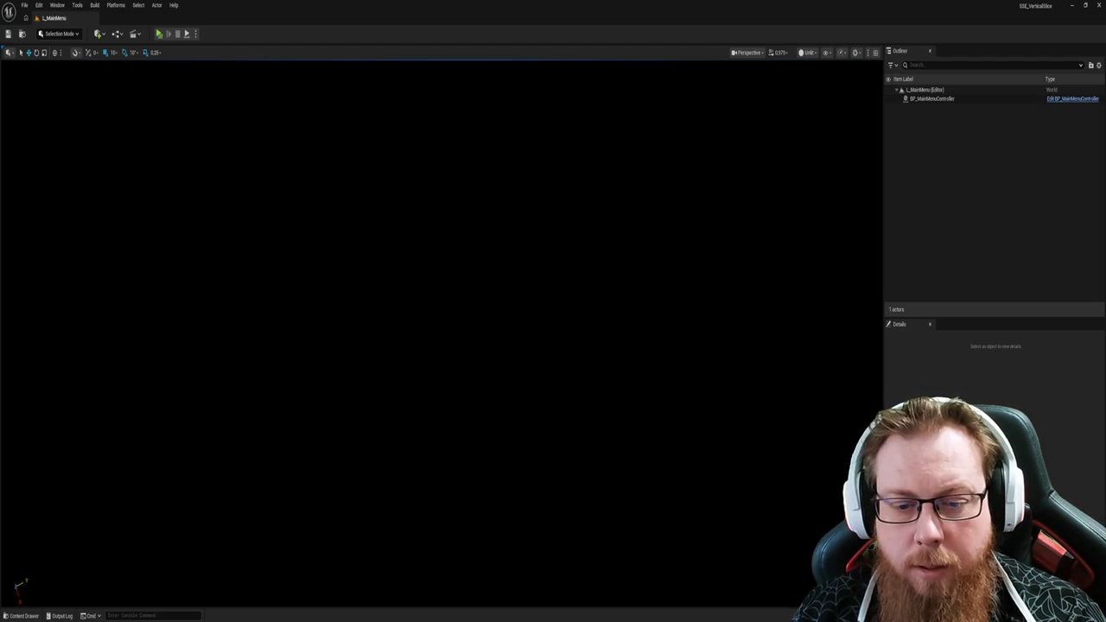
key("ctrl+space")
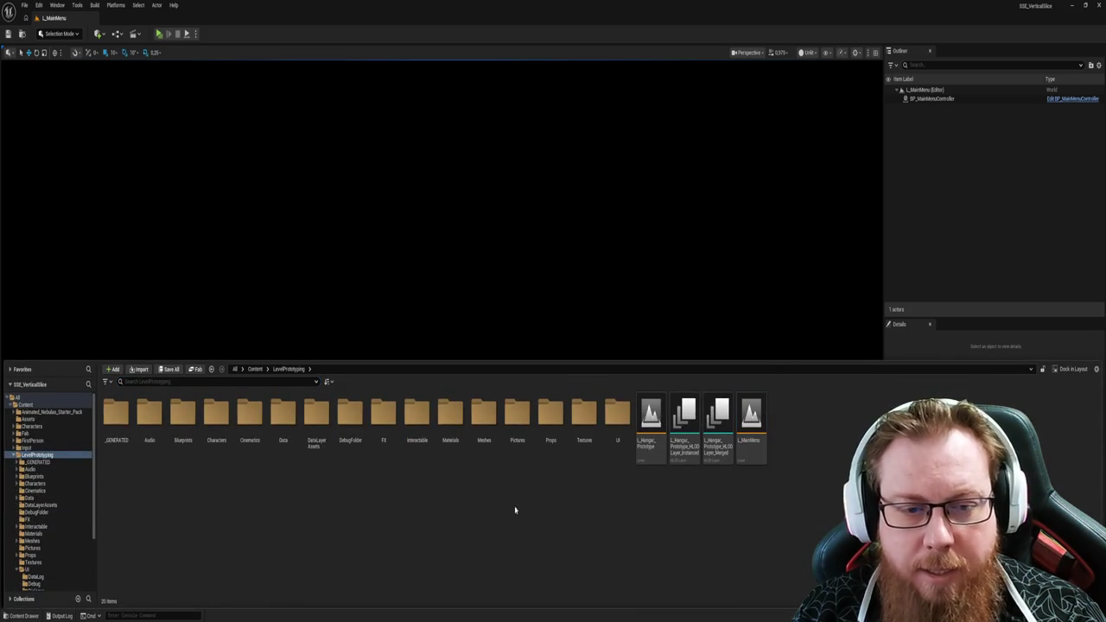
double_click(651, 419)
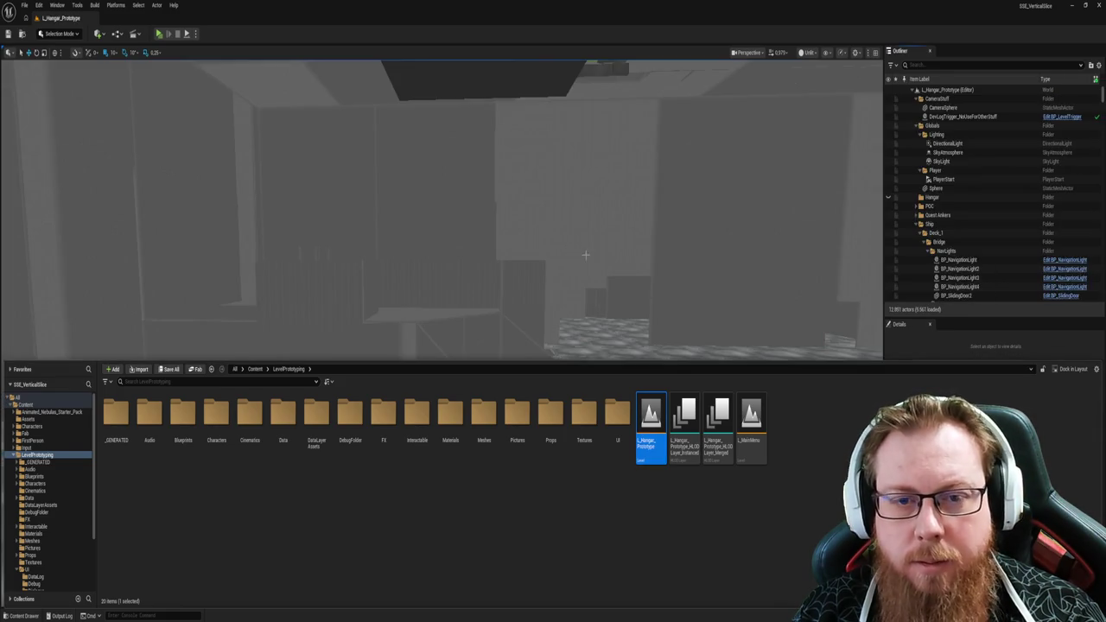
Step: Fly the viewport camera through the hangar corridors to the dock facing the planet
right_click(585, 255)
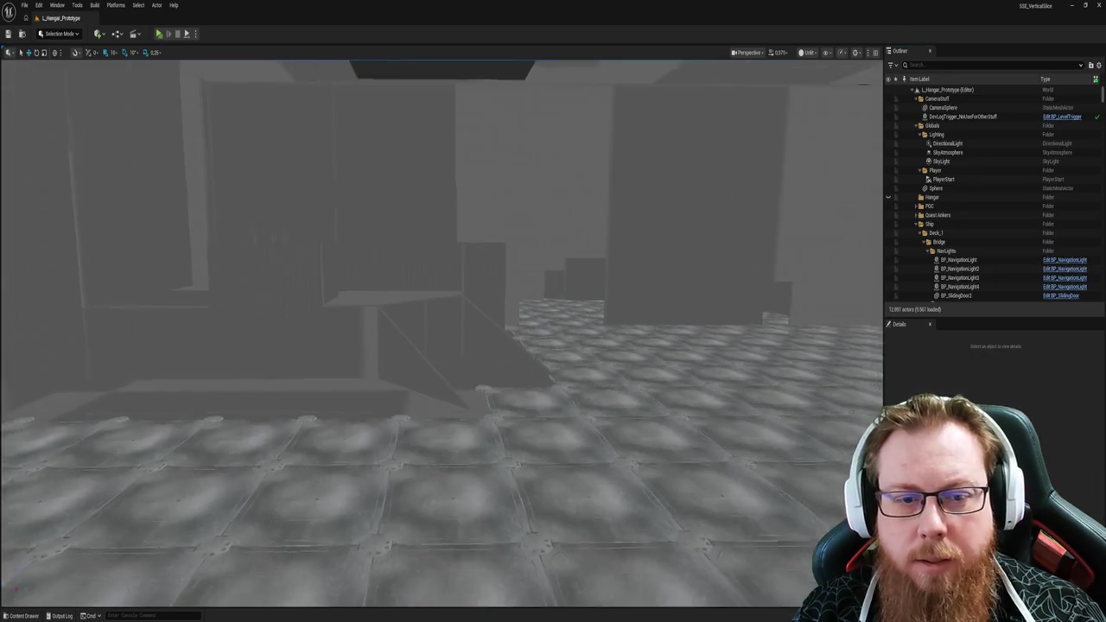
key("w")
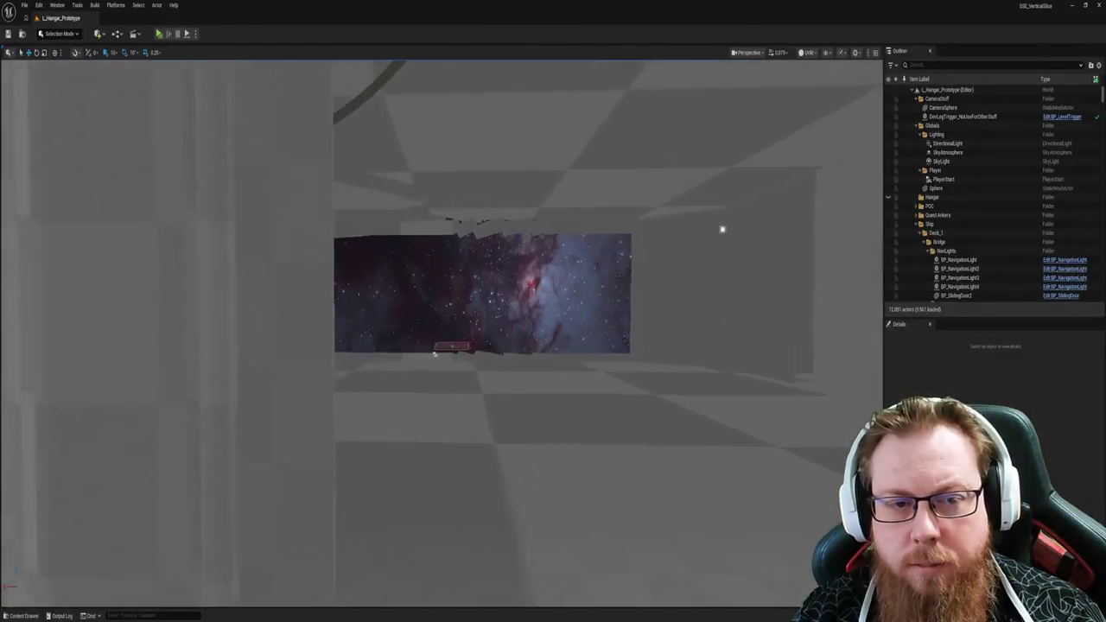
right_click(442, 333)
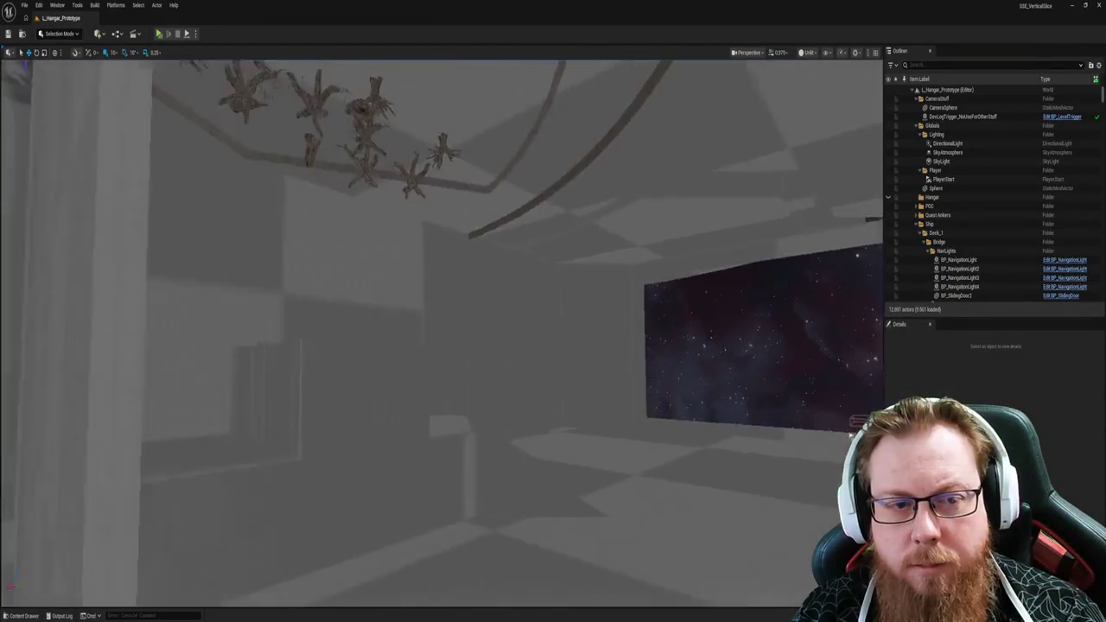
key("w")
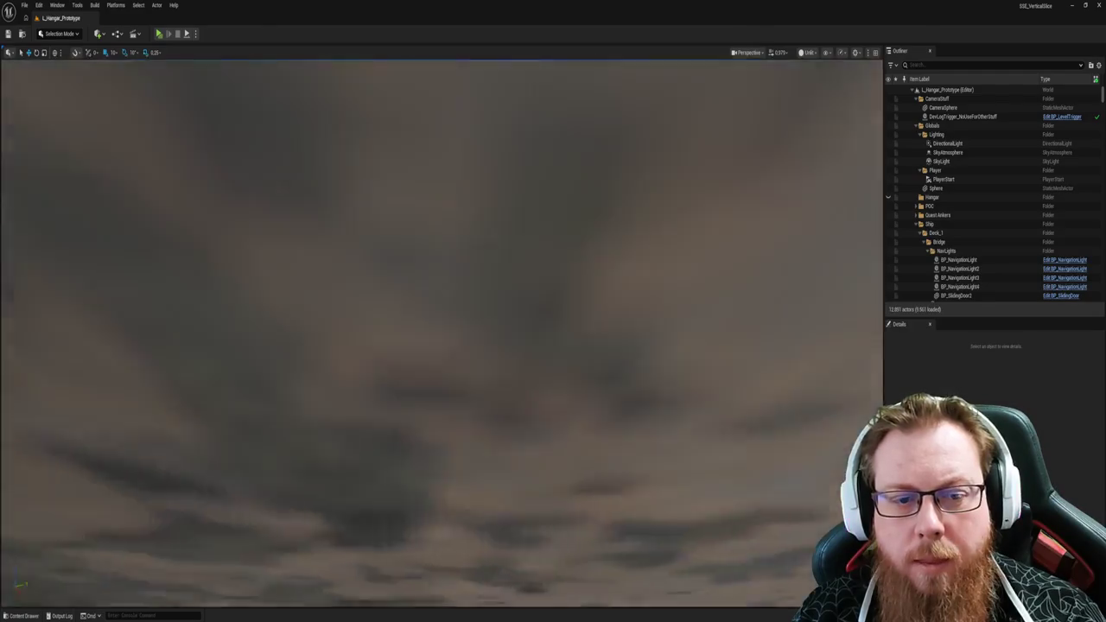
key("w")
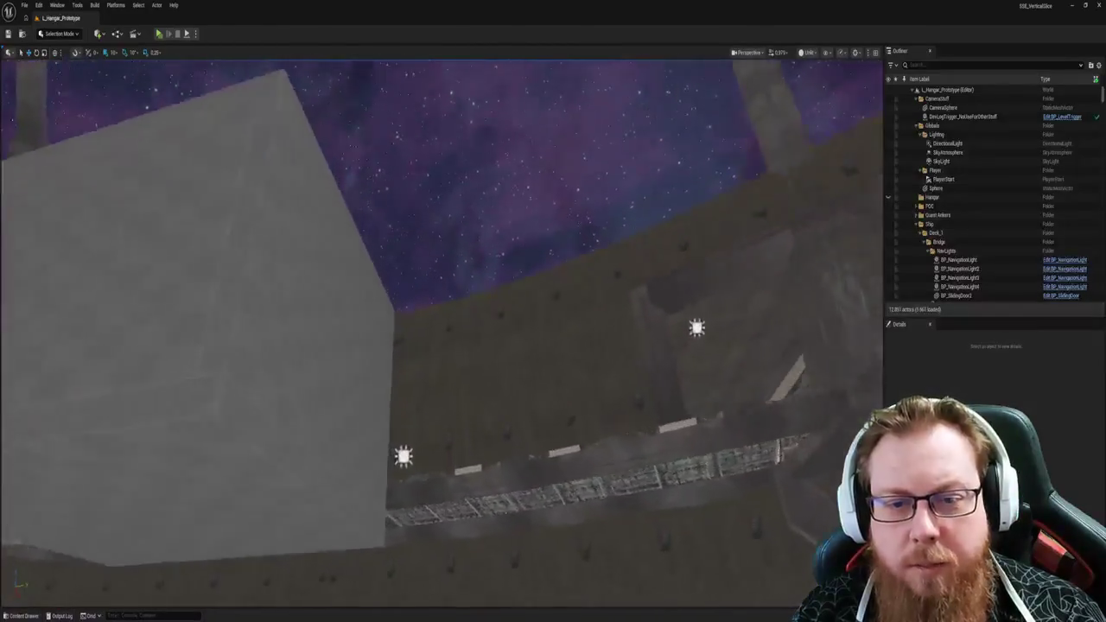
key("w")
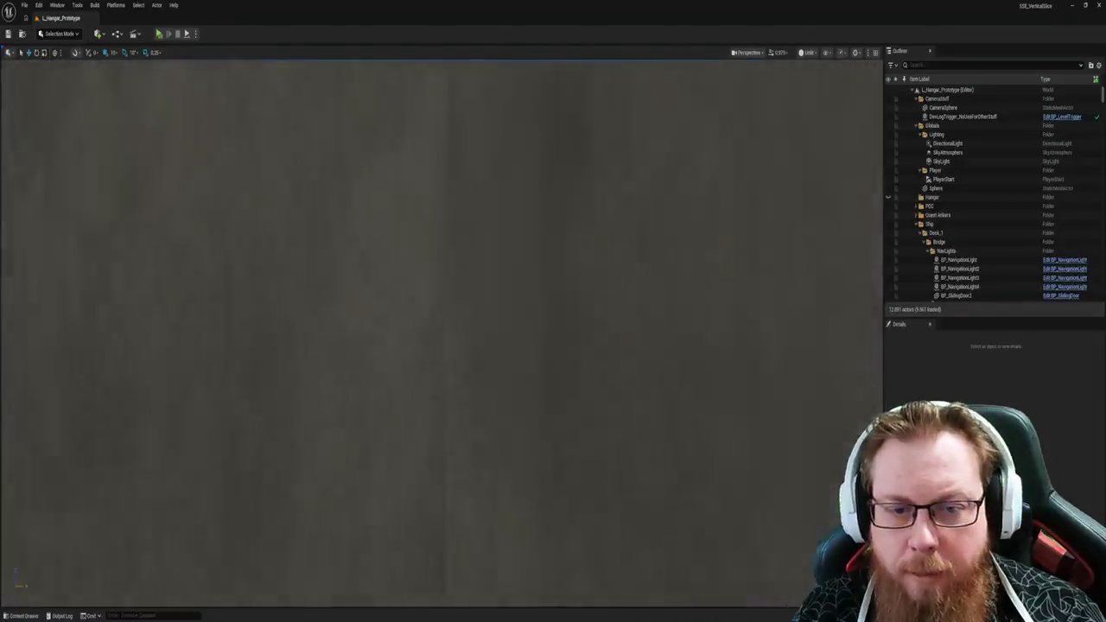
key("w")
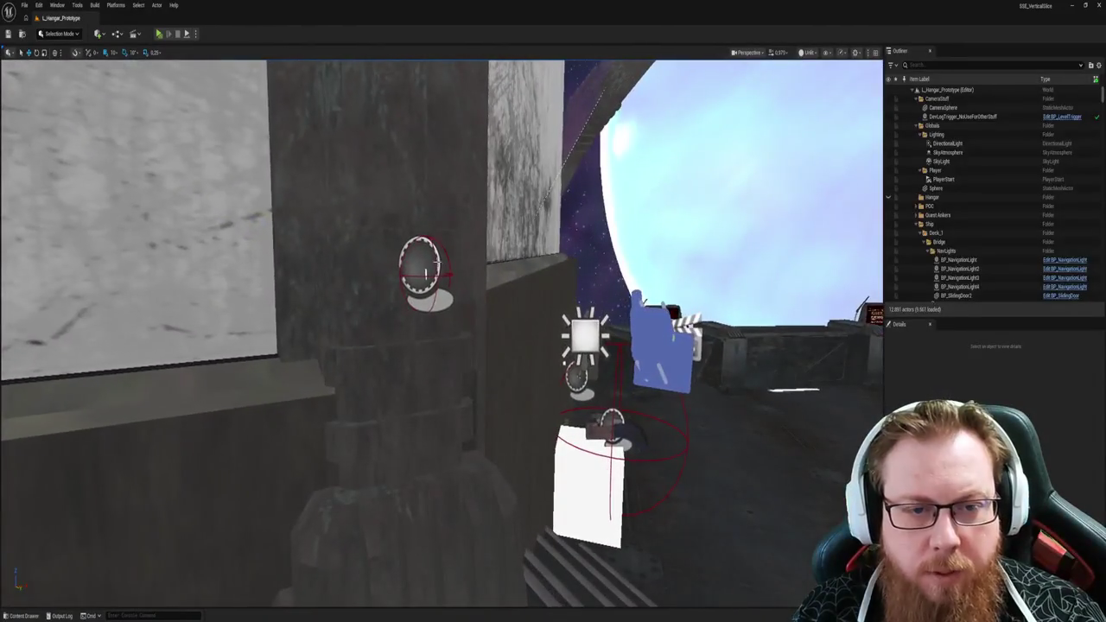
Step: Open BP_BridgeSwitch's Blueprint with Ctrl+E, review its EventGraph, and return to the level
left_click(424, 268)
key("ctrl+e")
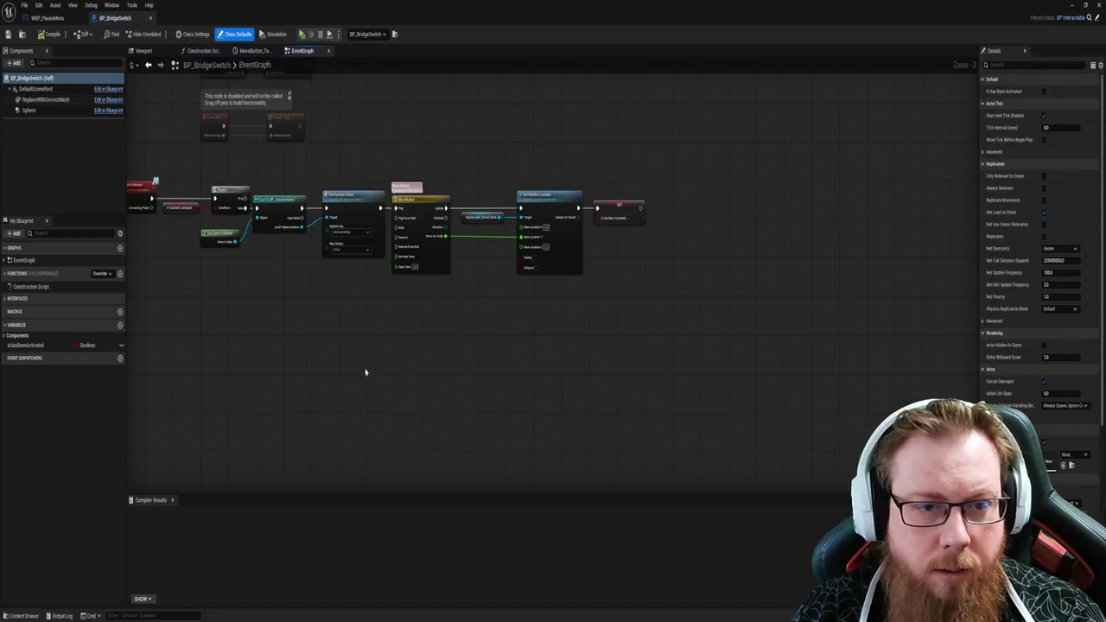
scroll(526, 363, "up", 3)
left_click_drag(474, 361, 526, 407)
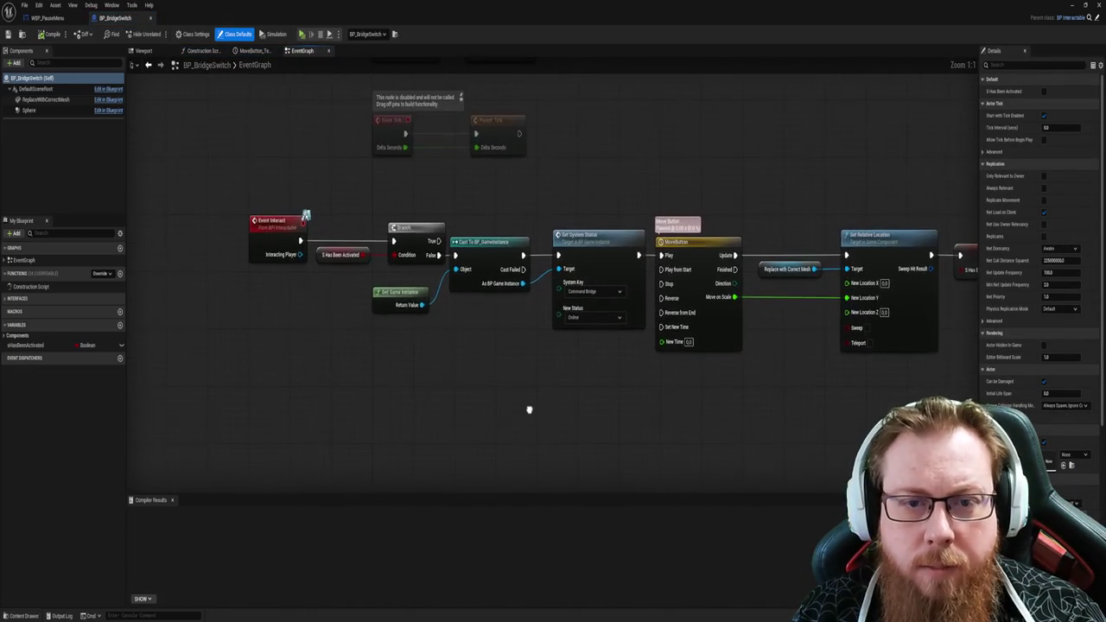
scroll(525, 412, "down", 1)
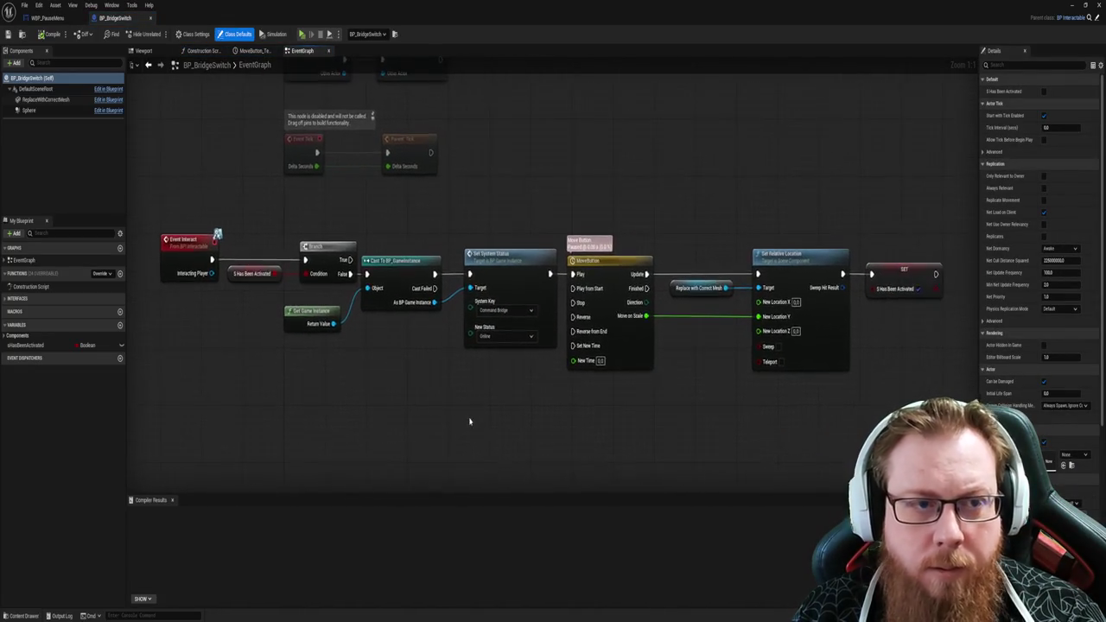
left_click(1071, 6)
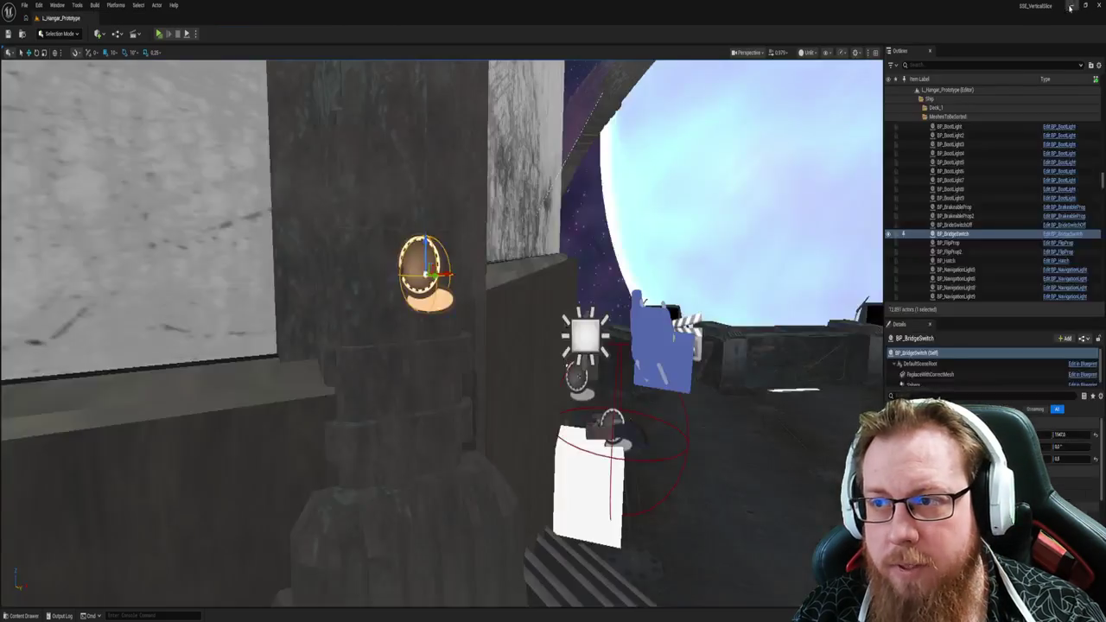
Step: Browse LevelPrototyping's Interactable folder and its Door subfolder in the Content Drawer
key("ctrl+space")
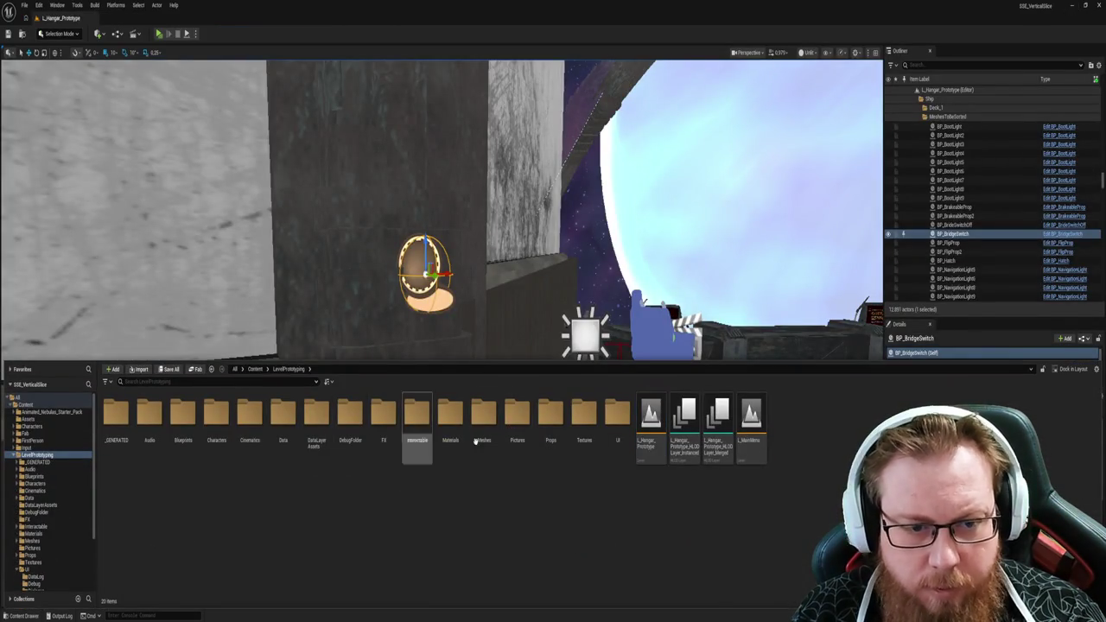
double_click(418, 423)
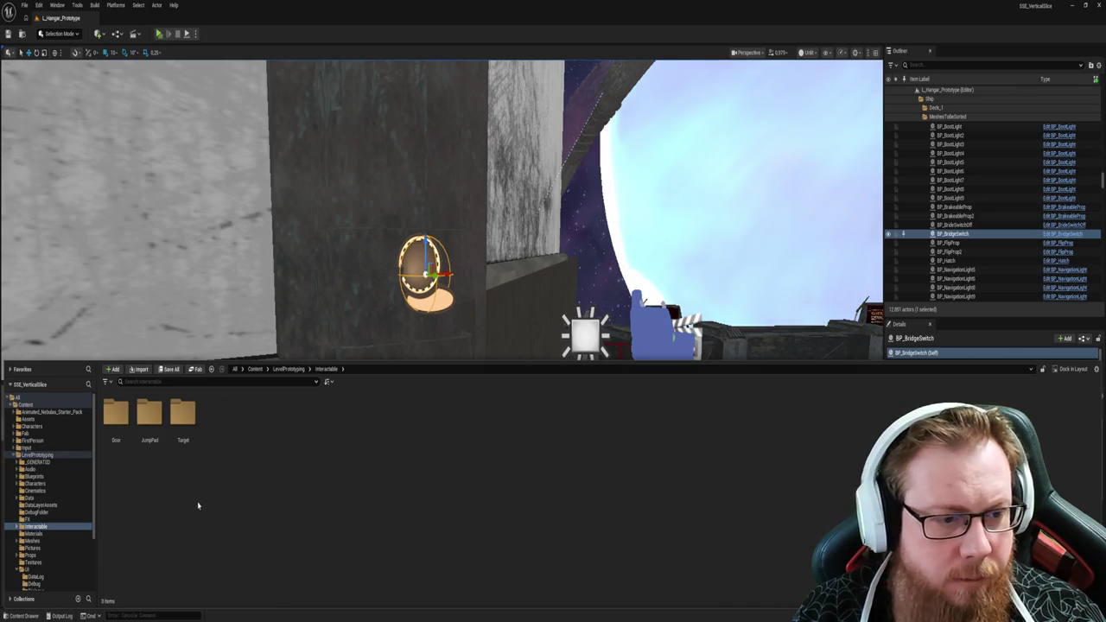
key("alt+Left")
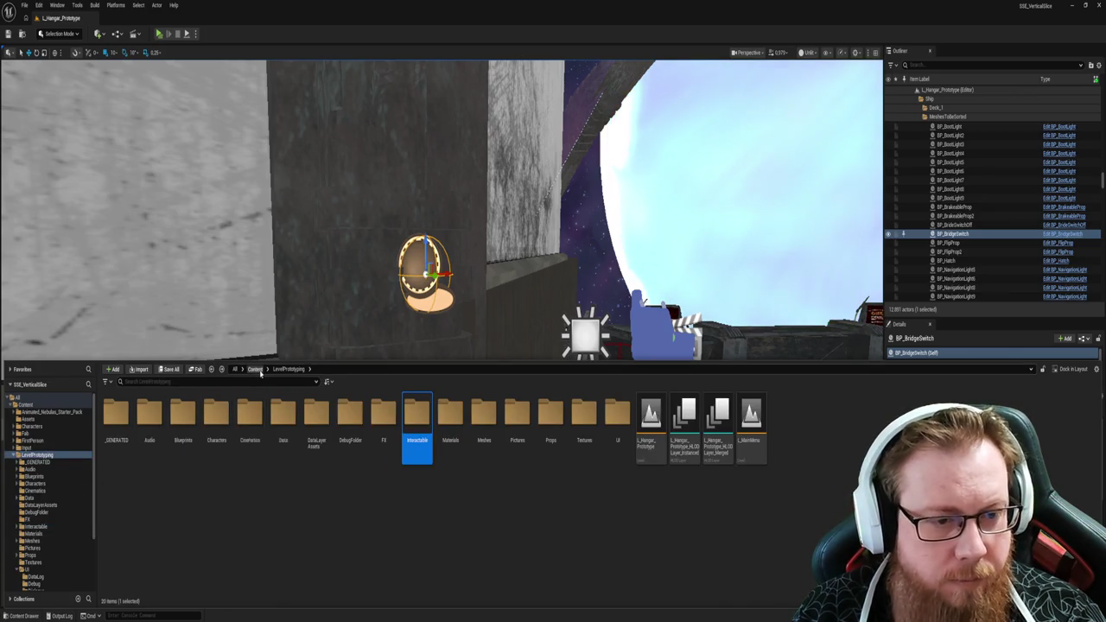
left_click(257, 369)
double_click(317, 417)
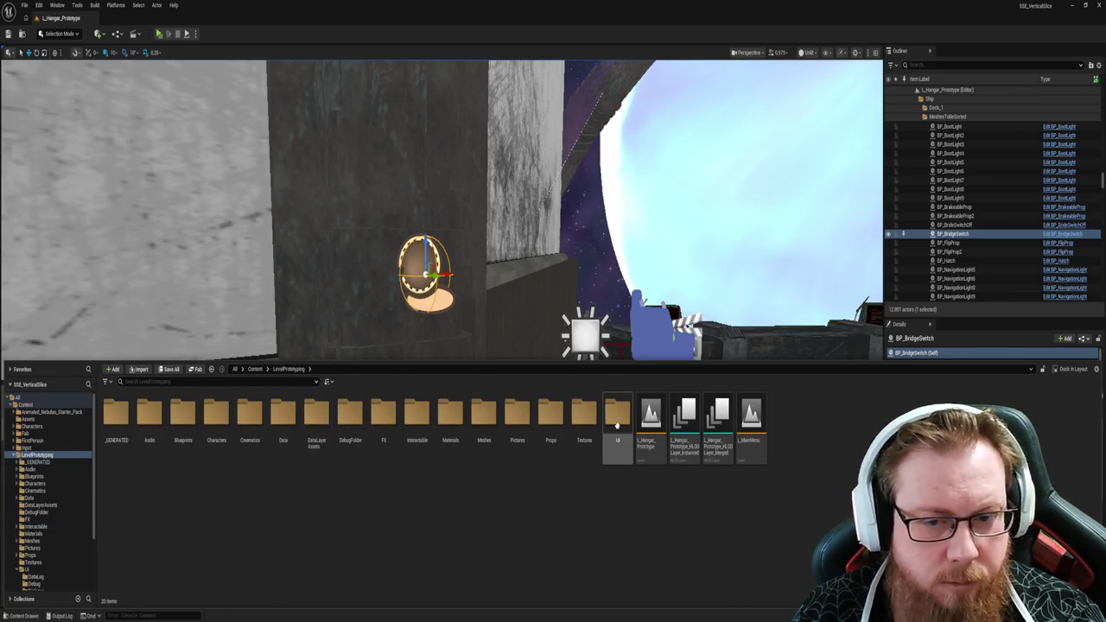
left_click(420, 406)
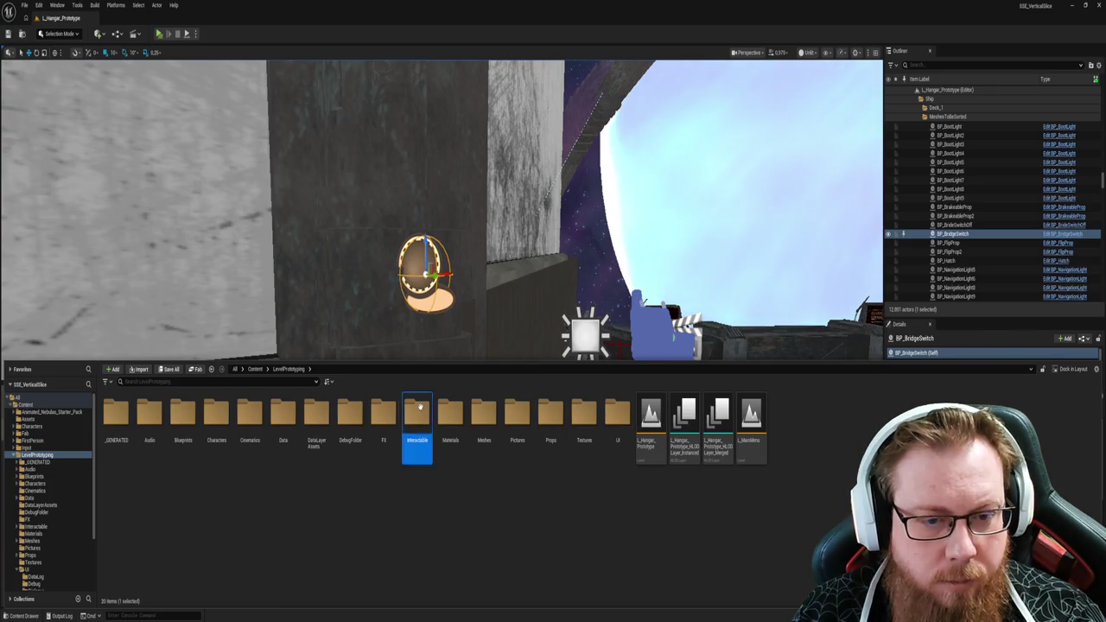
double_click(420, 406)
double_click(116, 413)
key("alt+Left")
key("alt+Left")
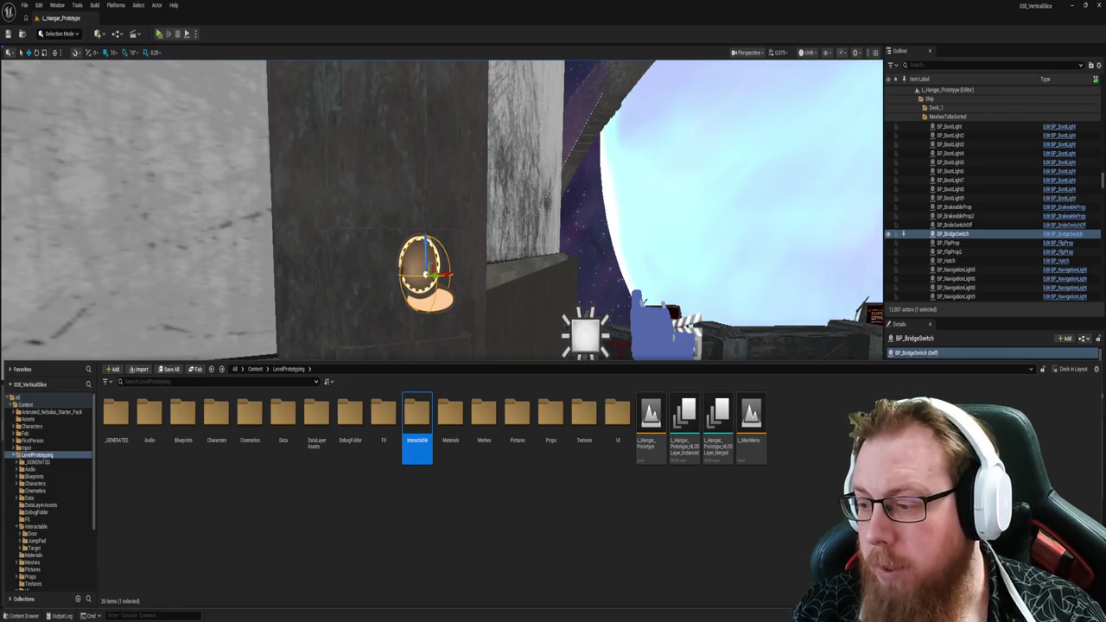
Step: Check the Textures folder contents, then return to LevelPrototyping
left_click(578, 538)
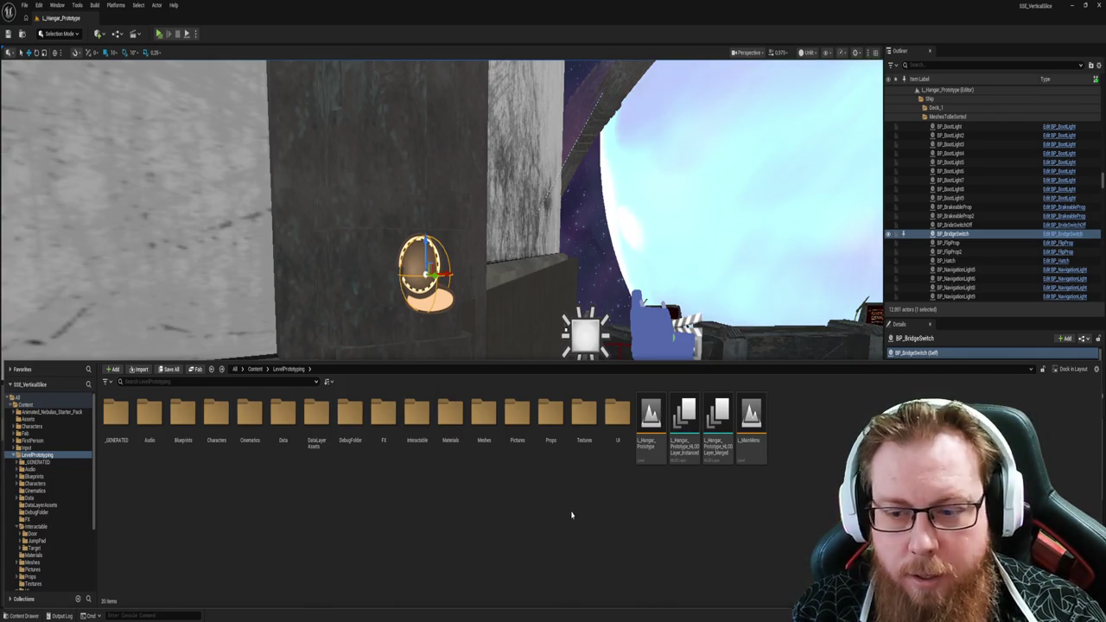
double_click(580, 416)
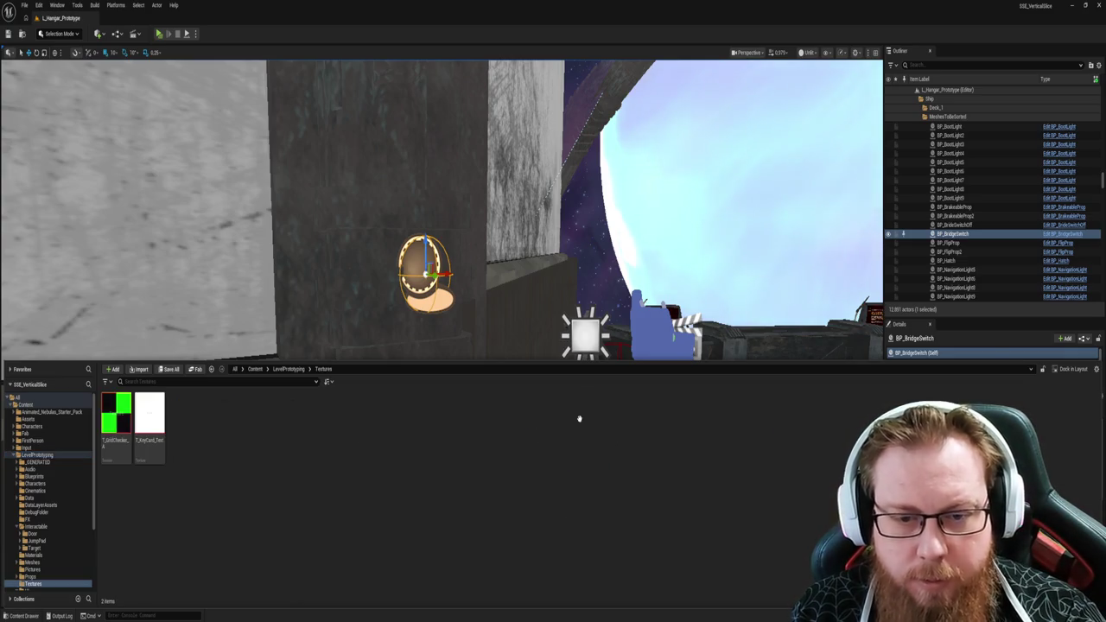
key("alt+Left")
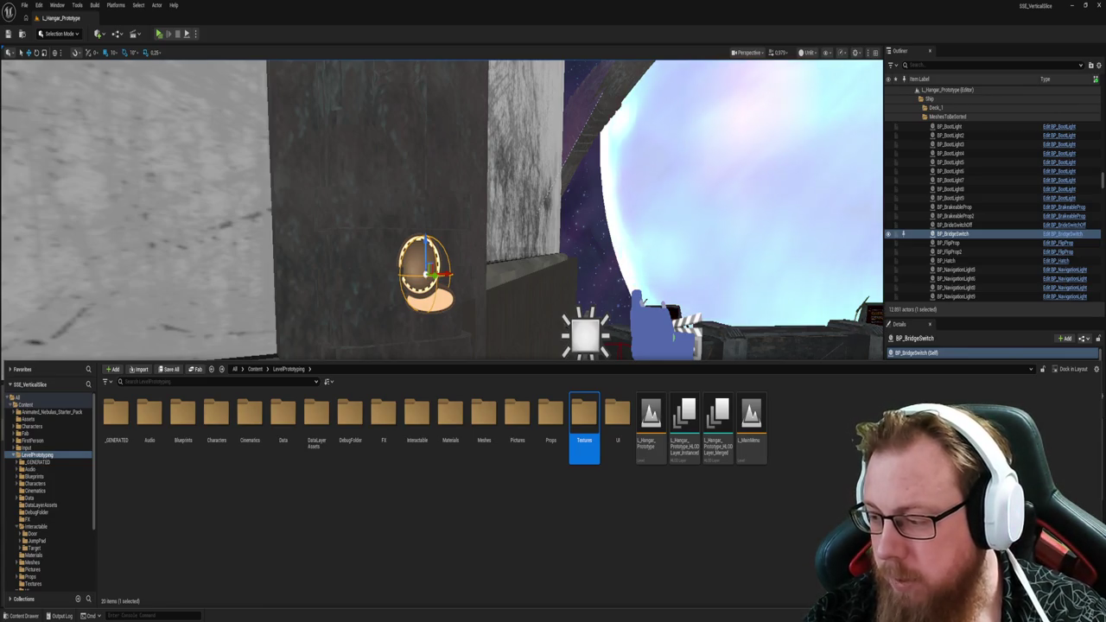
left_click_drag(773, 200, 553, 216)
Step: Open BP_BootLightOrchestrator from Blueprints > ShipSystems > BridgeBootSequence
key("ctrl+space")
left_click(356, 491)
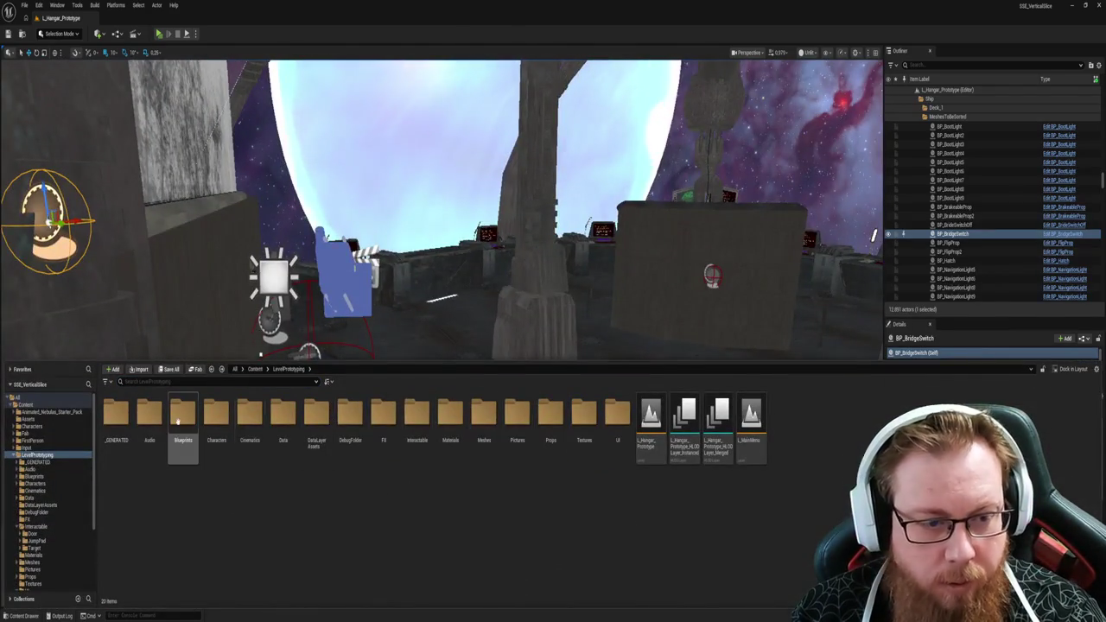
double_click(182, 422)
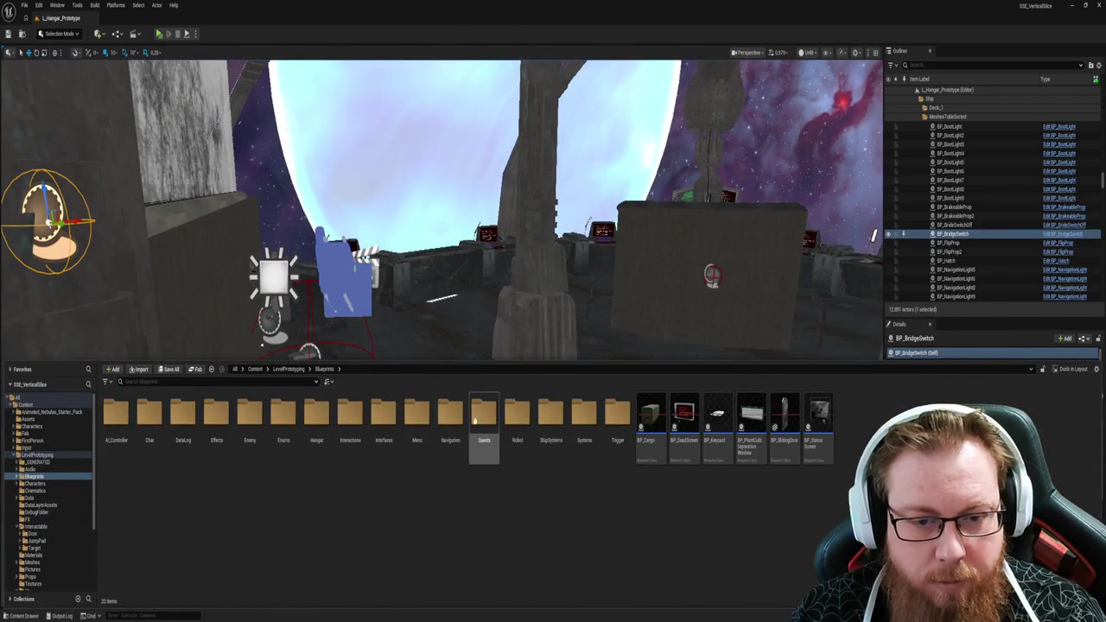
left_click(545, 423)
double_click(545, 423)
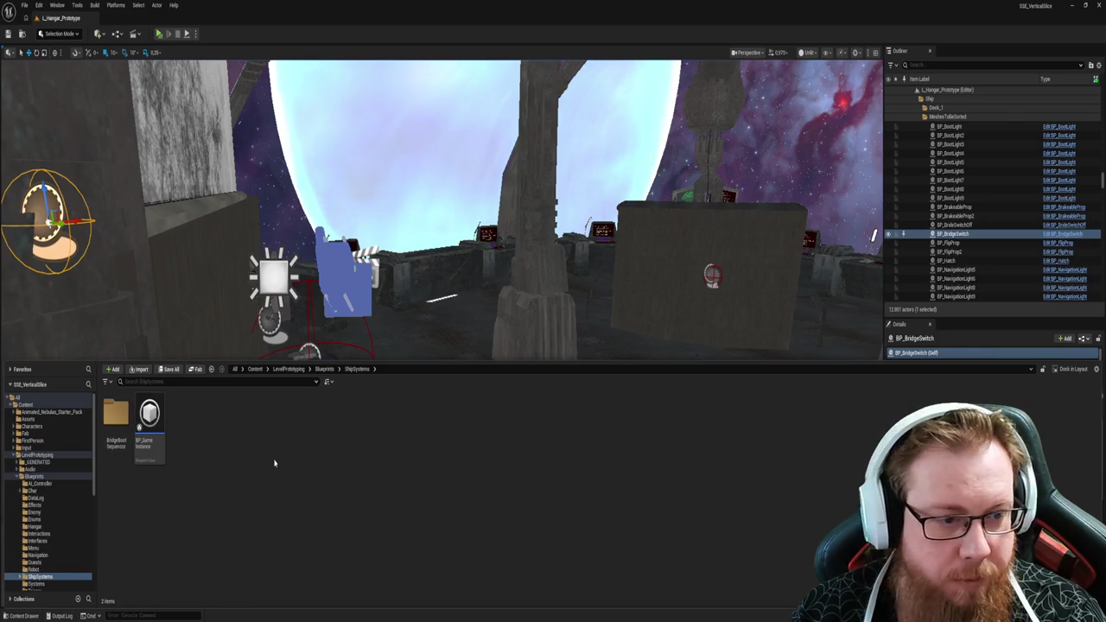
double_click(113, 415)
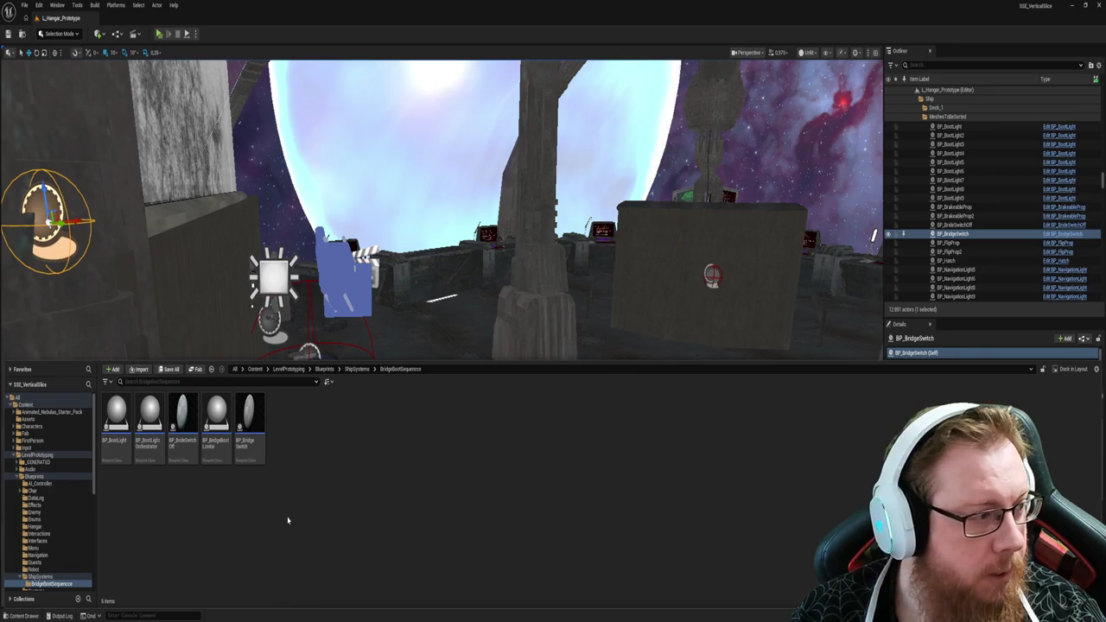
left_click(118, 443)
left_click(149, 425)
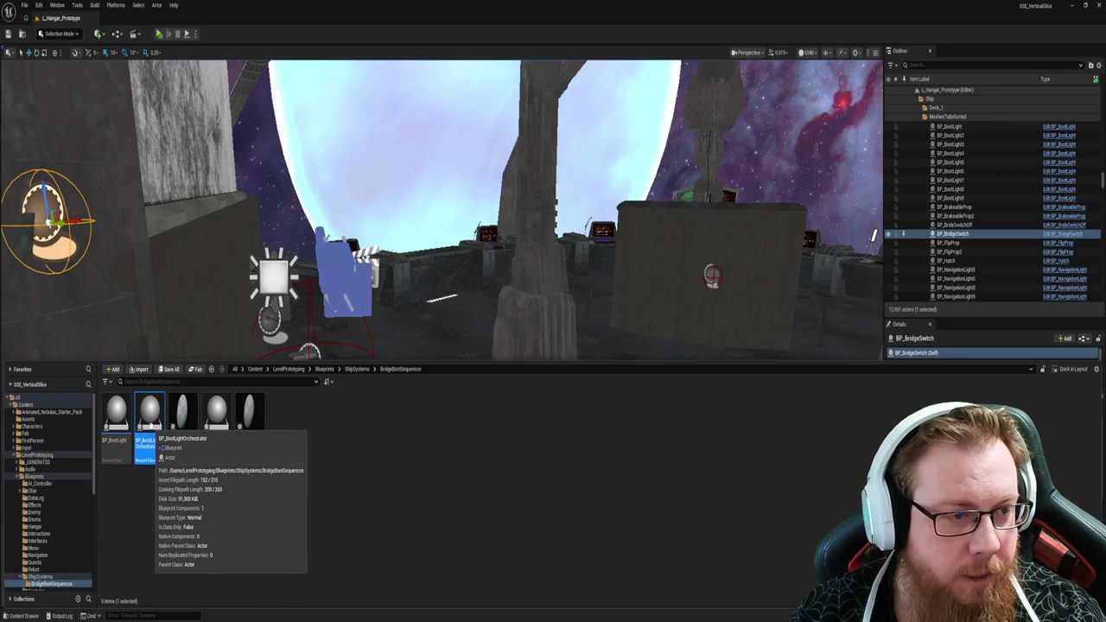
double_click(151, 429)
Step: Review the orchestrator's boot-light event graph, then return to the hangar level
scroll(579, 337, "down", 3)
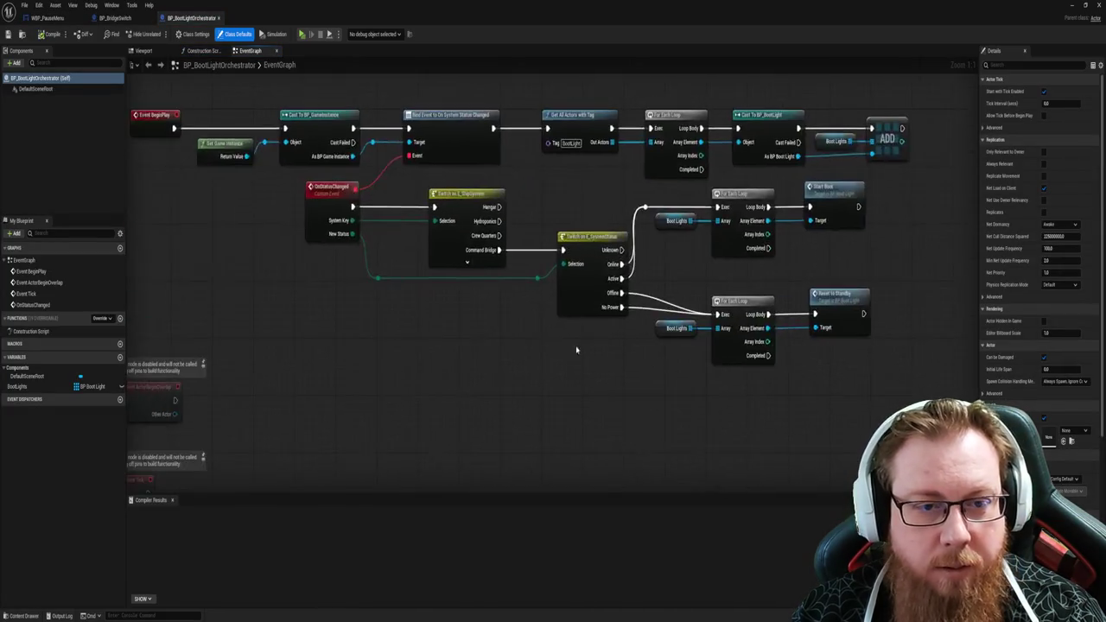
scroll(452, 394, "up", 2)
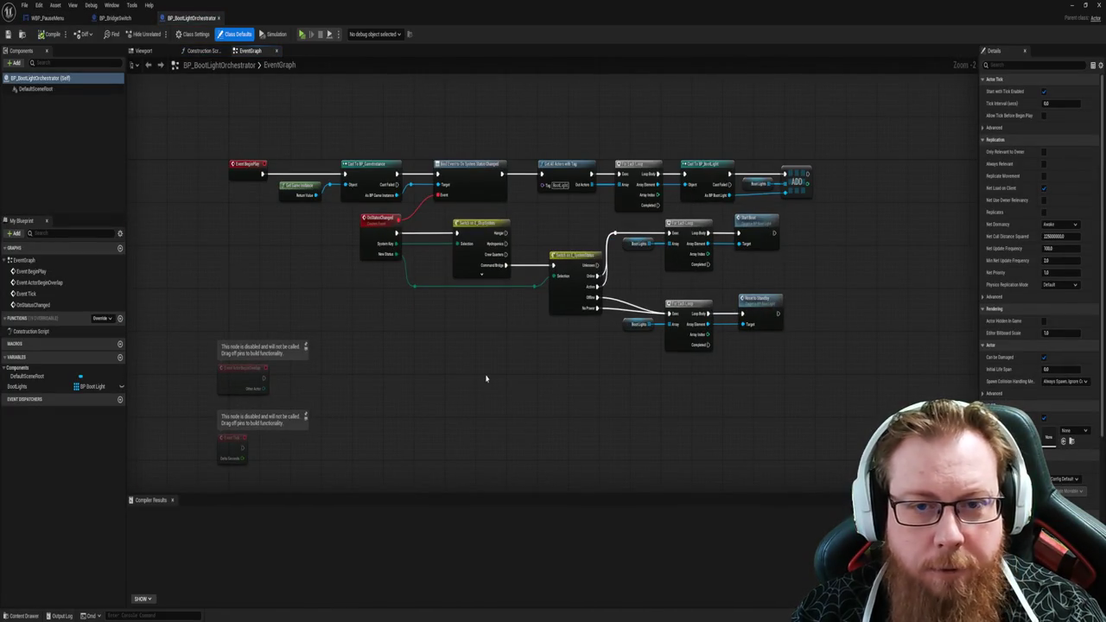
scroll(486, 379, "up", 1)
scroll(467, 382, "down", 1)
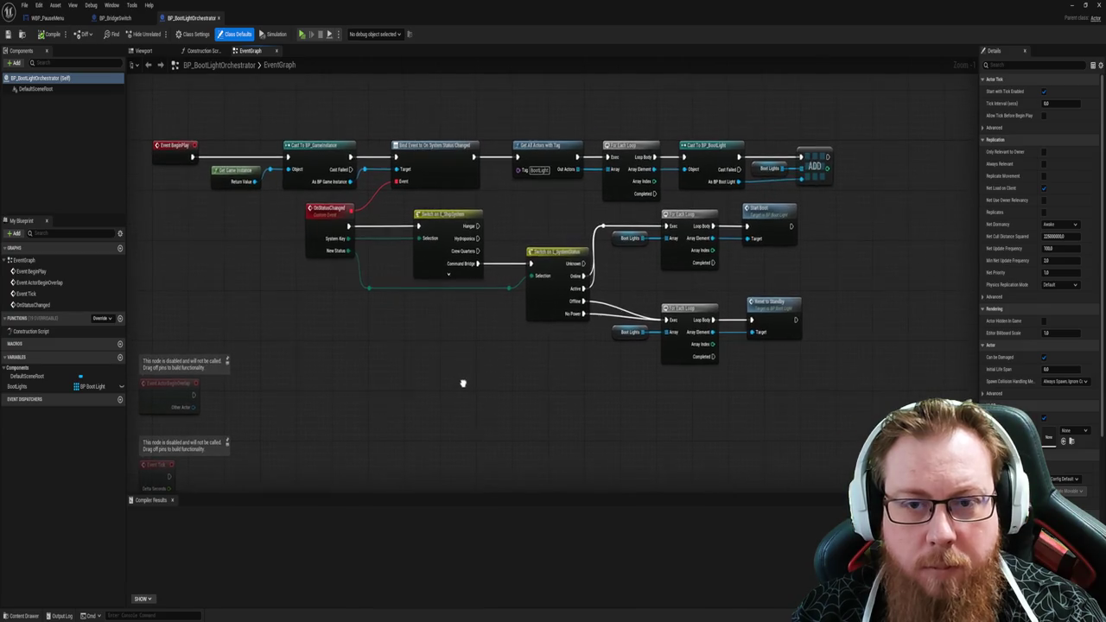
mouse_move(462, 384)
left_mouse_down()
mouse_move(432, 380)
mouse_move(452, 383)
left_mouse_up()
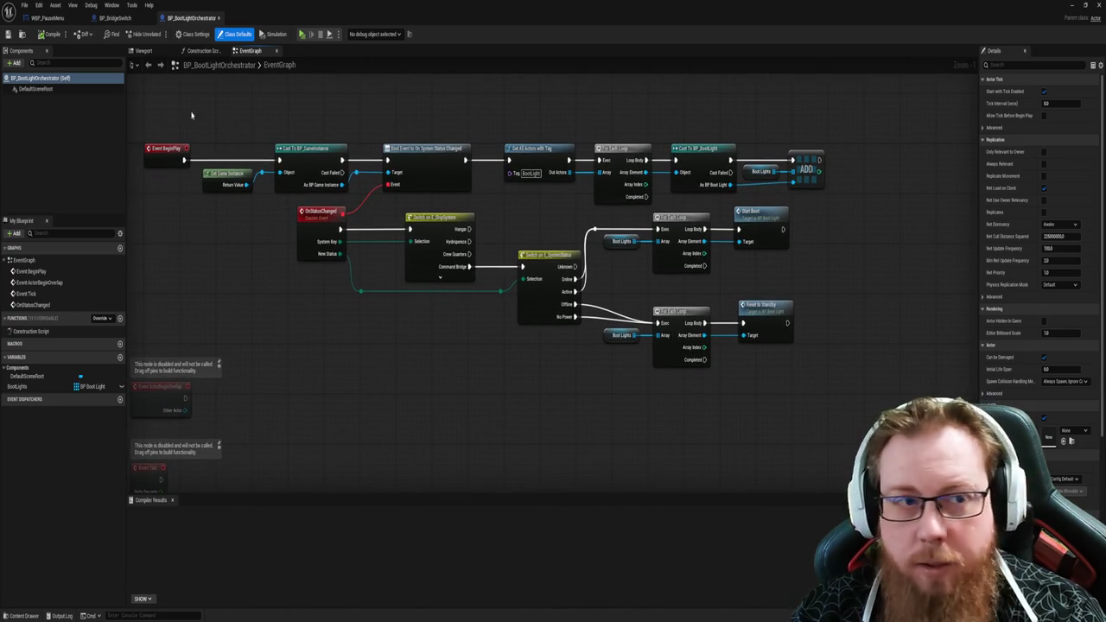
left_click(1072, 5)
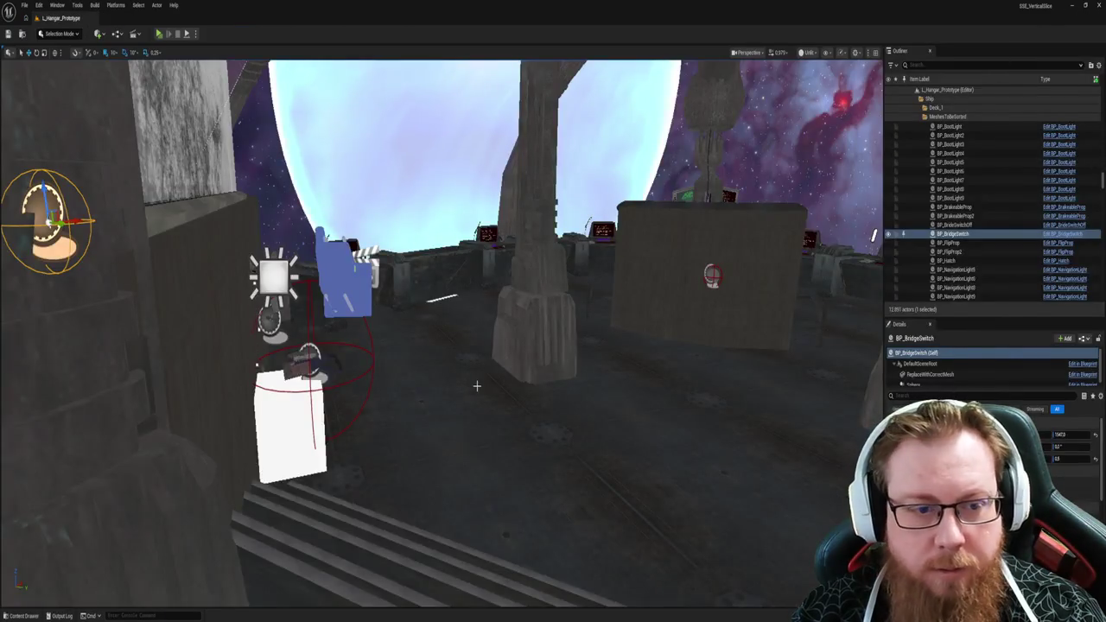
Step: Drag the first Content Drawer asset into the level and filter the Outliner by 'Boot'
key("ctrl+space")
mouse_move(116, 415)
left_mouse_down()
mouse_move(630, 371)
mouse_move(625, 335)
mouse_move(524, 460)
mouse_move(530, 427)
left_mouse_up()
left_click(968, 66)
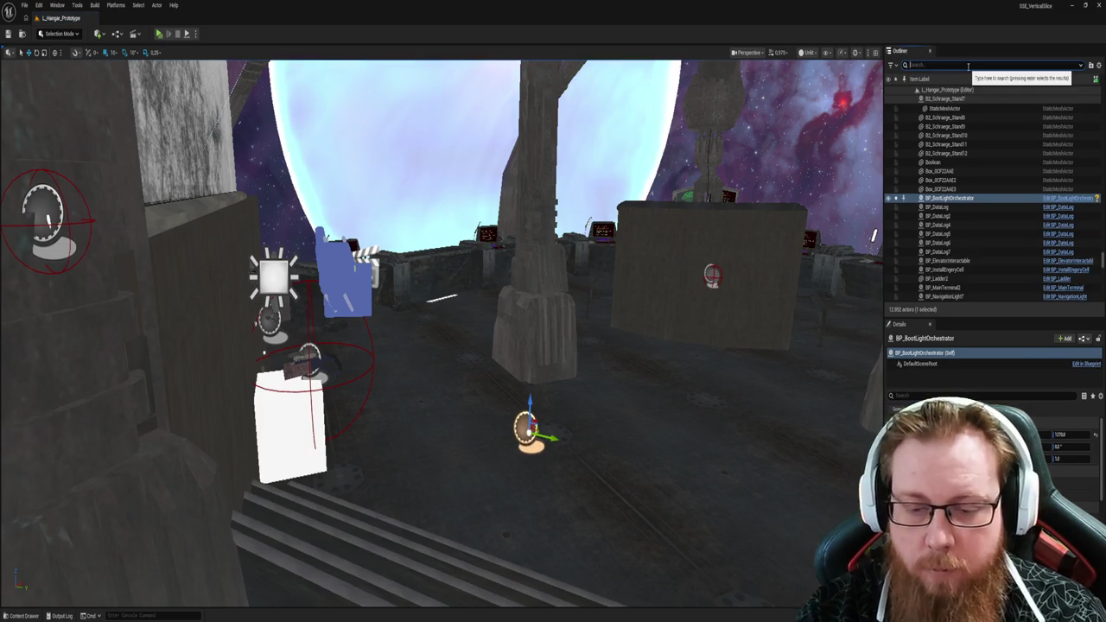
type("Boot")
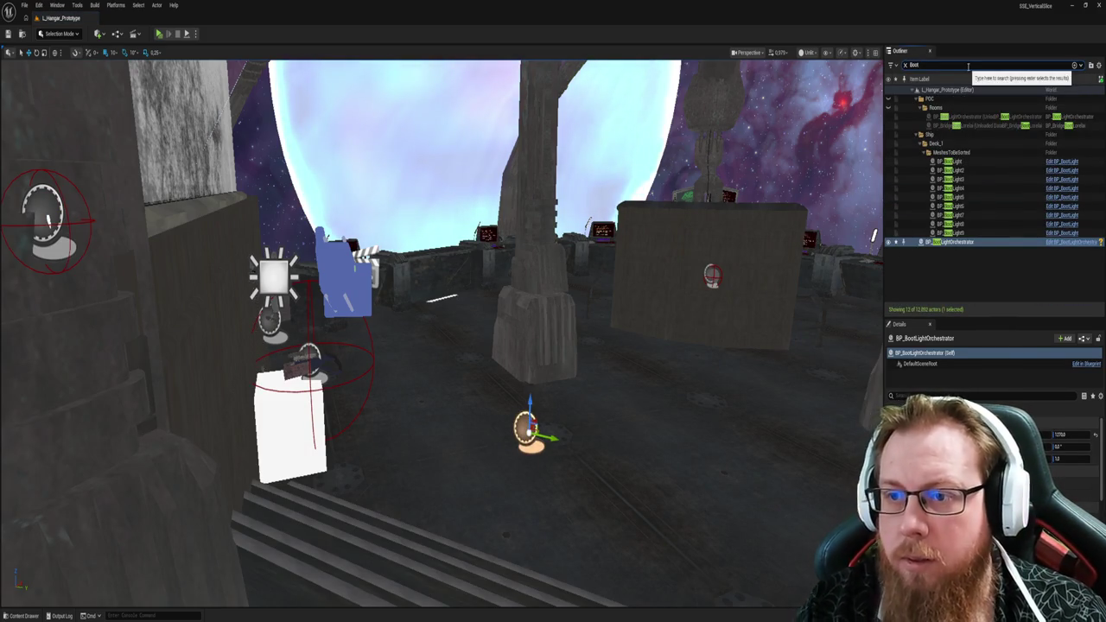
Step: Fly to the bridge button, select it, and open BP_BridgeSwitch's Blueprint
mouse_move(787, 163)
left_mouse_down()
mouse_move(768, 199)
mouse_move(786, 173)
left_mouse_up()
mouse_move(553, 345)
left_mouse_down()
mouse_move(544, 354)
mouse_move(561, 350)
mouse_move(556, 360)
left_mouse_up()
left_click(544, 337)
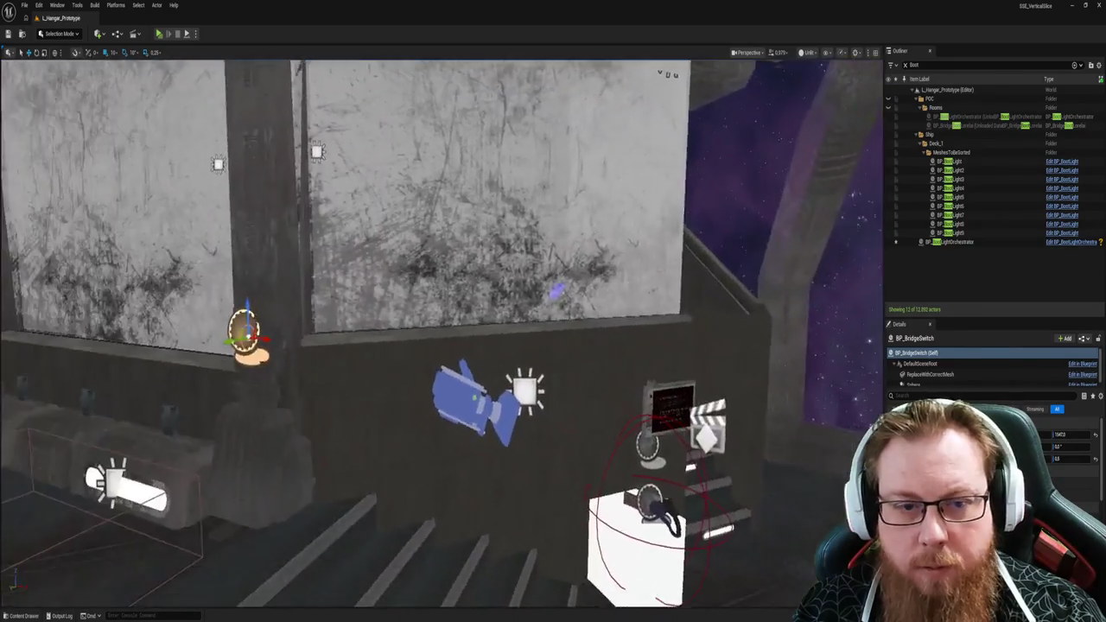
key("ctrl+e")
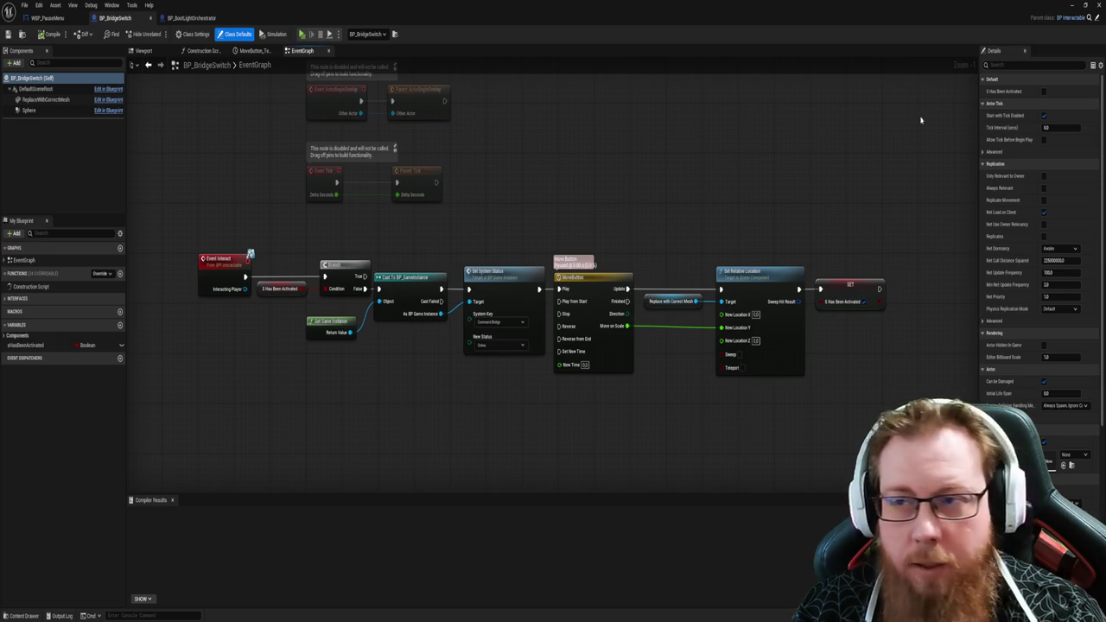
Step: Open BP_InstallEnergyCell from the sphere, then review BP_BridgeSwitch, BP_BootLightOrchestrator and WBP_PauseMenu graphs
left_click(1069, 7)
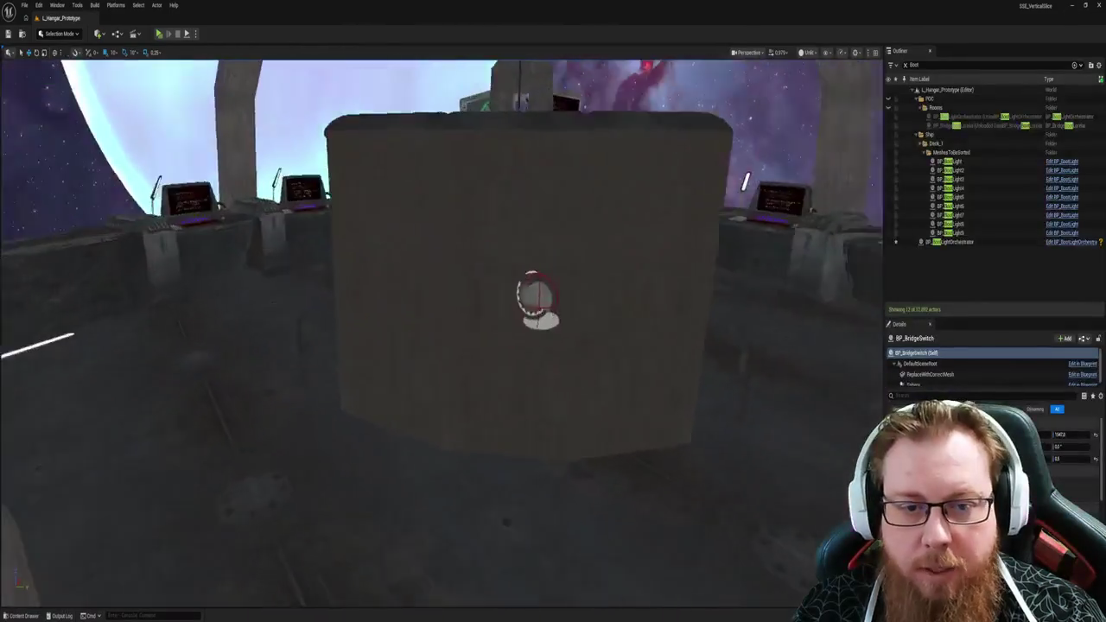
double_click(561, 345)
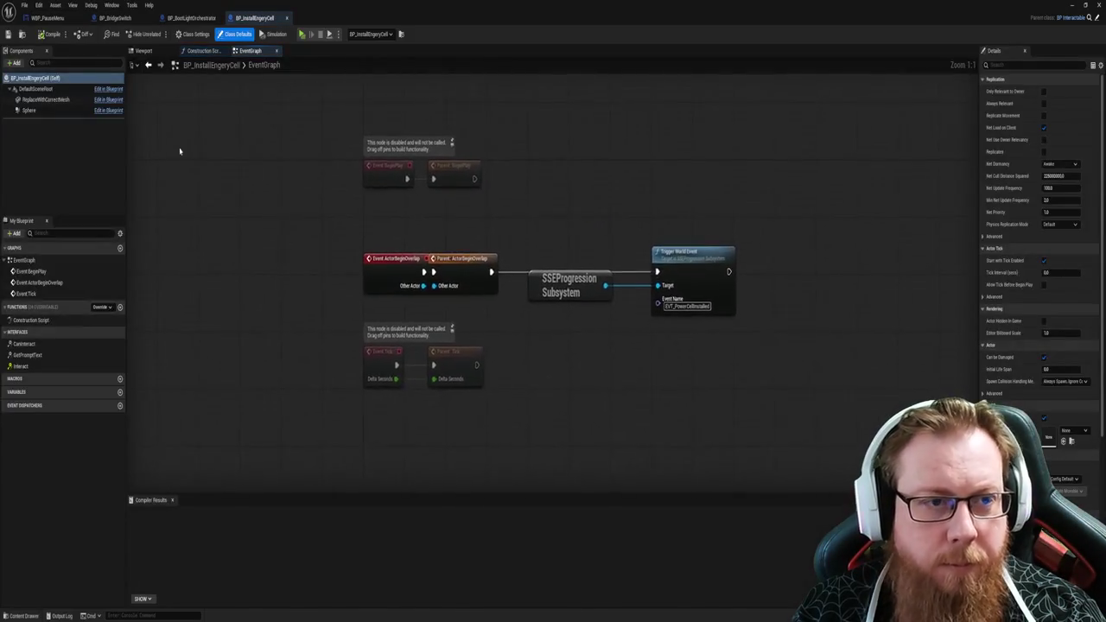
left_click(115, 17)
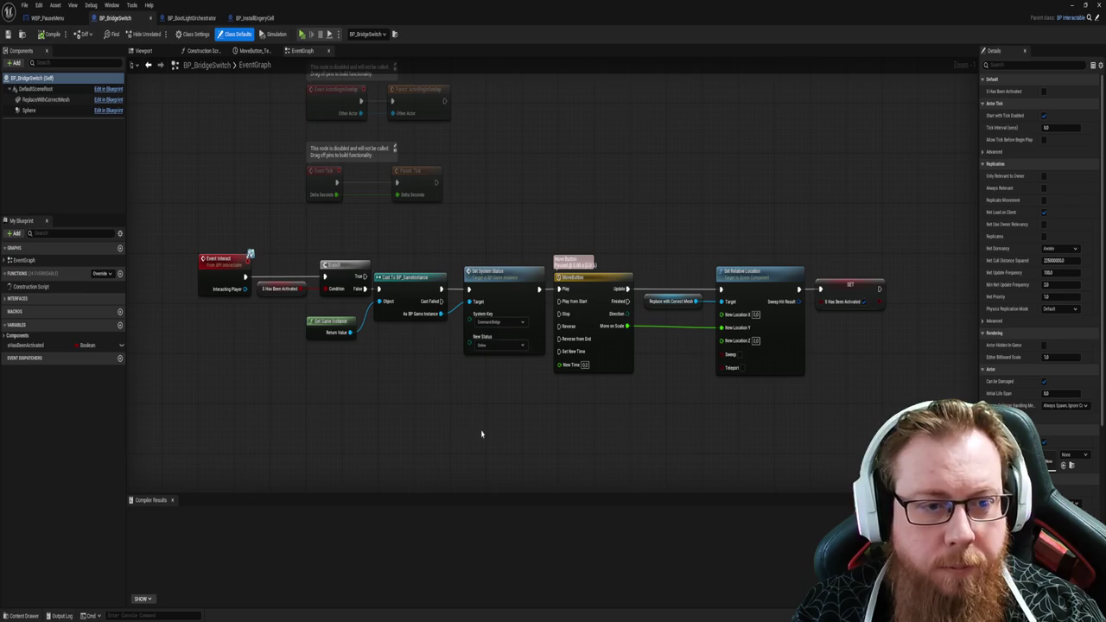
left_click(191, 17)
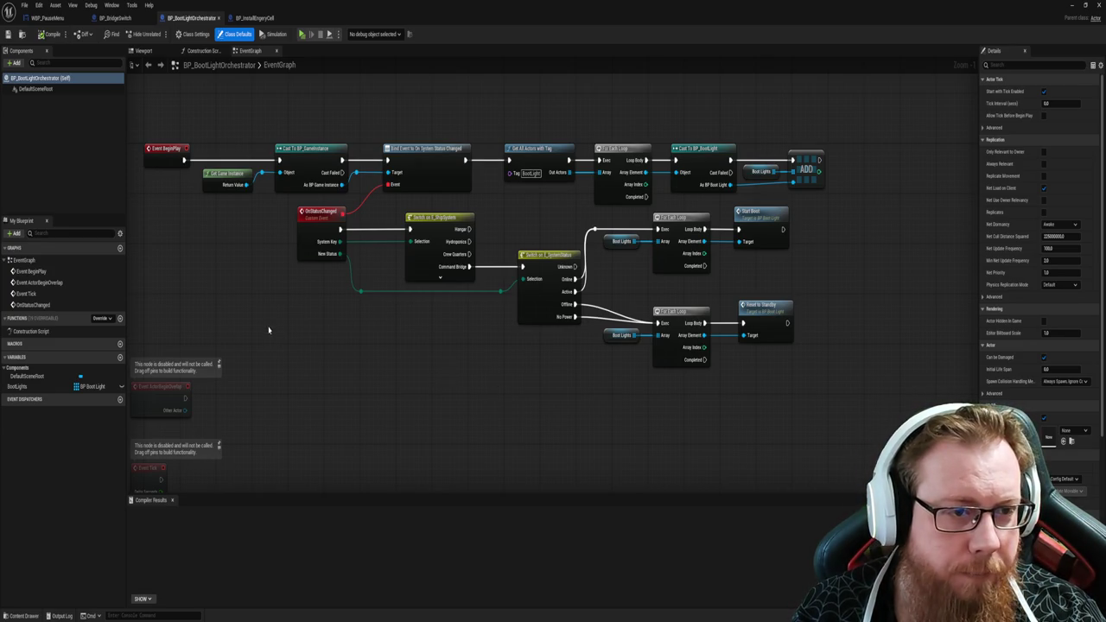
left_click_drag(265, 328, 328, 351)
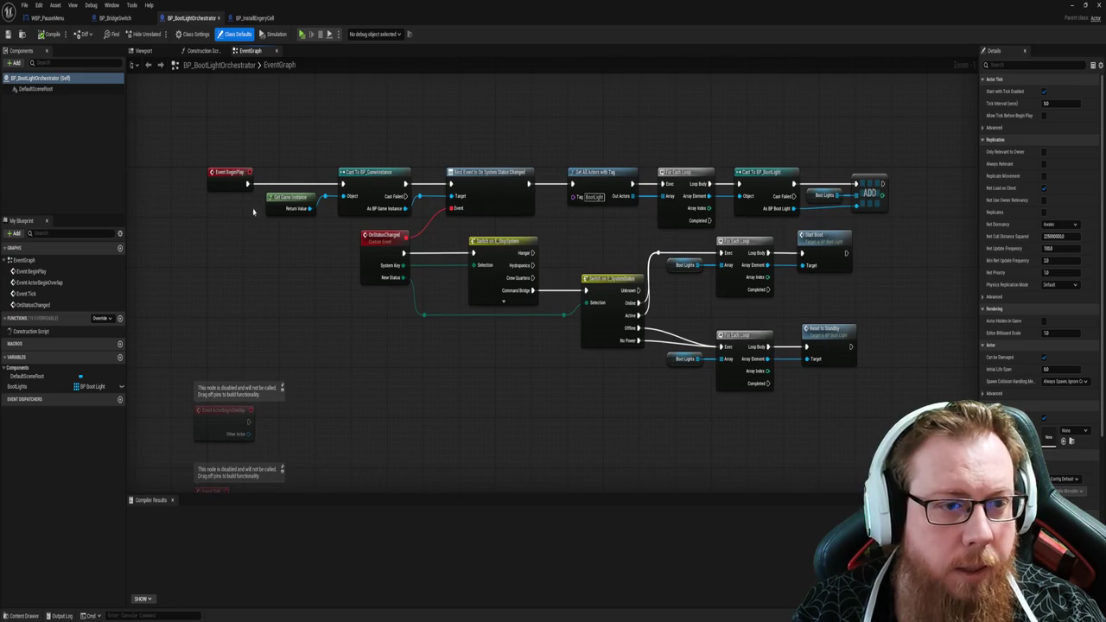
left_click(43, 19)
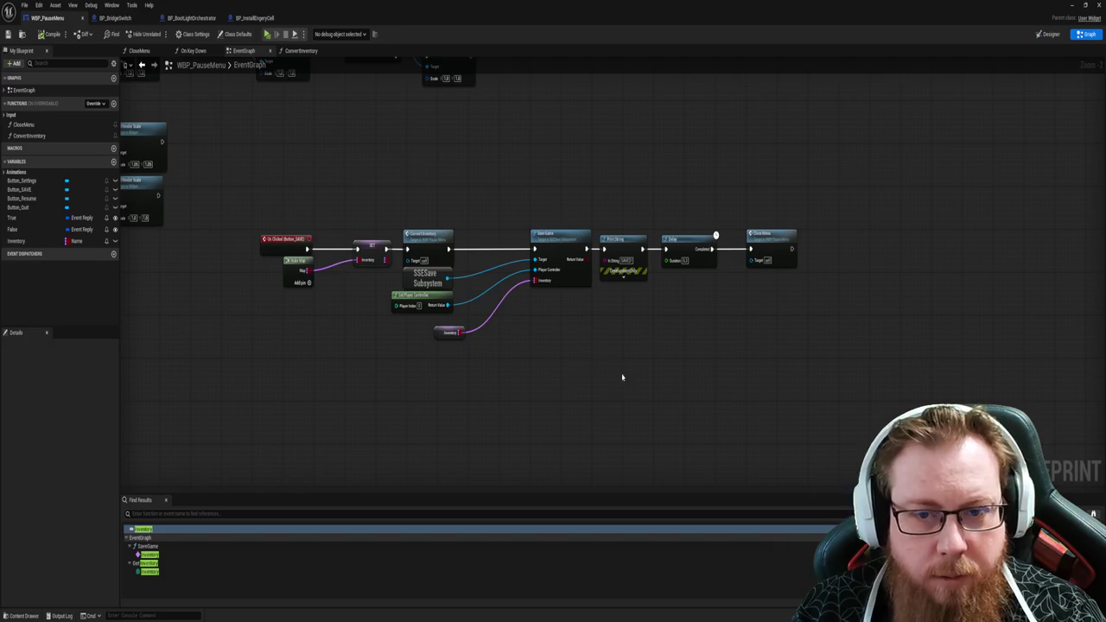
Step: Open the ConvertInventory function graph and compare it with the energy cell and orchestrator graphs
double_click(436, 254)
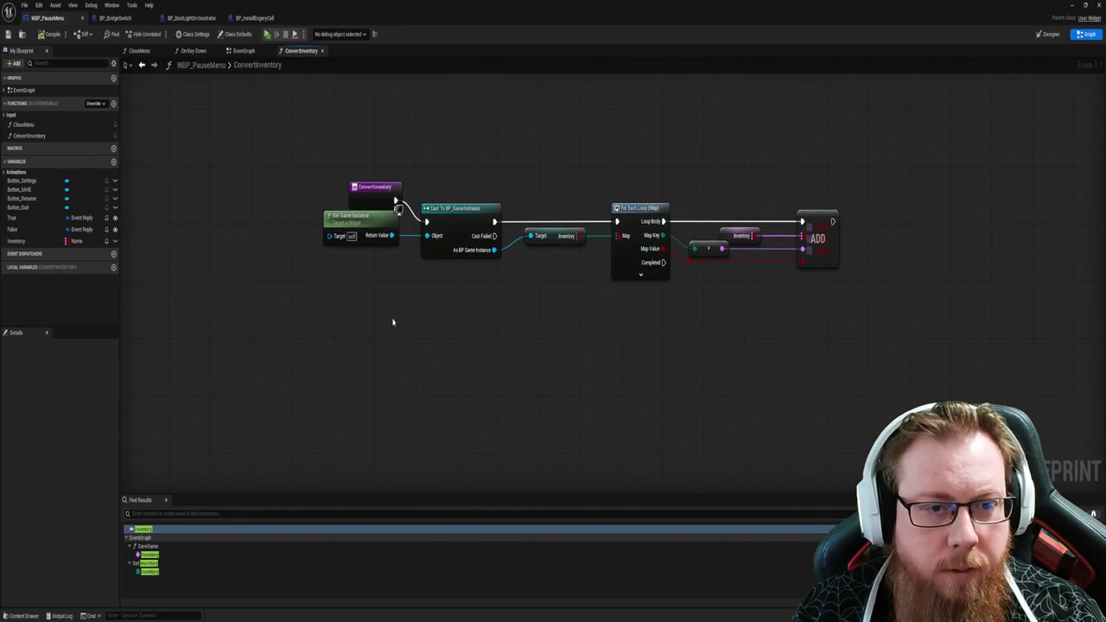
left_click_drag(354, 226, 351, 233)
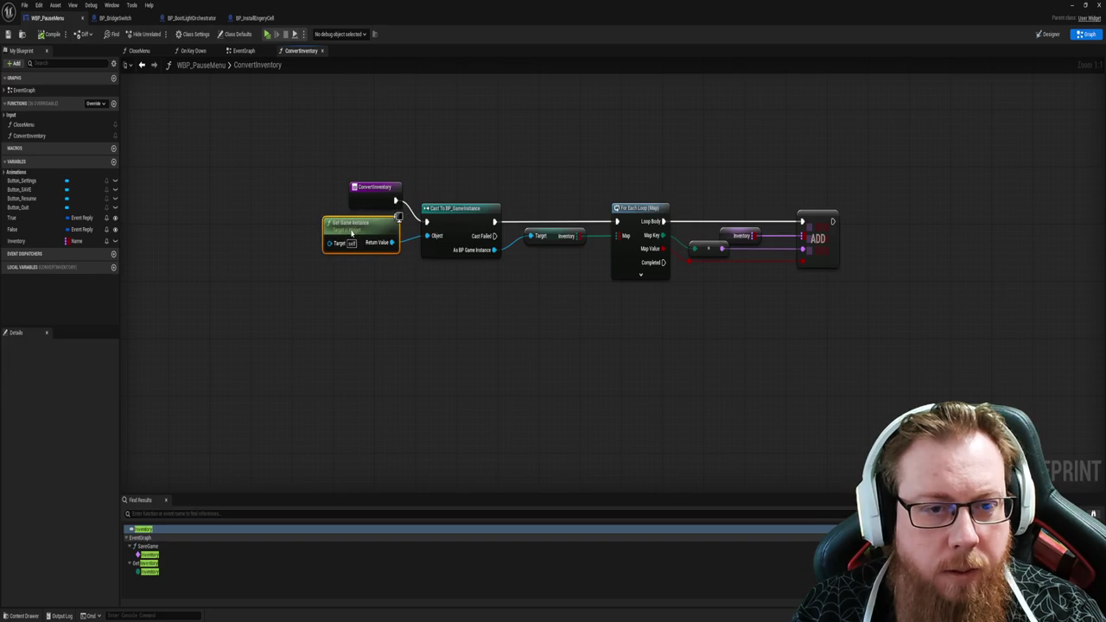
left_click(388, 311)
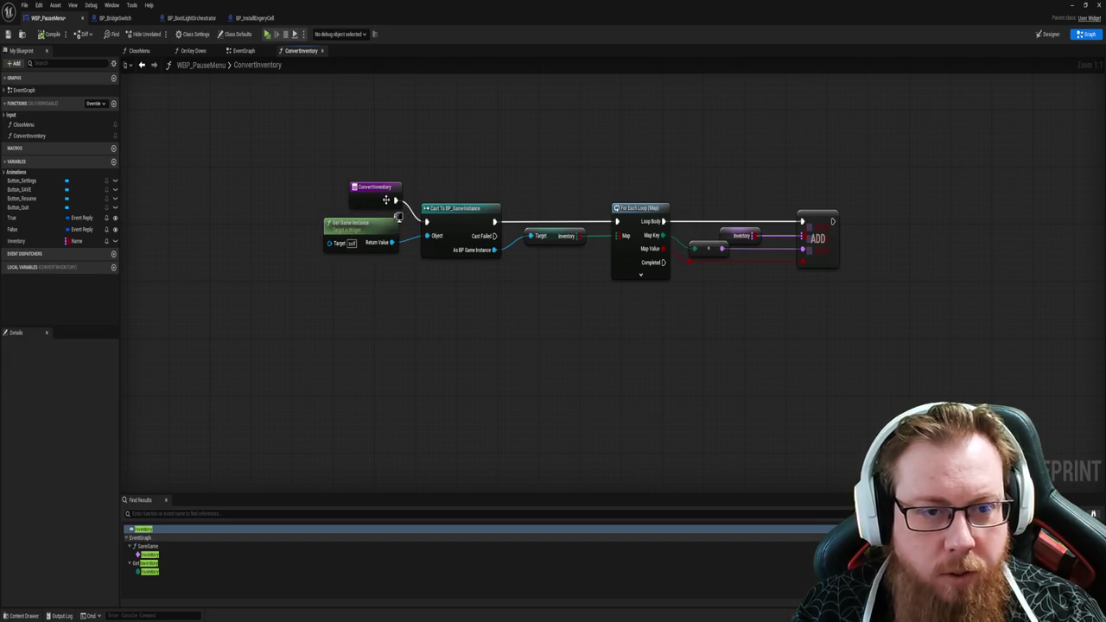
left_click(256, 17)
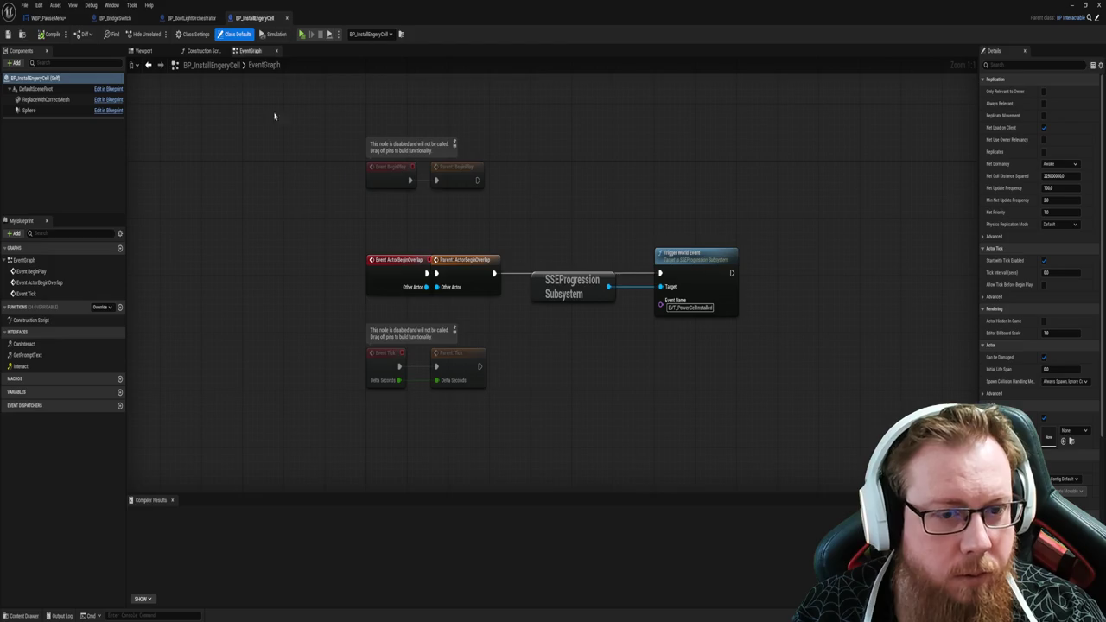
left_click(192, 18)
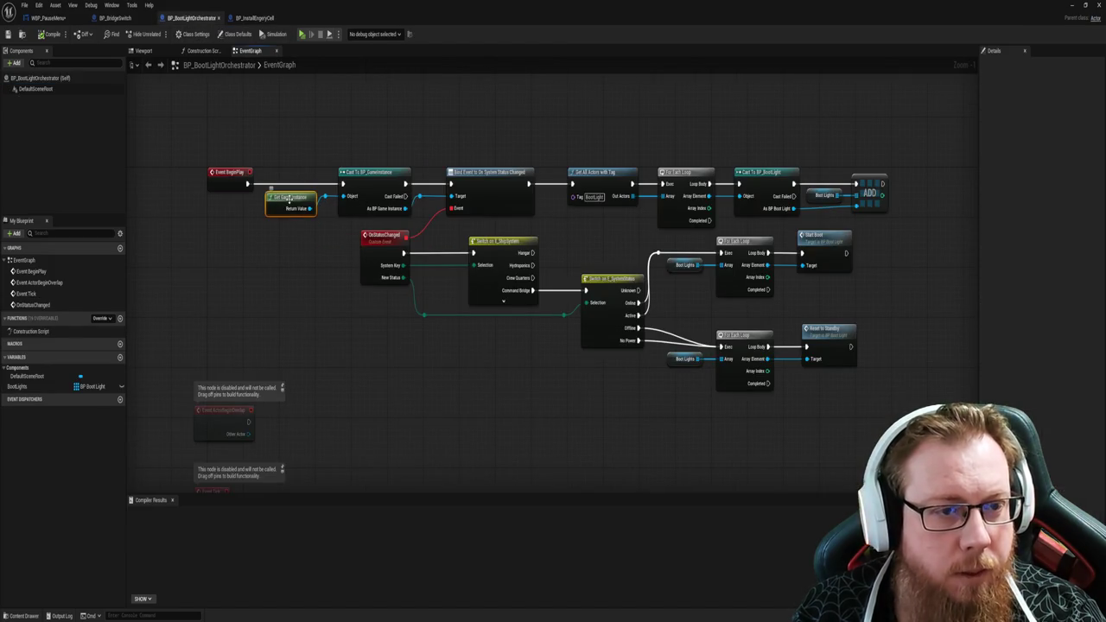
left_click(48, 17)
Step: Paste a new Get Game Instance node, delete the old one, and align it with the Cast
key("ctrl+v")
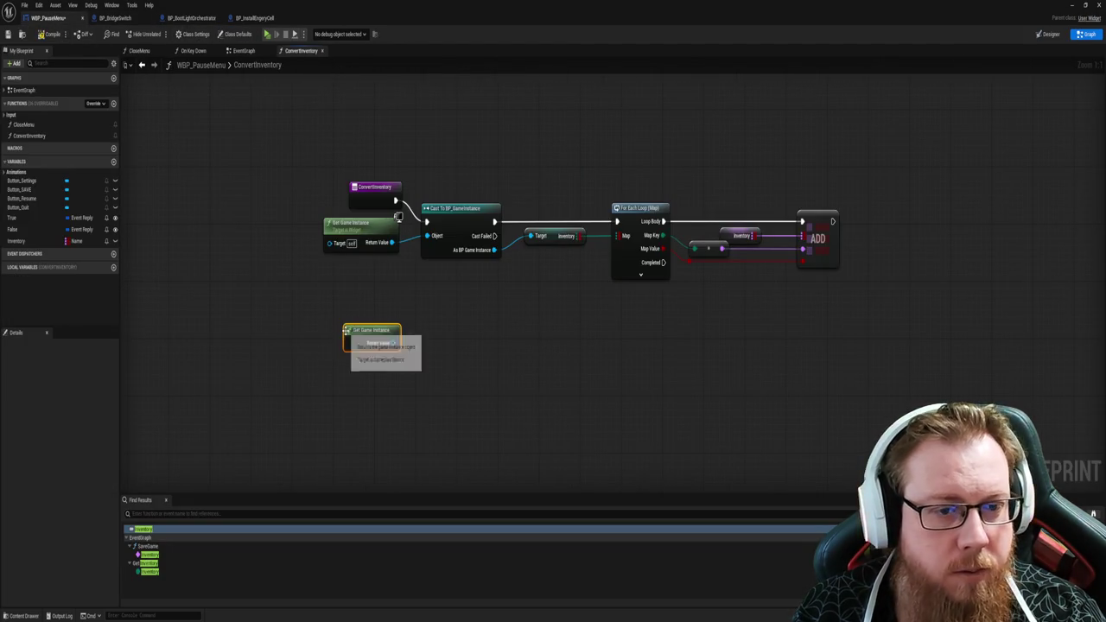
mouse_move(389, 335)
left_mouse_down()
mouse_move(382, 270)
mouse_move(426, 235)
left_mouse_up()
right_click(371, 232)
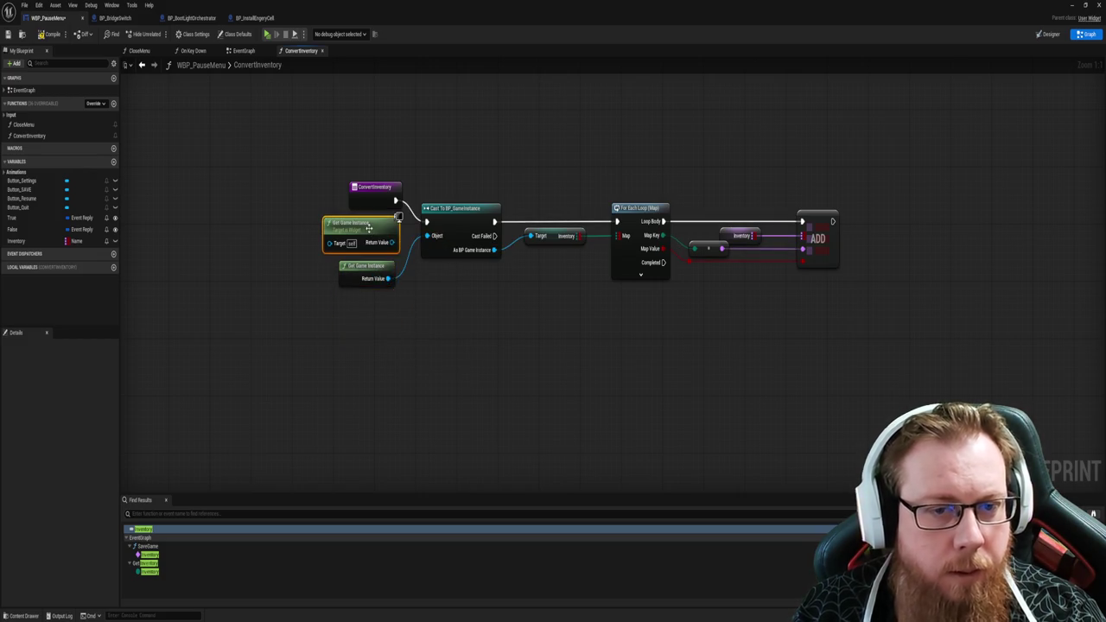
left_click(380, 250)
mouse_move(368, 260)
left_mouse_down()
mouse_move(377, 226)
mouse_move(380, 253)
mouse_move(377, 237)
left_mouse_up()
key("q")
left_click(409, 300)
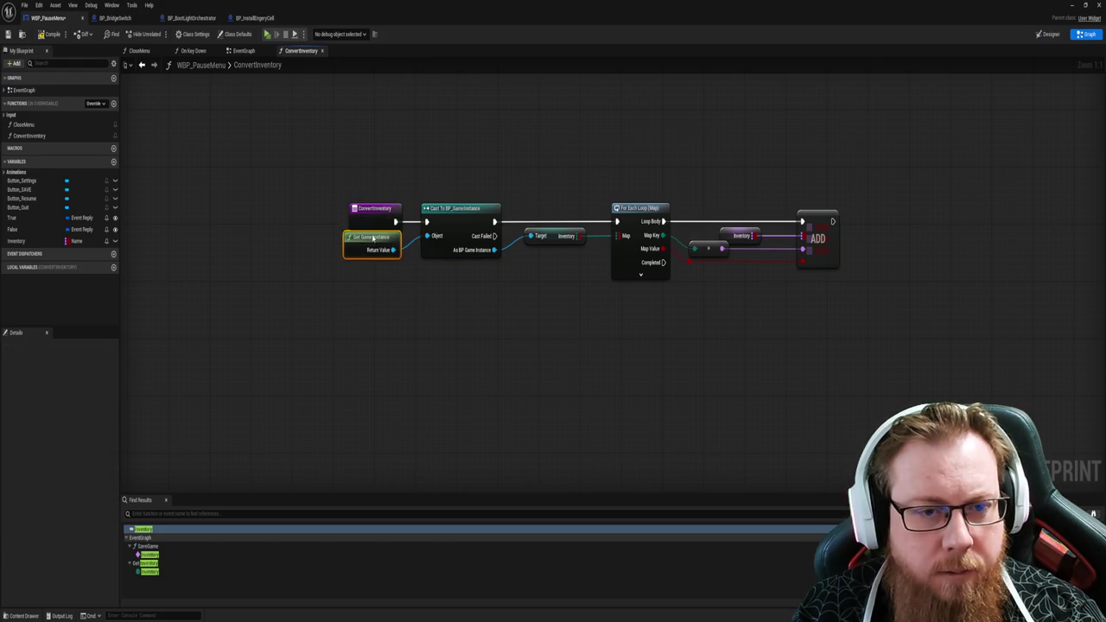
Step: Fine-tune the new Get Game Instance node's position beside the Cast
left_click(378, 237)
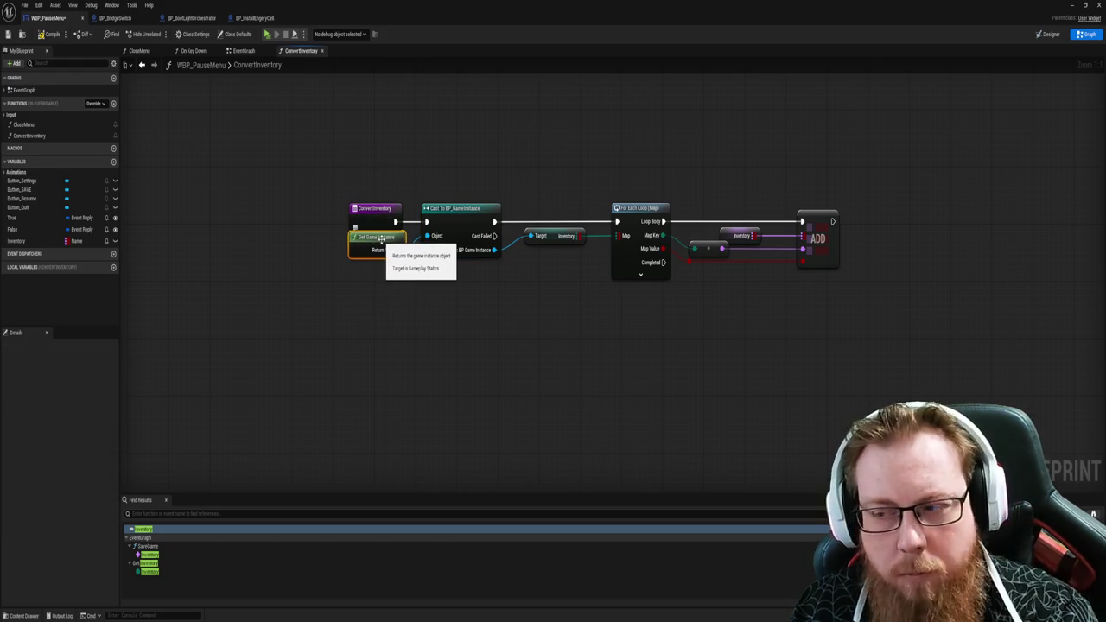
left_click_drag(381, 238, 377, 245)
left_click(416, 340)
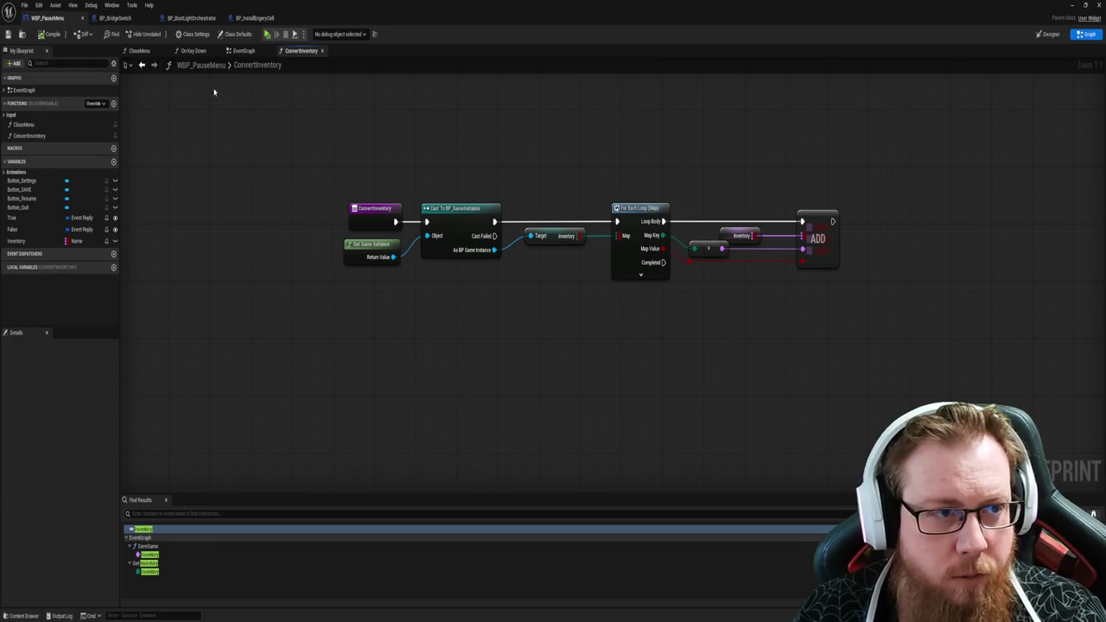
left_click(115, 17)
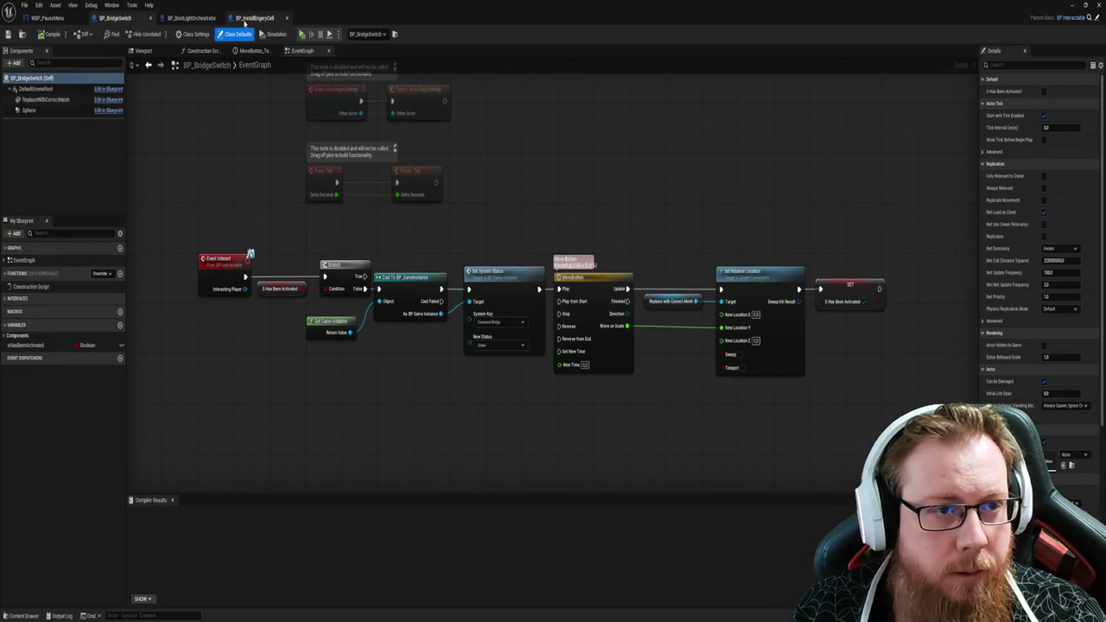
Step: Nudge BP_InstallEnergyCell's Parent: ActorBeginOverlap node to the right and check the orchestrator graph
left_click(255, 17)
left_click(462, 269)
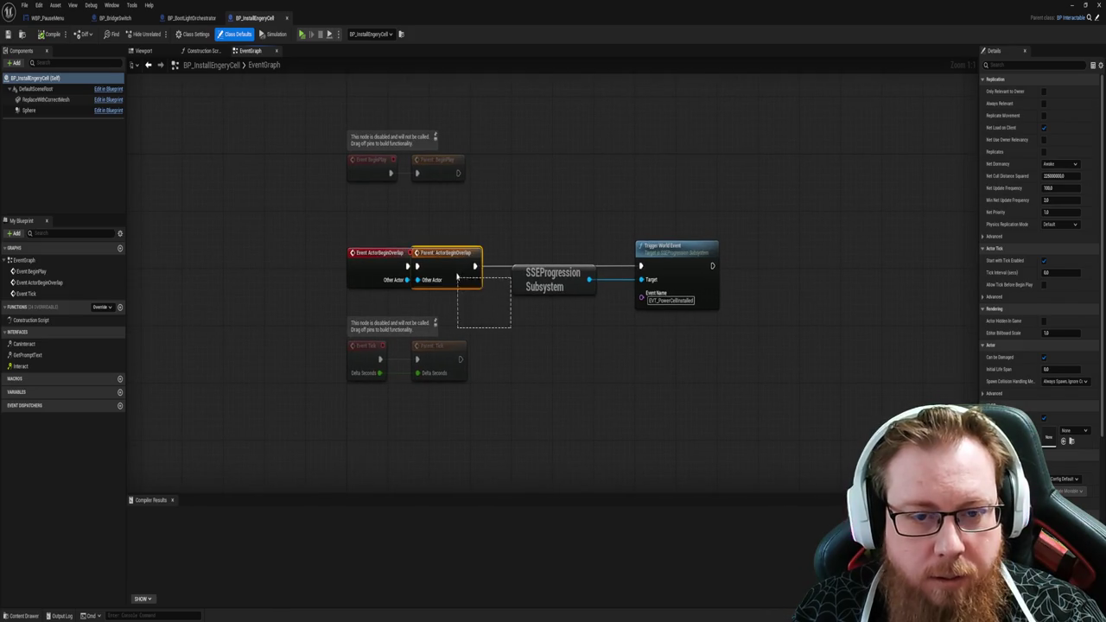
left_click(546, 349)
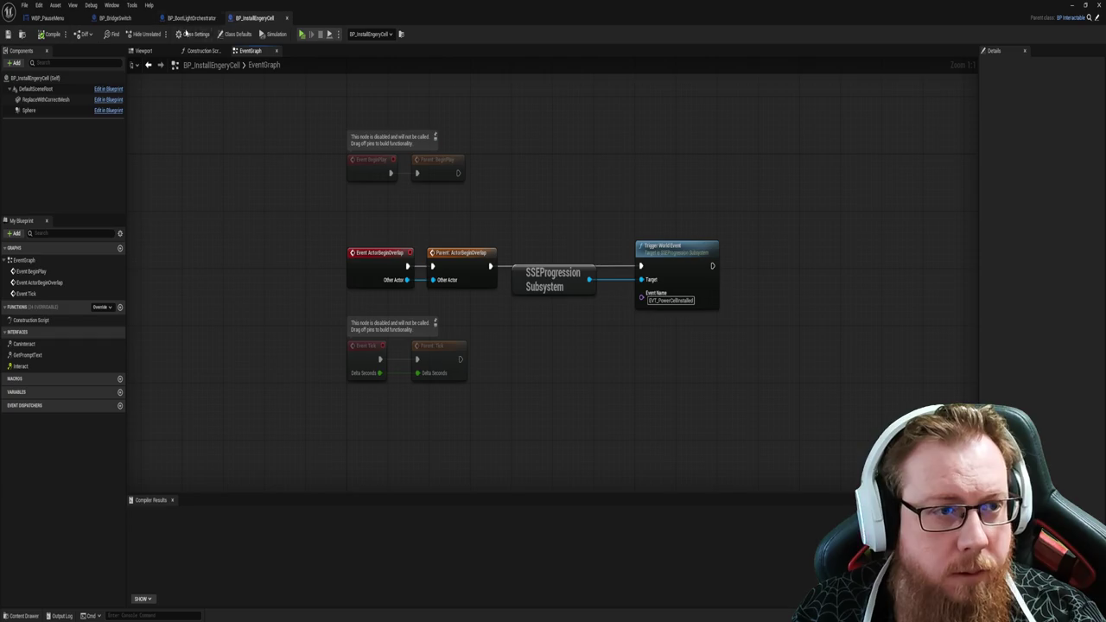
left_click(190, 18)
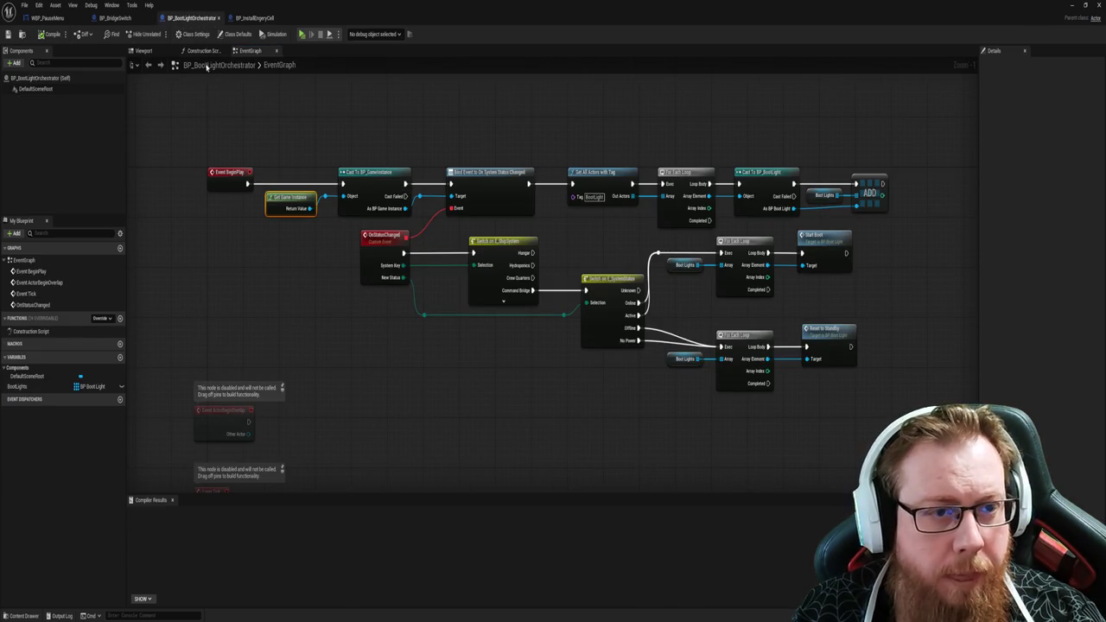
left_click(392, 362)
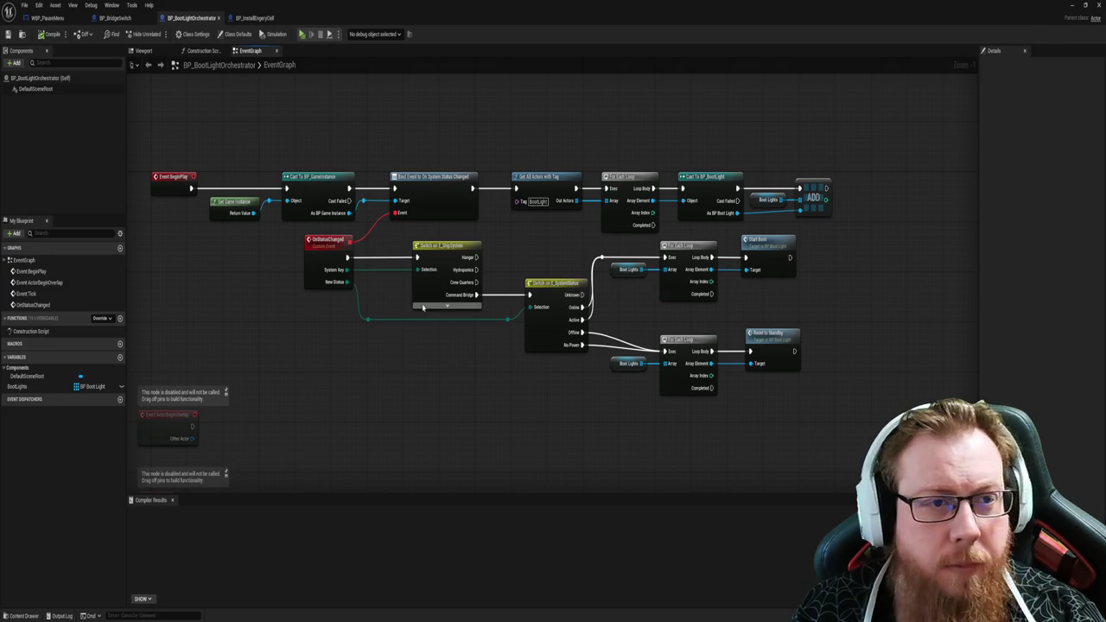
Step: In BP_BridgeSwitch, marquee-select the Branch, Cast and Set System Status nodes
left_click(115, 17)
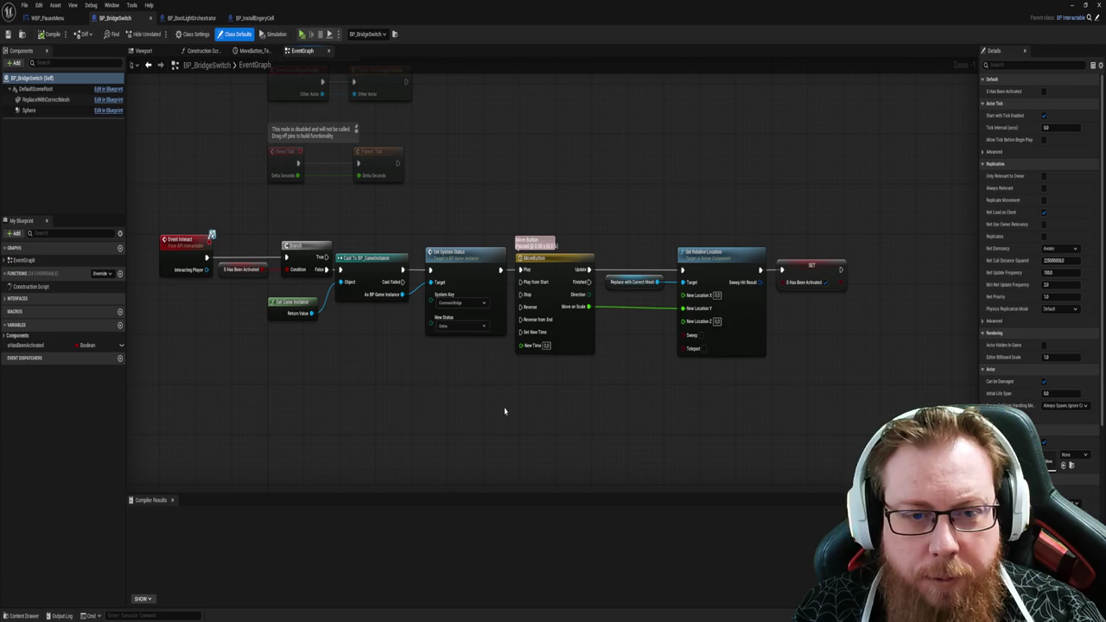
mouse_move(459, 393)
left_mouse_down()
mouse_move(439, 351)
mouse_move(247, 231)
left_mouse_up()
mouse_move(474, 94)
left_mouse_down()
mouse_move(515, 254)
mouse_move(510, 289)
mouse_move(513, 158)
left_mouse_up()
mouse_move(420, 434)
left_mouse_down()
mouse_move(430, 372)
mouse_move(411, 390)
left_mouse_up()
left_click(412, 392)
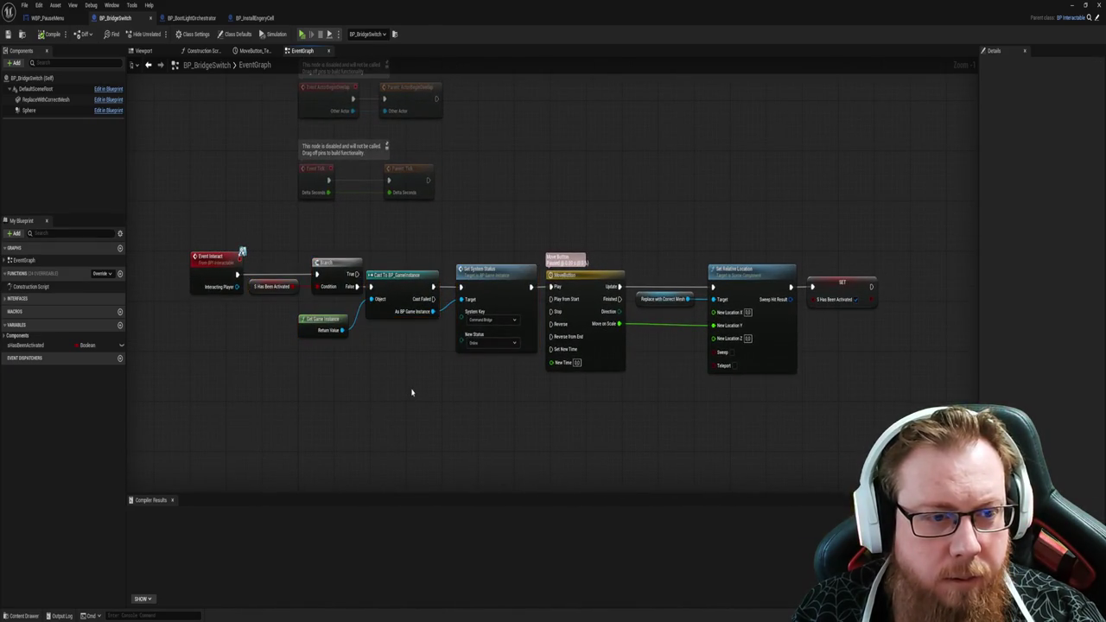
left_click_drag(523, 418, 291, 247)
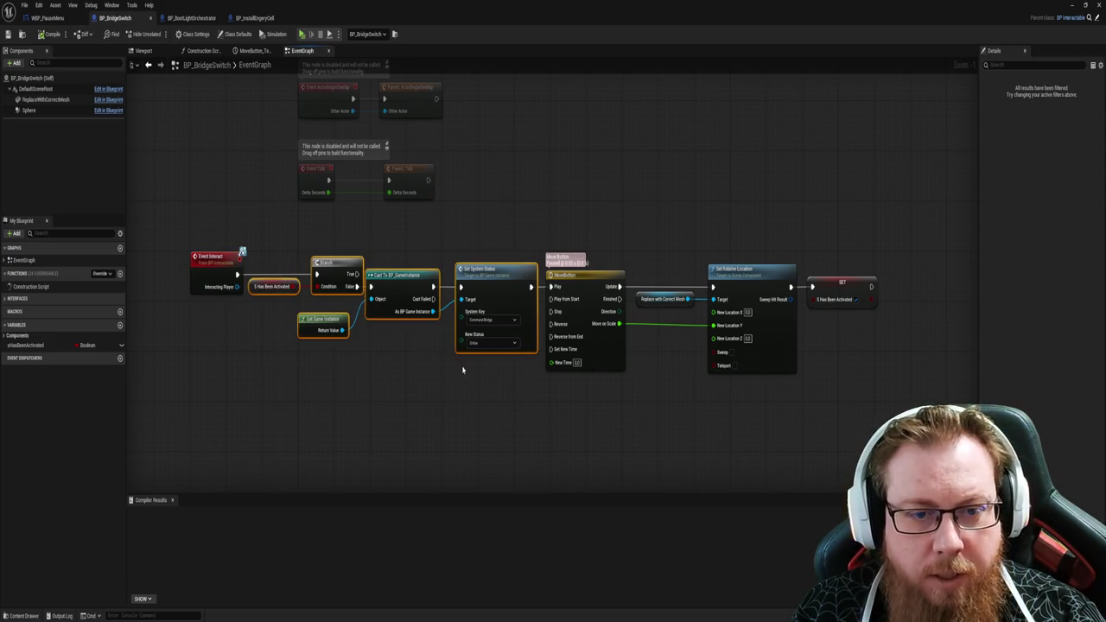
left_click(255, 17)
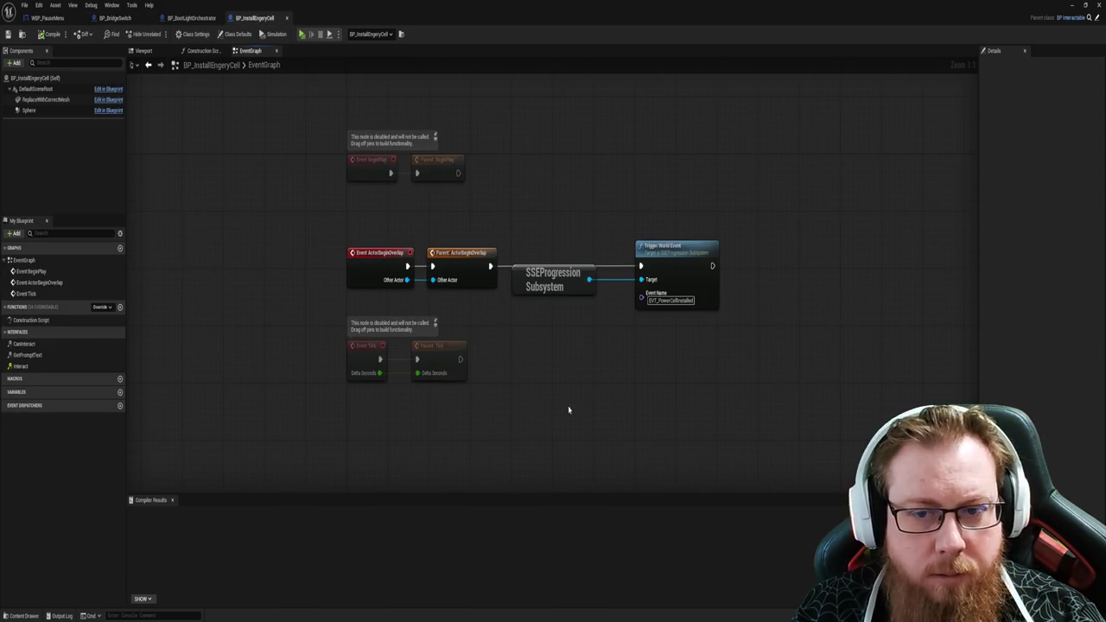
Step: Paste the Branch, Cast To BP_GameInstance and Set System Status nodes into BP_InstallEnergyCell
key("ctrl+v")
left_click(392, 346)
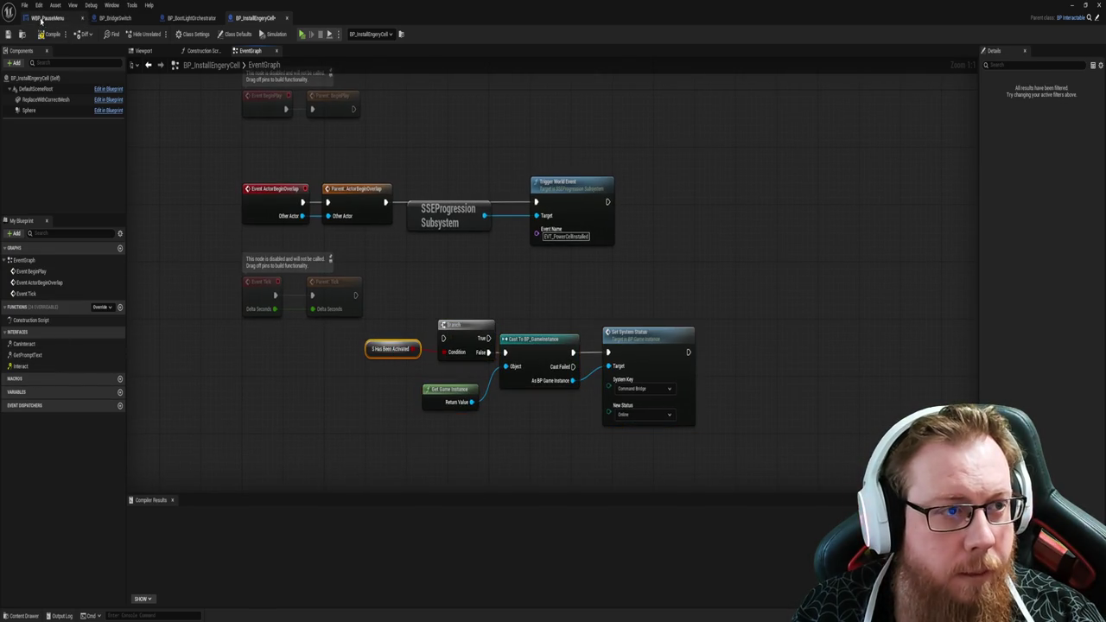
left_click(126, 19)
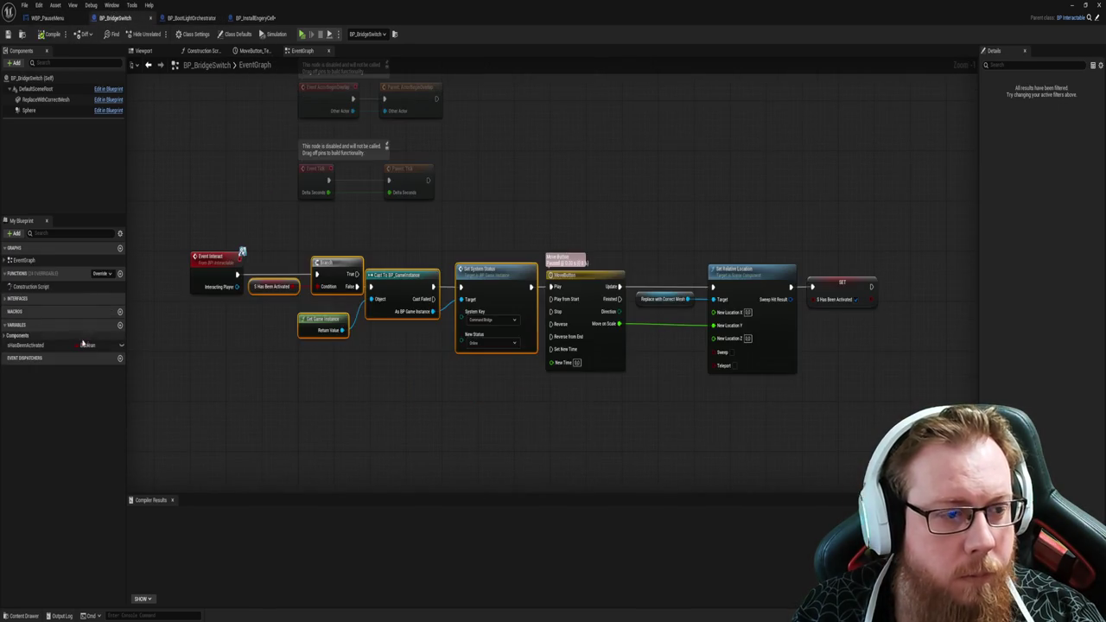
left_click(39, 345)
left_click(252, 18)
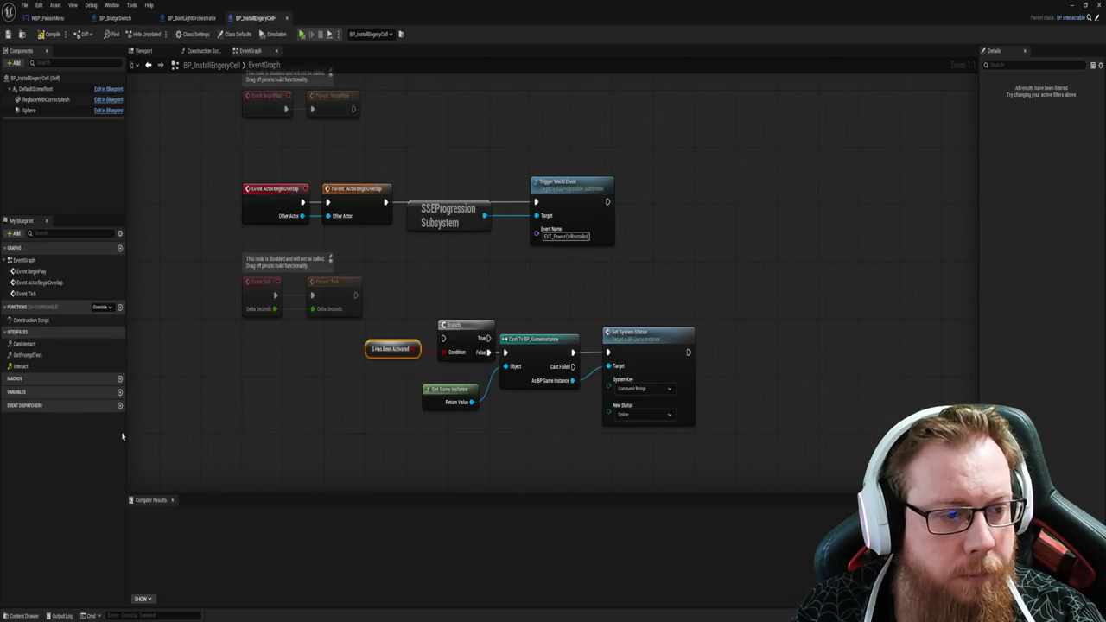
Step: Add the bHasBeenActivated Boolean variable and compile the energy cell blueprint successfully
key("ctrl+v")
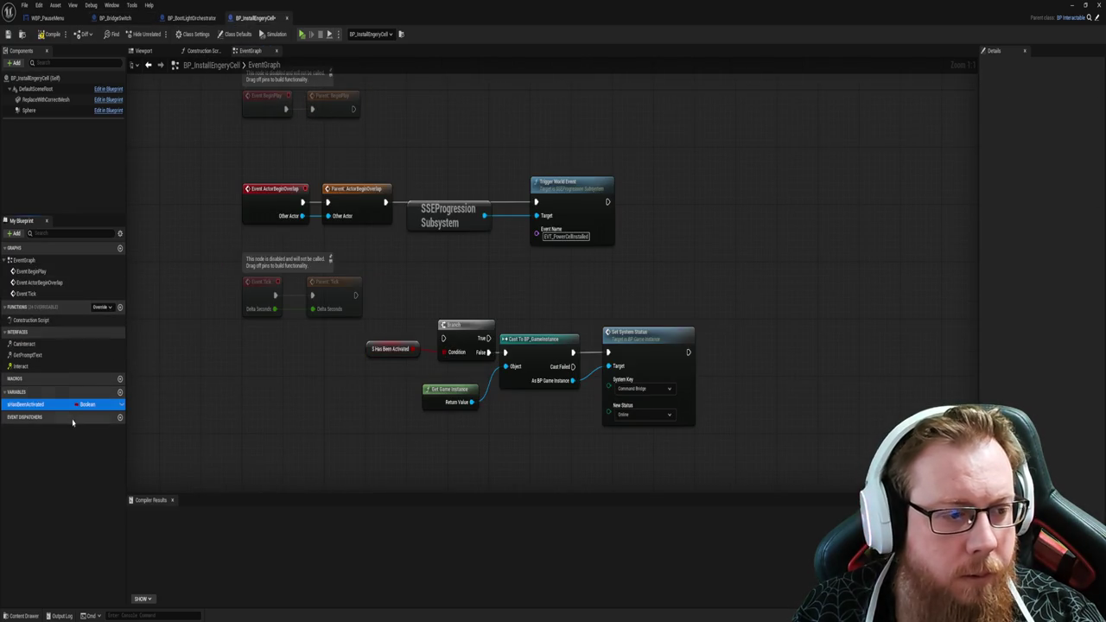
left_click(47, 34)
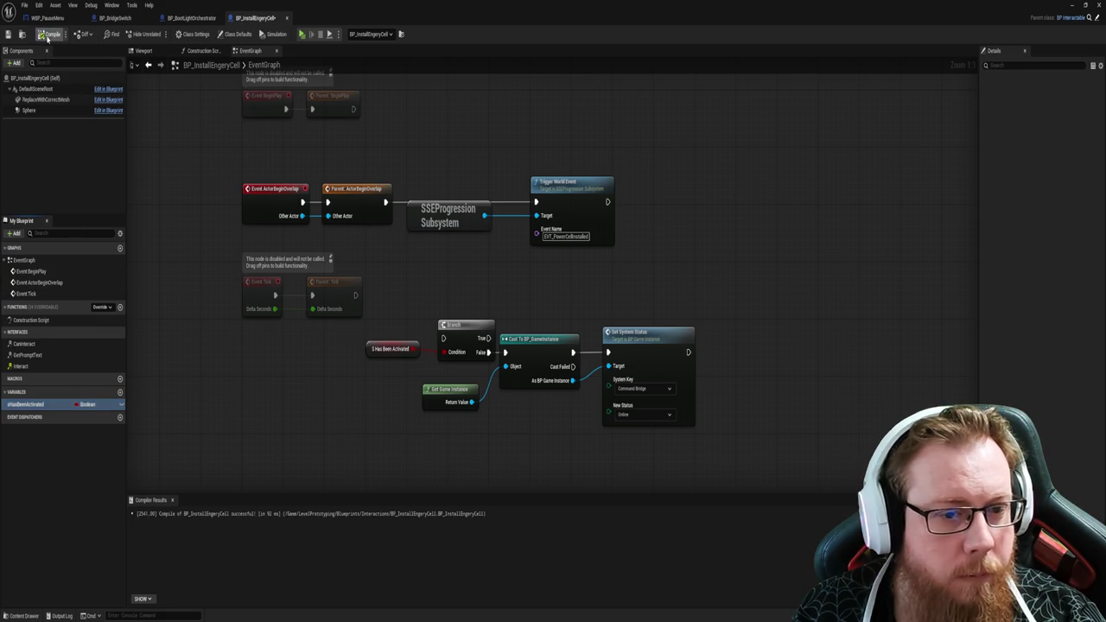
left_click_drag(342, 392, 297, 394)
left_click_drag(389, 340, 356, 379)
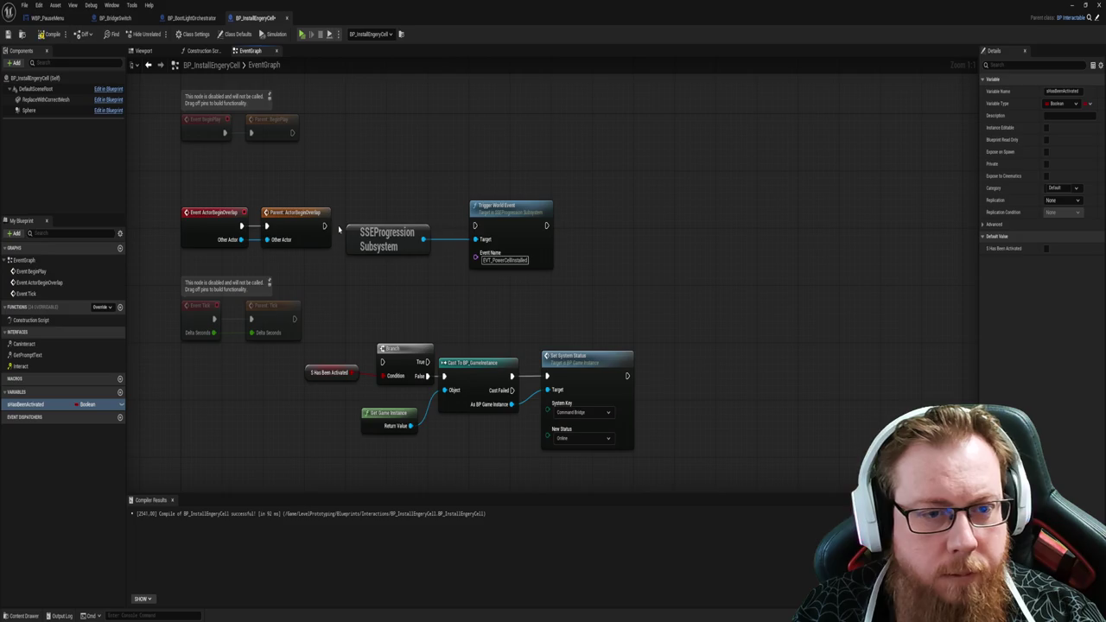
Step: Wire ActorBeginOverlap into the Branch and Set System Status into Trigger World Event
left_click_drag(493, 238, 414, 210)
left_click_drag(494, 209, 669, 216)
mouse_move(327, 331)
left_mouse_down()
mouse_move(560, 461)
mouse_move(576, 401)
left_mouse_up()
mouse_move(400, 182)
left_mouse_down()
mouse_move(570, 251)
mouse_move(716, 232)
mouse_move(776, 277)
left_mouse_up()
left_click(670, 380)
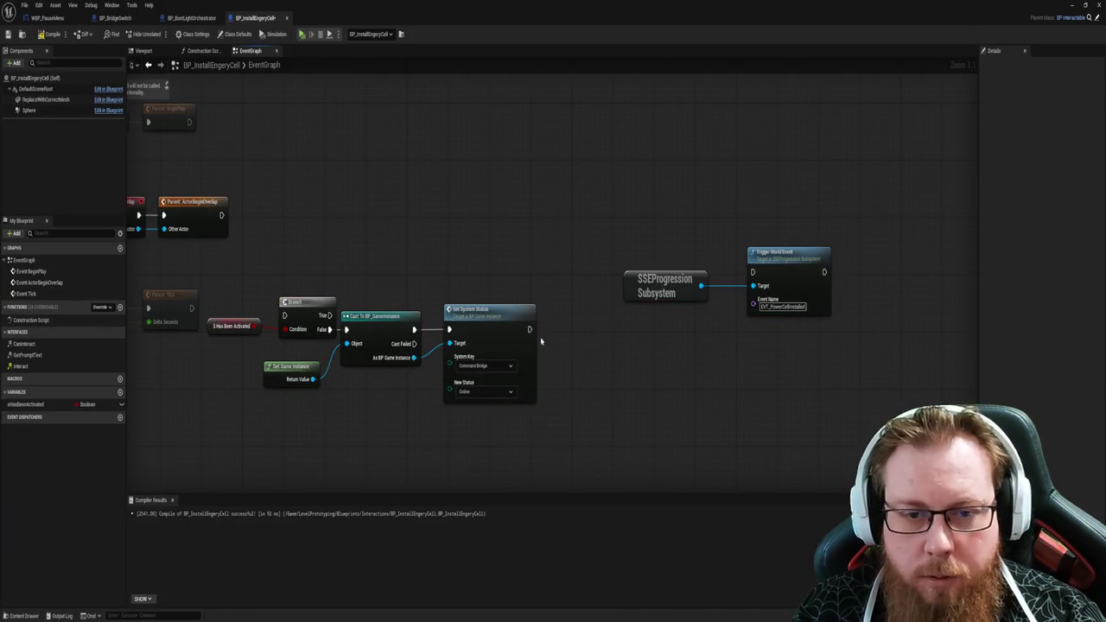
mouse_move(528, 329)
left_mouse_down()
mouse_move(748, 258)
mouse_move(753, 272)
left_mouse_up()
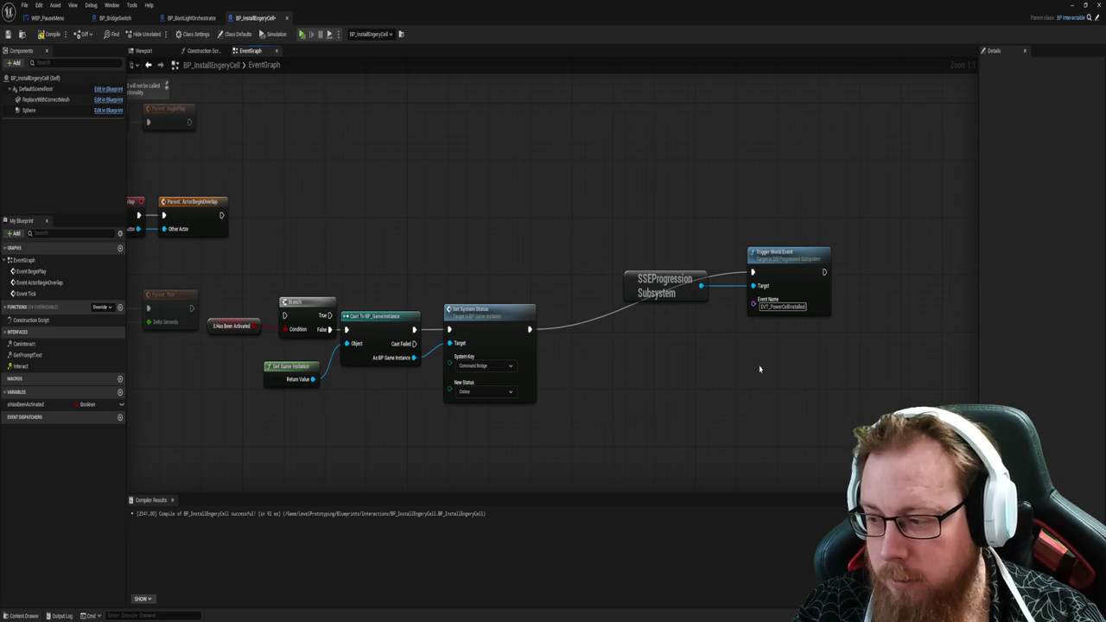
key("Home")
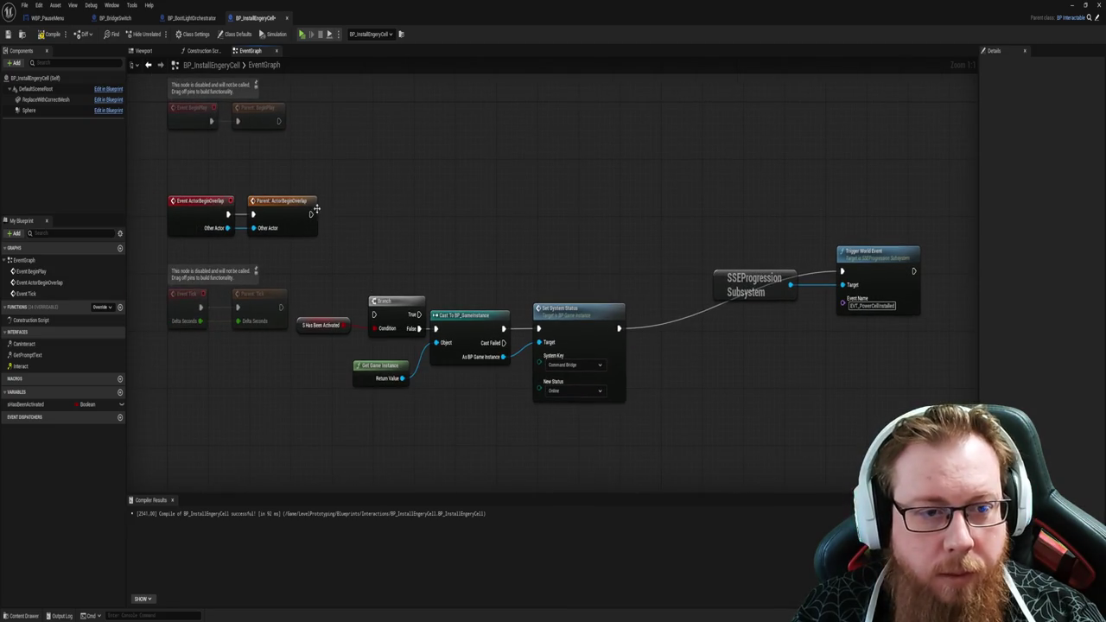
left_click_drag(311, 214, 373, 313)
left_click_drag(662, 280, 444, 260)
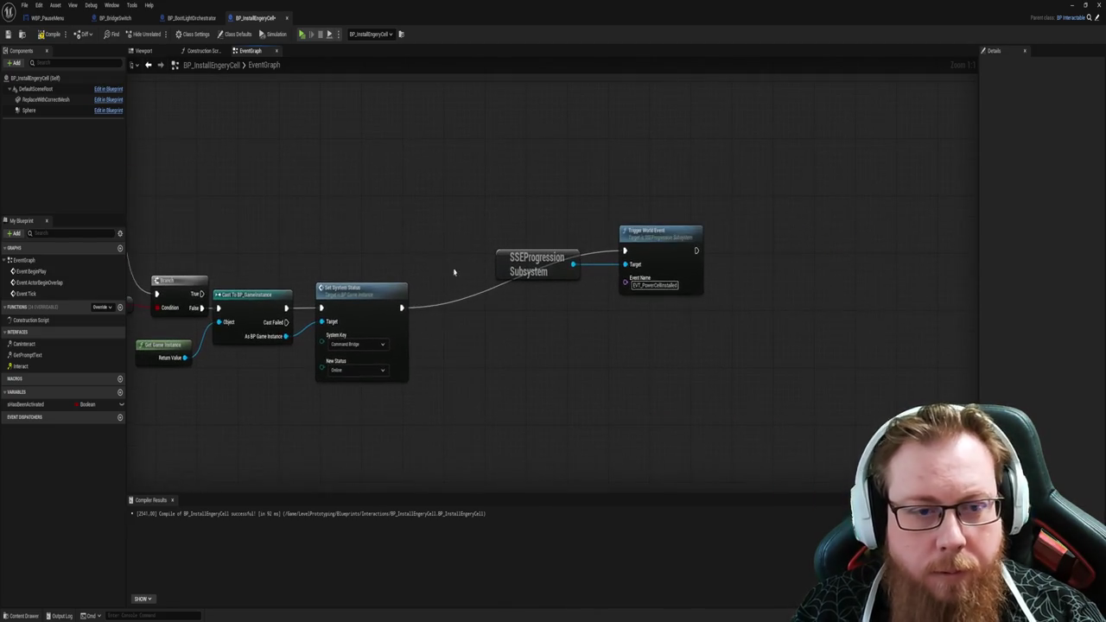
Step: Add a SET bHasBeenActivated node at the end of the overlap chain
mouse_move(26, 404)
left_mouse_down()
mouse_move(777, 296)
mouse_move(842, 255)
mouse_move(864, 224)
mouse_move(859, 213)
mouse_move(829, 218)
mouse_move(861, 227)
left_mouse_up()
left_click(867, 276)
left_click(844, 329)
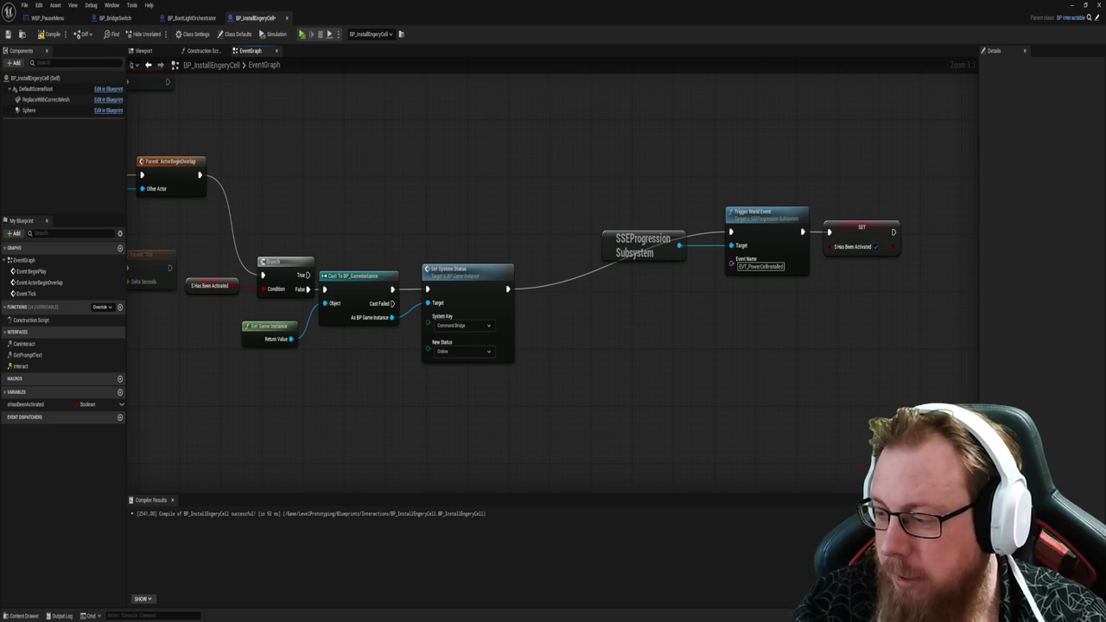
mouse_move(728, 461)
left_mouse_down()
mouse_move(704, 407)
mouse_move(757, 375)
left_mouse_up()
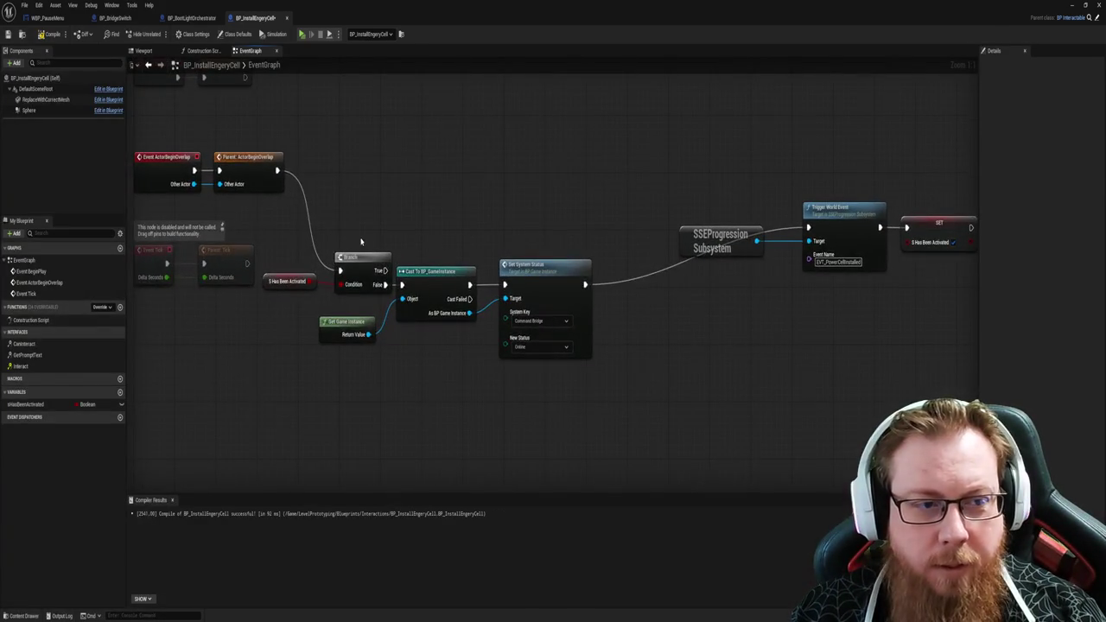
Step: Move the disabled Tick nodes out of the way and straighten the overlap chain with Q
mouse_move(244, 262)
left_mouse_down()
mouse_move(381, 406)
mouse_move(308, 266)
left_mouse_up()
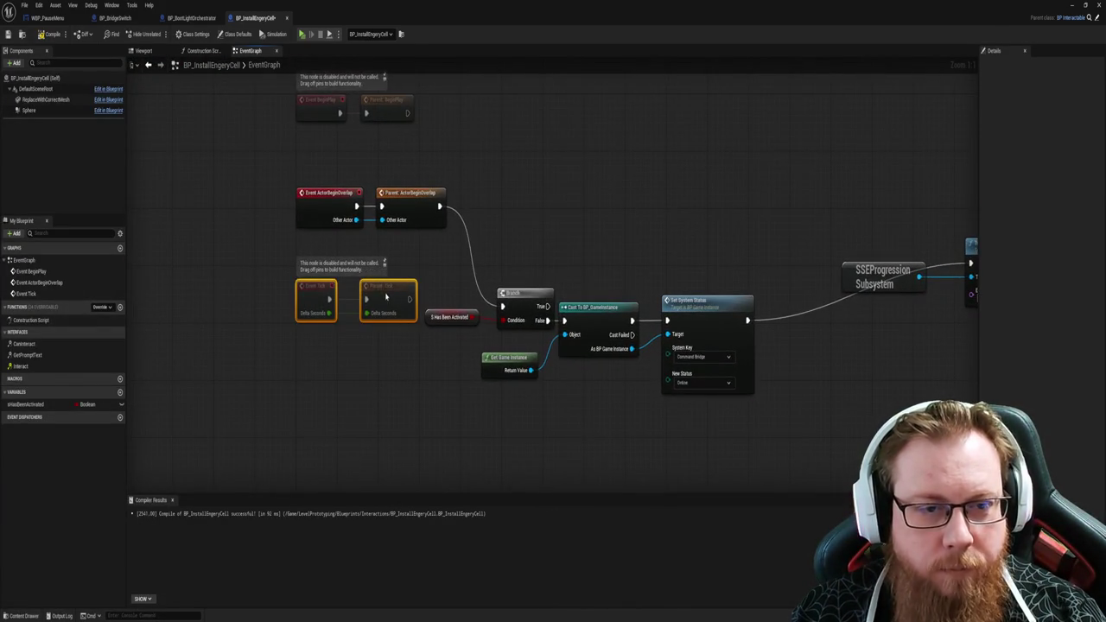
left_click_drag(394, 295, 394, 127)
left_click(553, 264)
scroll(517, 178, "down", 1)
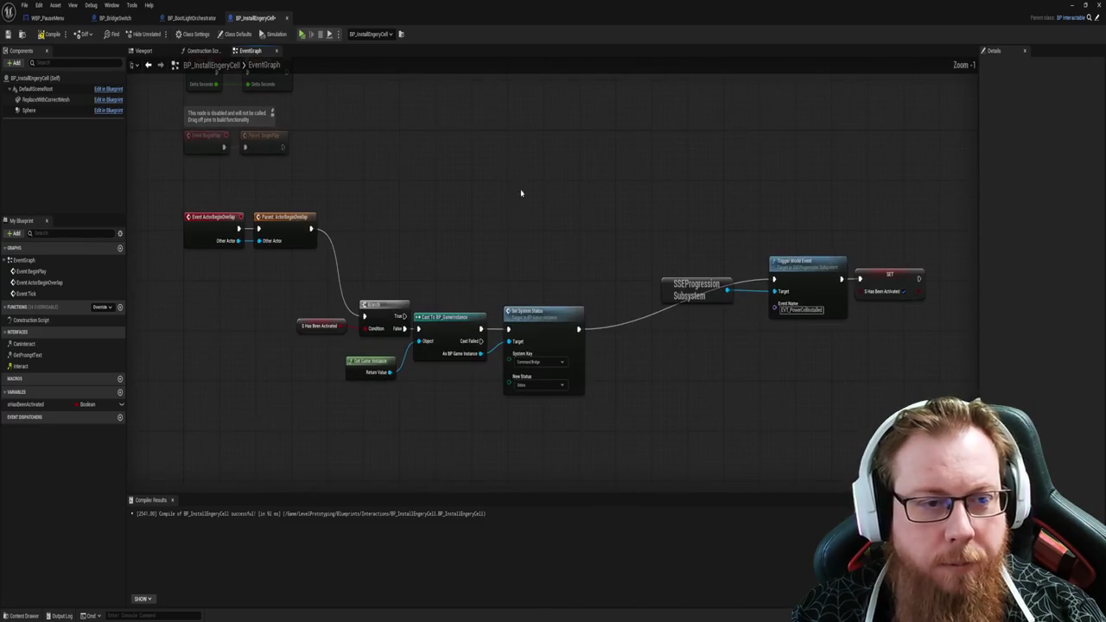
mouse_move(216, 196)
left_mouse_down()
mouse_move(462, 254)
mouse_move(937, 402)
left_mouse_up()
key("q")
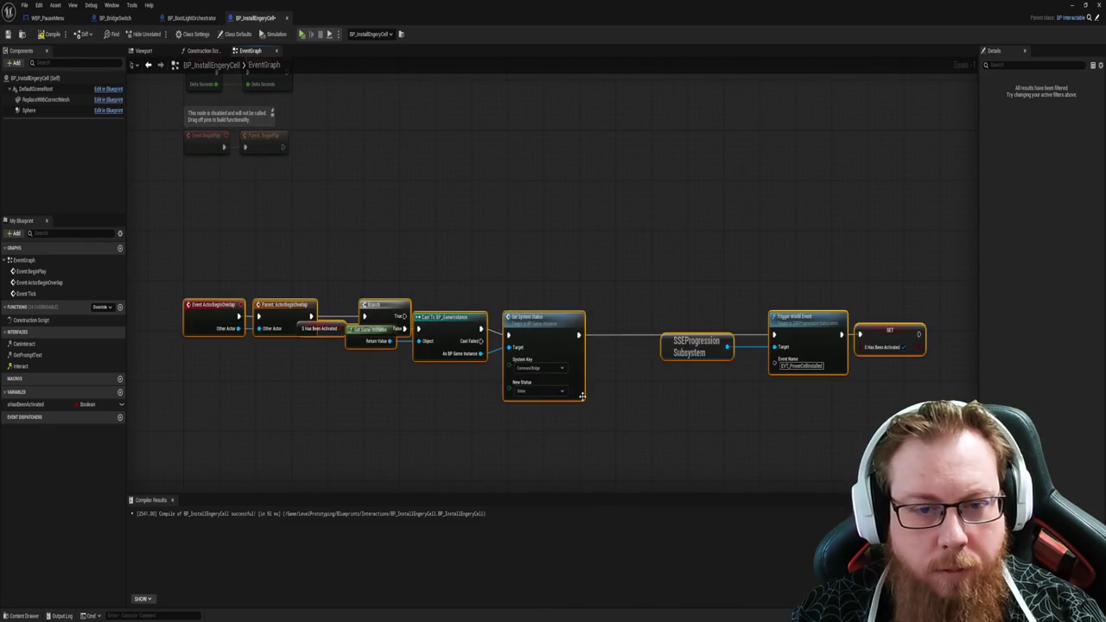
left_click(483, 433)
mouse_move(462, 257)
left_mouse_down()
mouse_move(535, 298)
mouse_move(855, 298)
left_mouse_up()
left_click(398, 415)
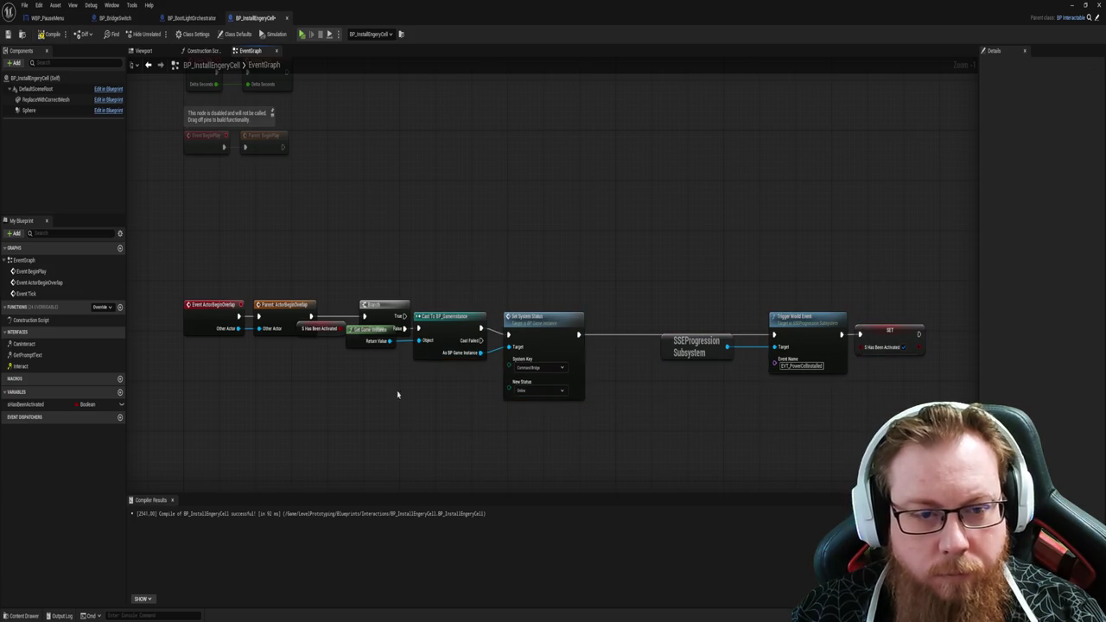
left_click_drag(358, 254, 846, 449)
left_click(340, 415)
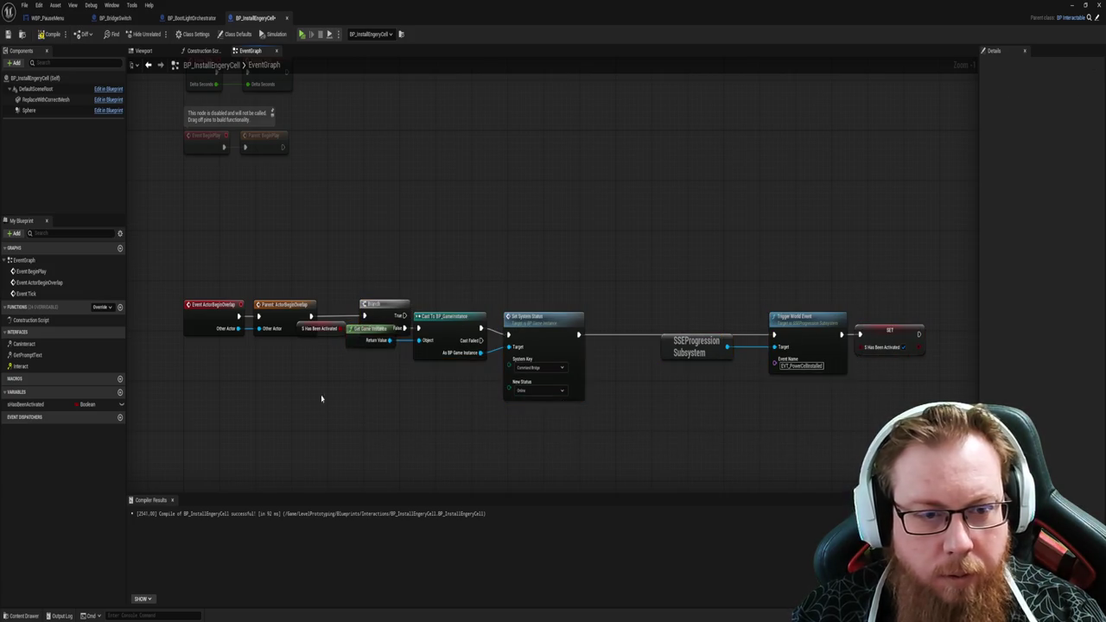
left_click_drag(201, 273, 940, 462)
left_click(599, 444)
scroll(395, 400, "up", 1)
Step: Tidy the left side: Get Game Instance under the Branch, overlap events and activated getter
mouse_move(350, 329)
left_mouse_down()
mouse_move(356, 350)
mouse_move(368, 349)
left_mouse_up()
left_click(402, 414)
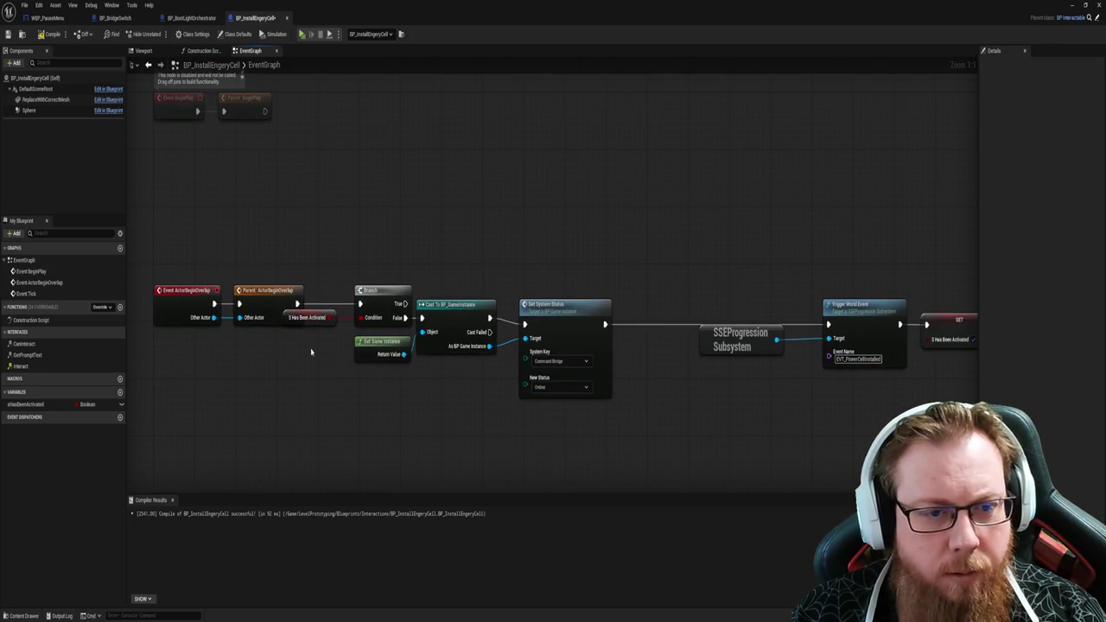
left_click_drag(155, 269, 304, 332)
left_click_drag(263, 292, 242, 292)
left_click(304, 318)
left_click_drag(304, 318, 315, 315)
left_click(328, 286)
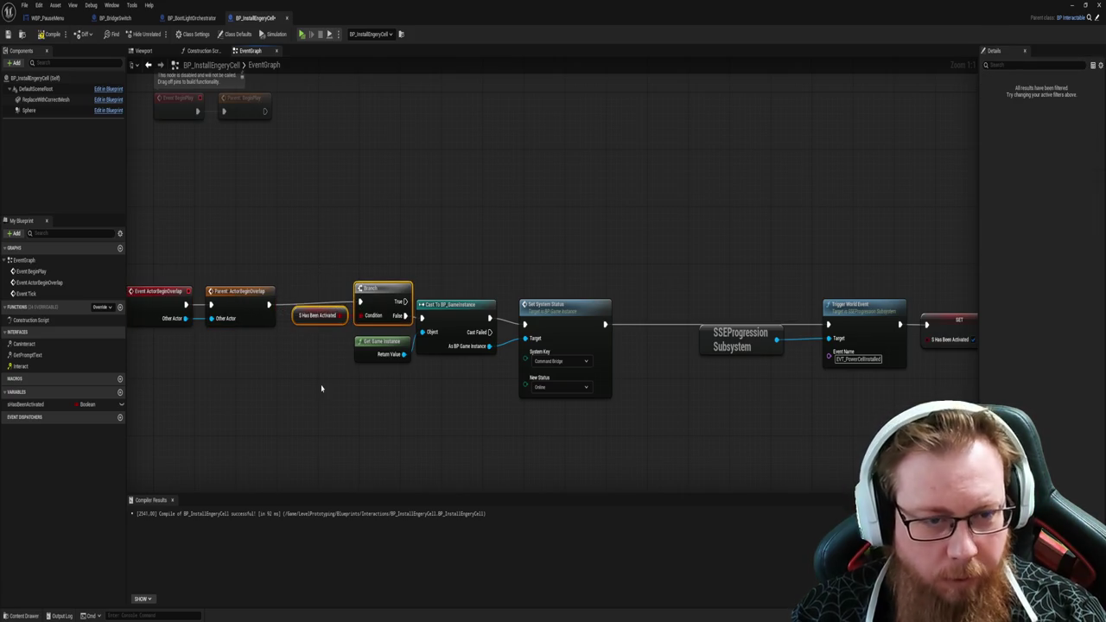
left_click_drag(270, 254, 388, 411)
left_click_drag(154, 232, 490, 440)
left_click(414, 423)
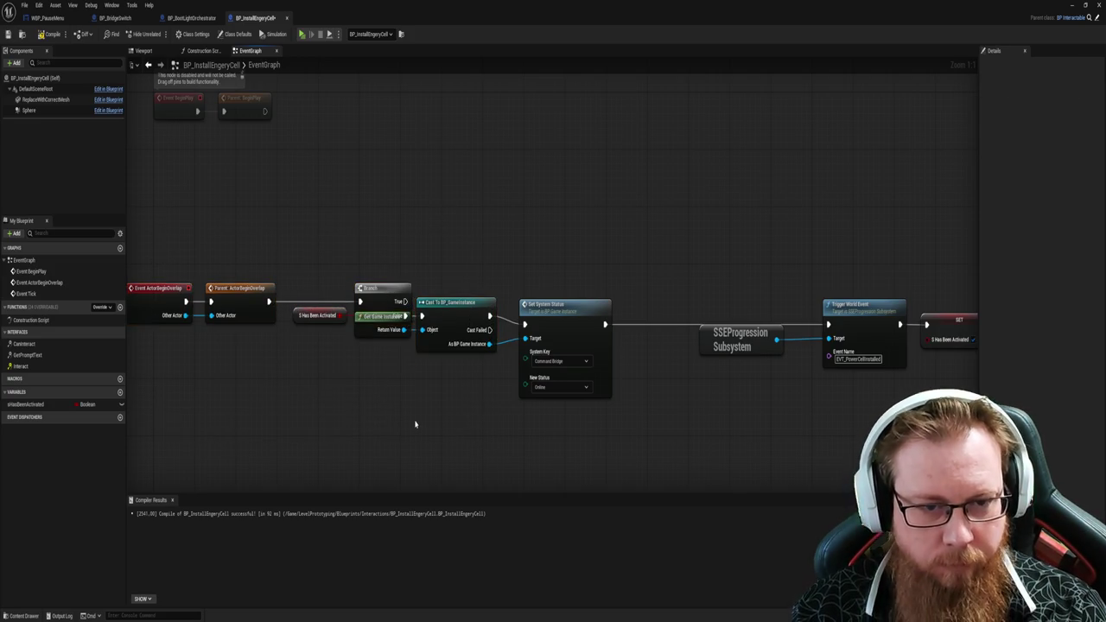
left_click_drag(379, 362, 373, 357)
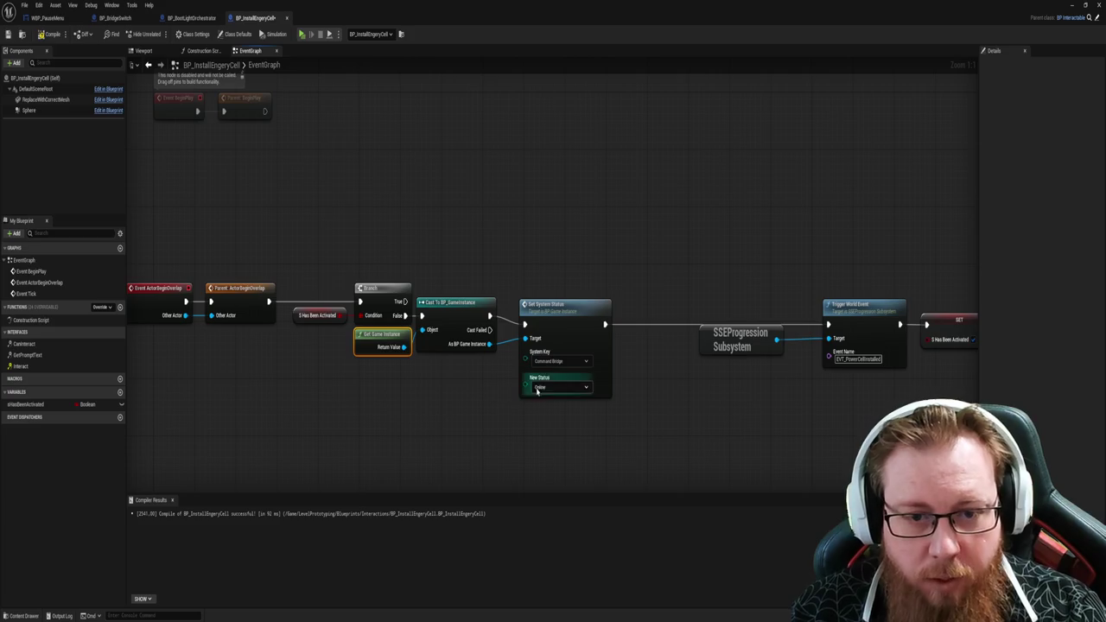
Step: Align the subsystem, Trigger World Event and SET nodes, then recompile the energy cell blueprint
left_click_drag(774, 345, 519, 316)
left_click_drag(767, 193, 484, 302)
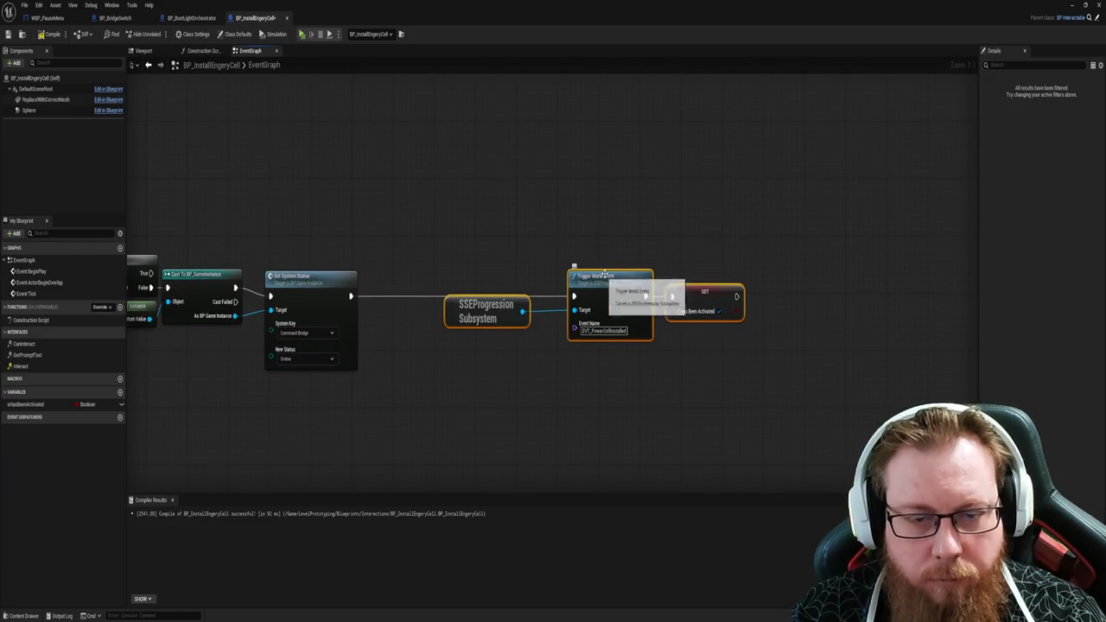
left_click_drag(610, 275, 537, 275)
left_click(466, 396)
mouse_move(461, 363)
left_mouse_down()
mouse_move(469, 390)
mouse_move(594, 373)
left_mouse_up()
left_click(486, 383)
left_click_drag(467, 302, 436, 302)
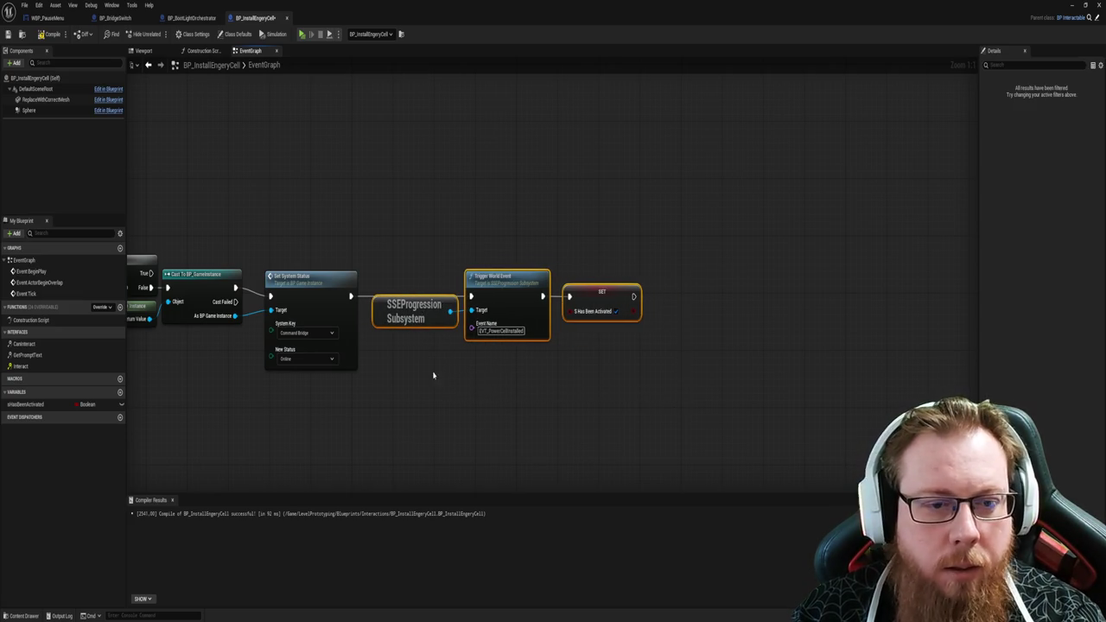
left_click_drag(130, 350, 341, 341)
left_click(45, 34)
left_click(191, 17)
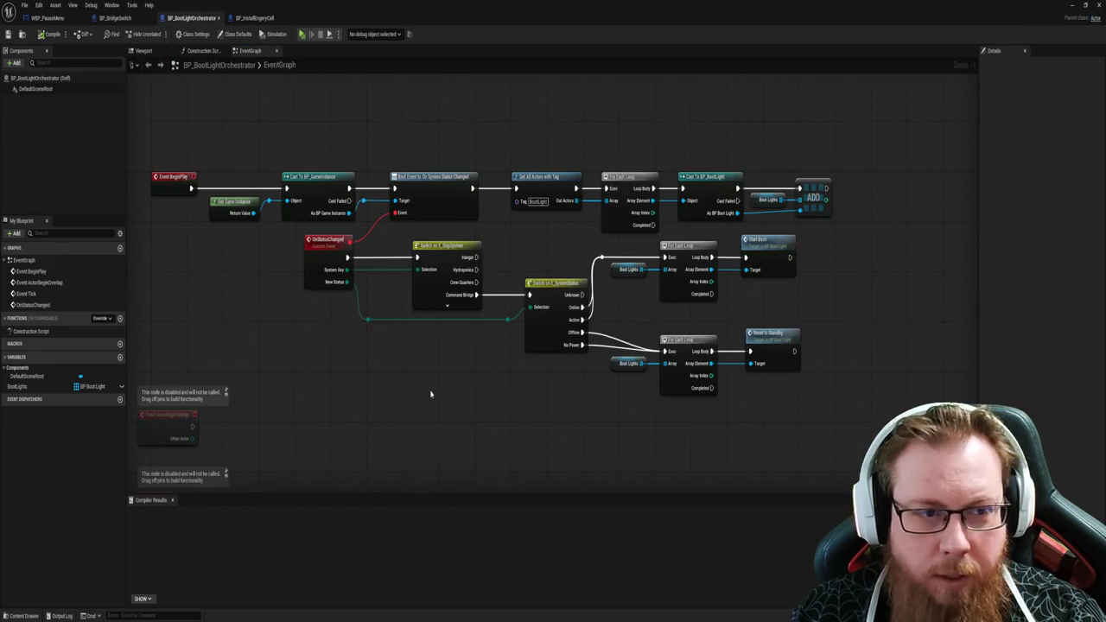
Step: Open BP_BootLight's StartBoot event and look over its light nodes
left_click_drag(222, 310, 317, 329)
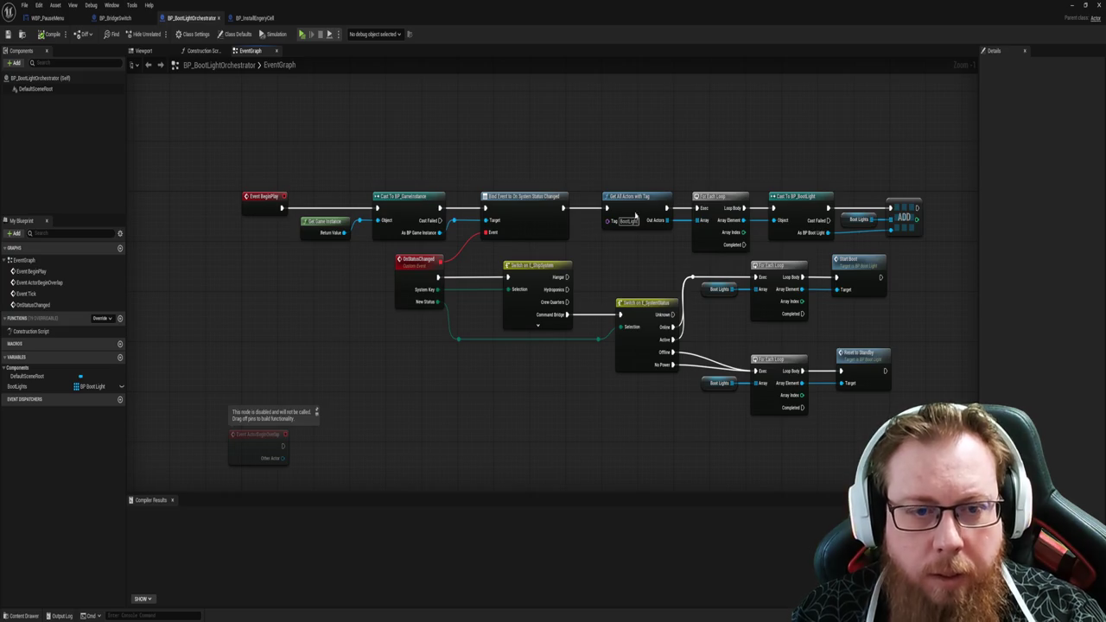
left_click_drag(496, 425, 368, 419)
double_click(709, 274)
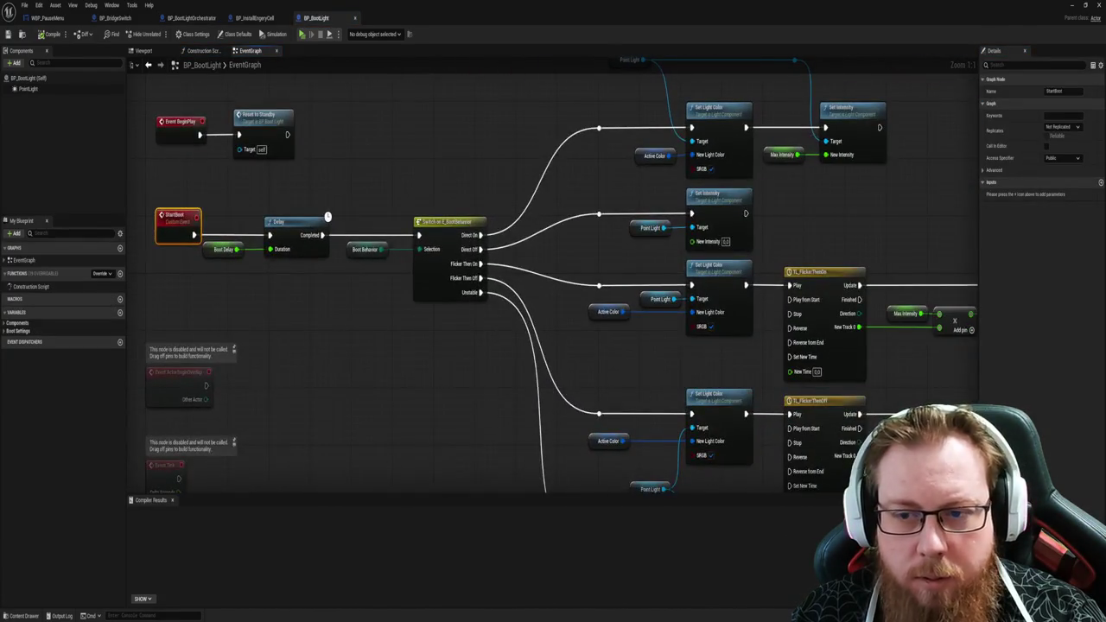
left_click_drag(660, 378, 495, 375)
scroll(729, 291, "down", 1)
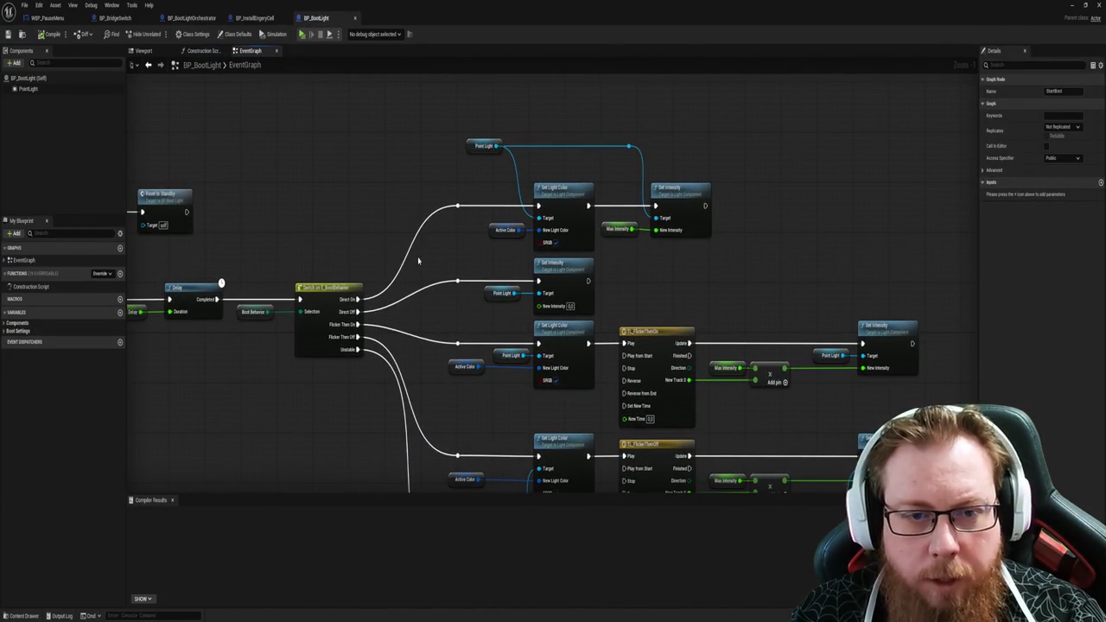
scroll(358, 180, "up", 1)
scroll(418, 303, "down", 1)
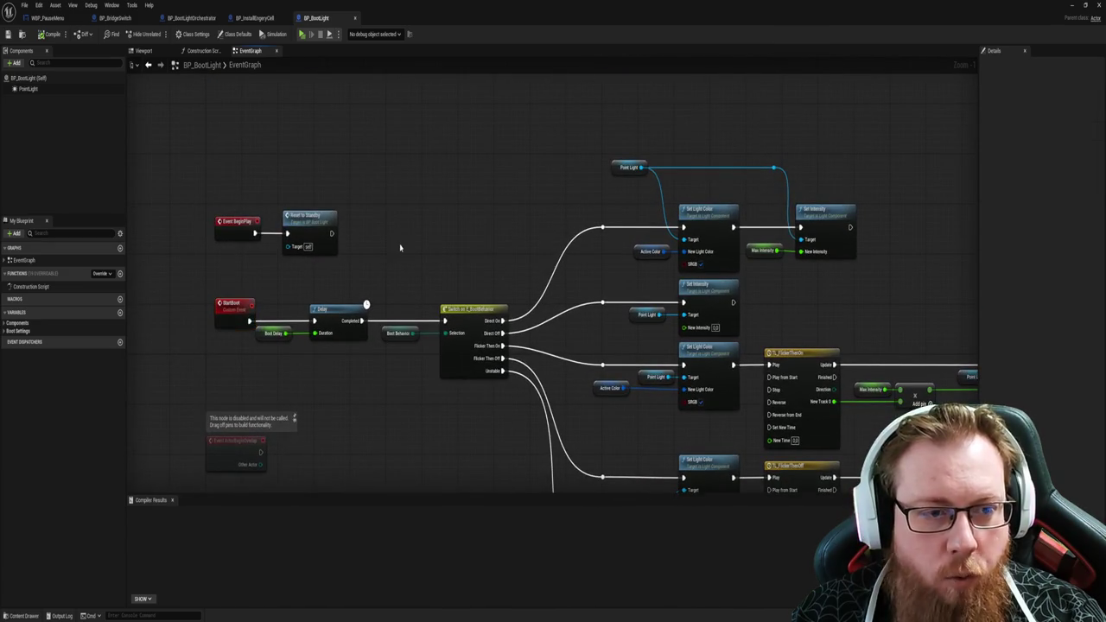
mouse_move(421, 439)
left_mouse_down()
mouse_move(257, 225)
mouse_move(306, 326)
mouse_move(373, 381)
left_mouse_up()
left_click_drag(322, 107, 400, 182)
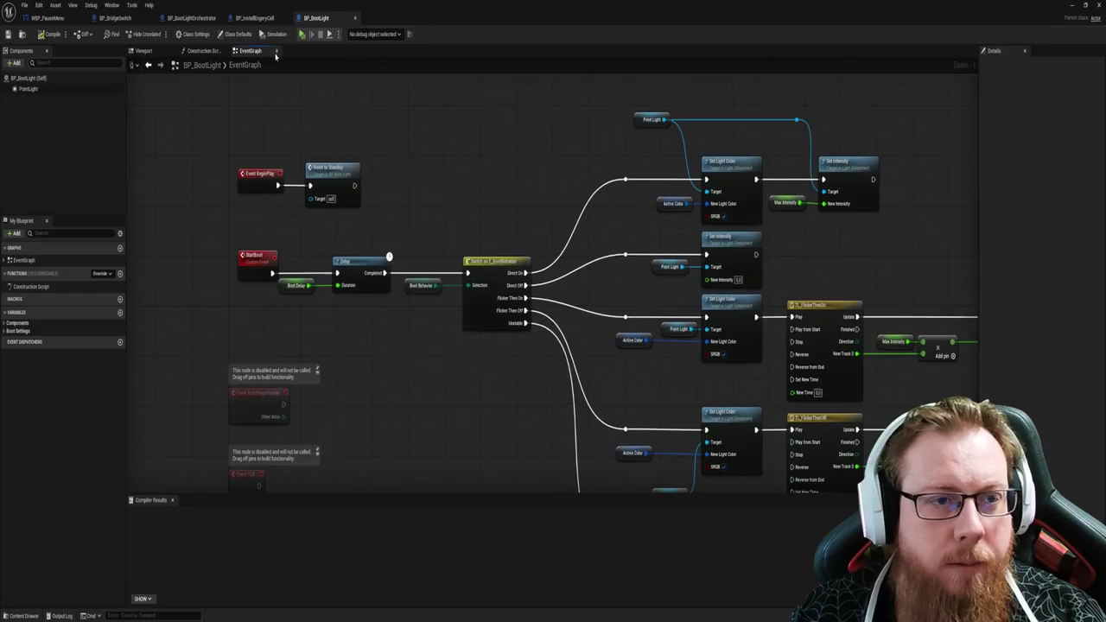
Step: Compare the energy cell graph with BP_BootLight, then bring up BP_BootLightOrchestrator's event graph
left_click(253, 19)
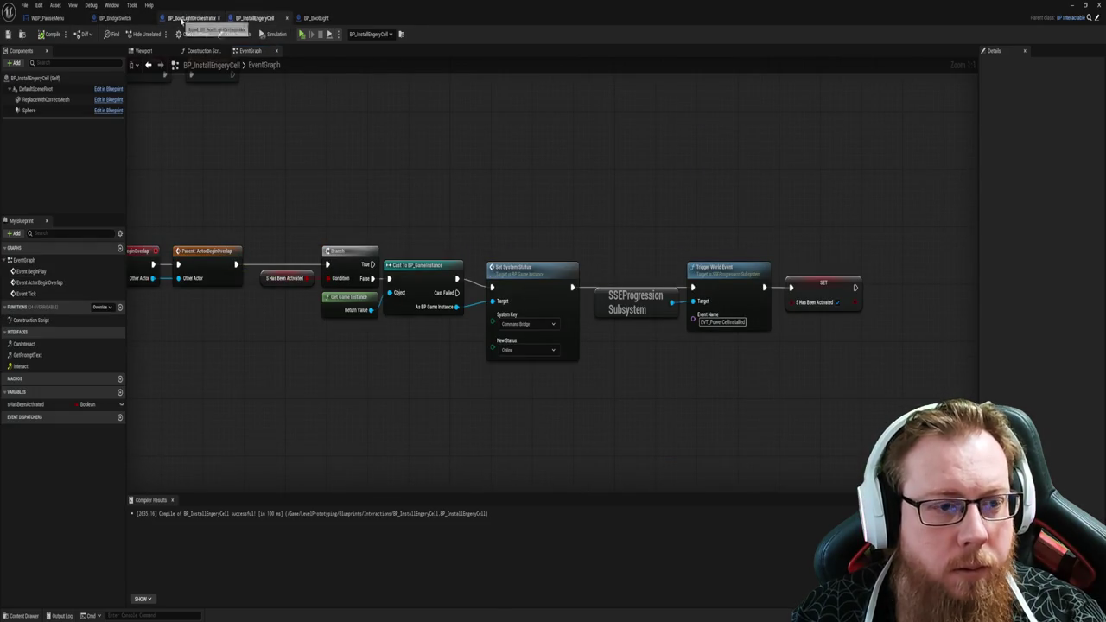
left_click(318, 17)
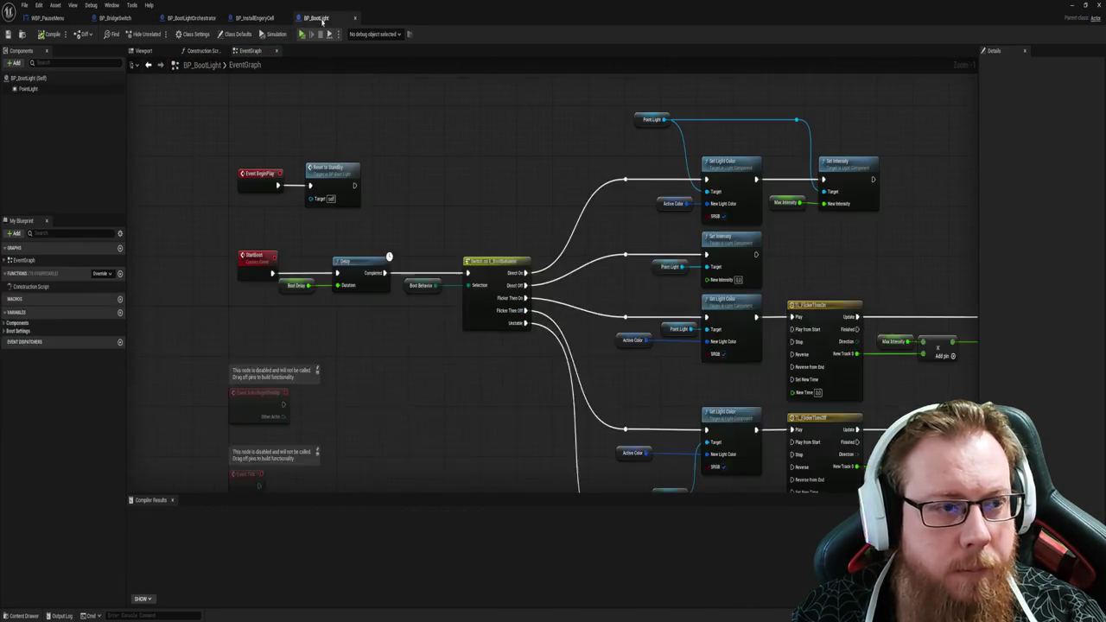
mouse_move(355, 384)
left_mouse_down()
mouse_move(314, 336)
mouse_move(375, 358)
left_mouse_up()
left_click_drag(412, 401, 417, 403)
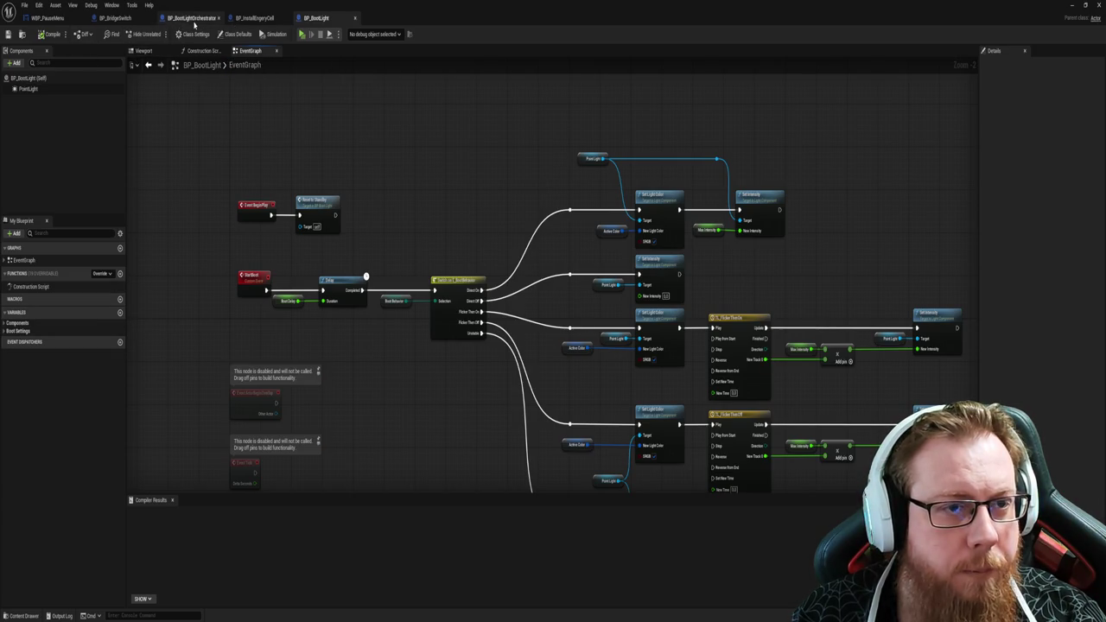
left_click_drag(501, 173, 452, 155)
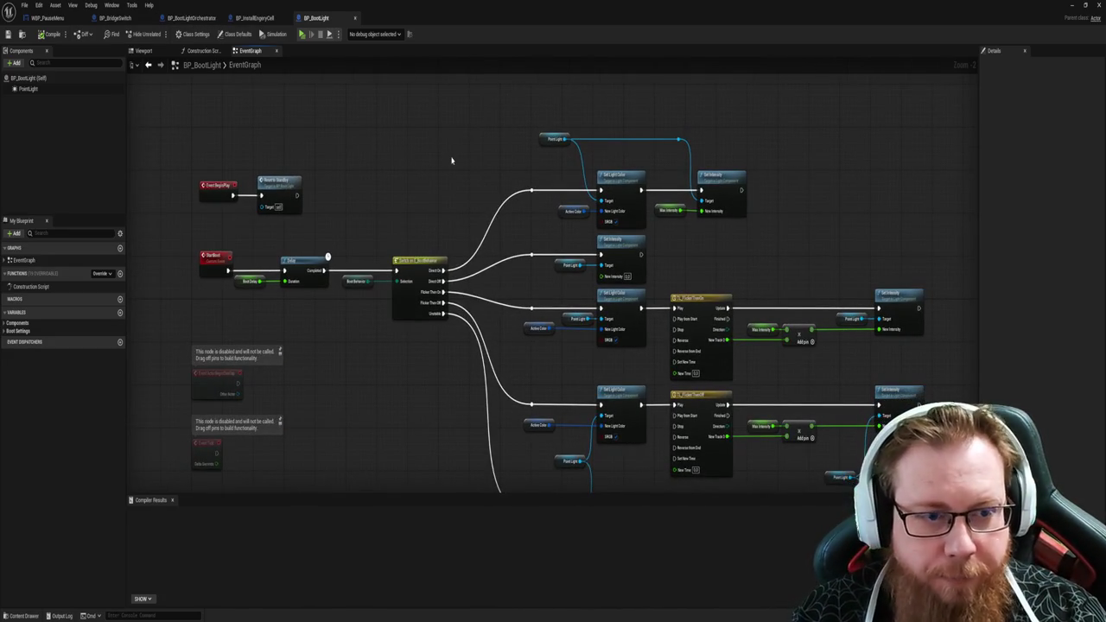
left_click(185, 17)
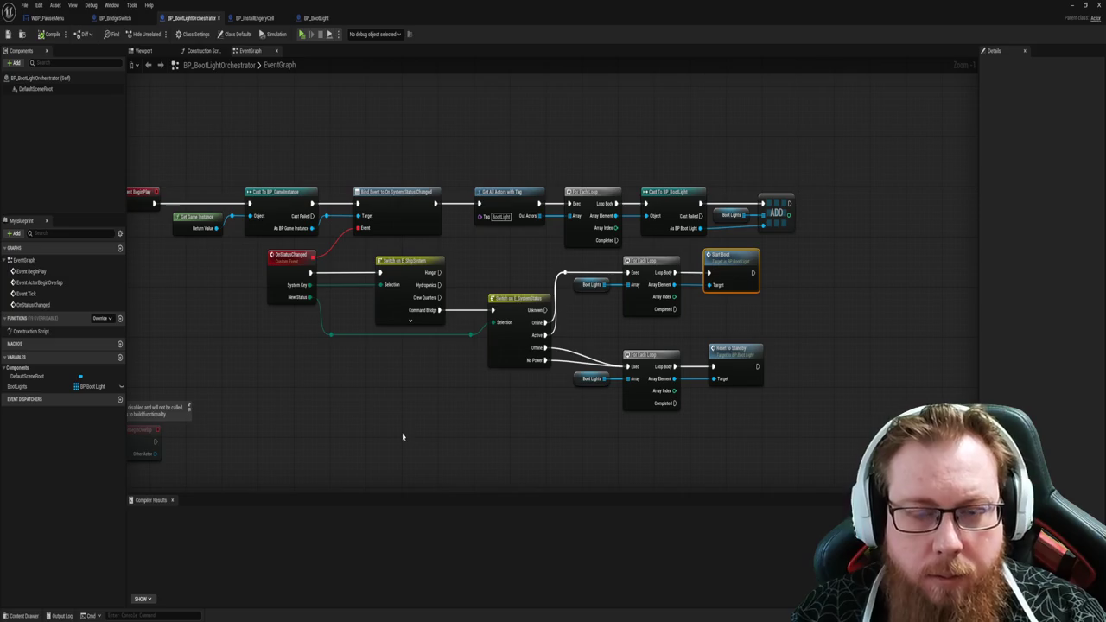
Step: Review the orchestrator's Event BeginPlay, Start Boot and standby wiring, leaving Start Boot deselected
left_click_drag(441, 417, 367, 426)
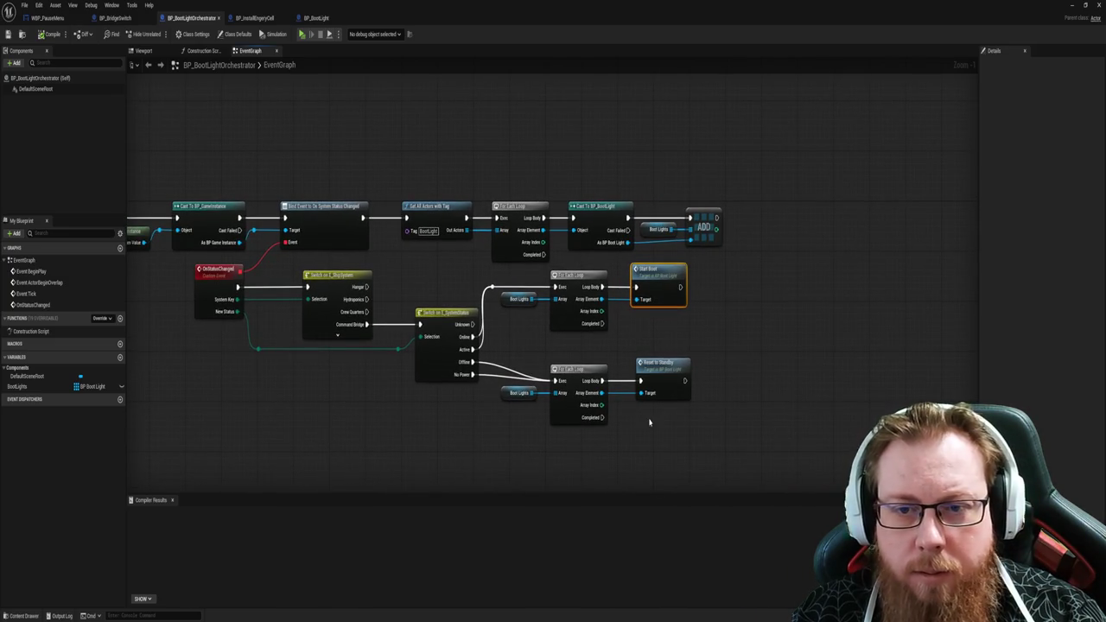
left_click_drag(478, 469, 610, 455)
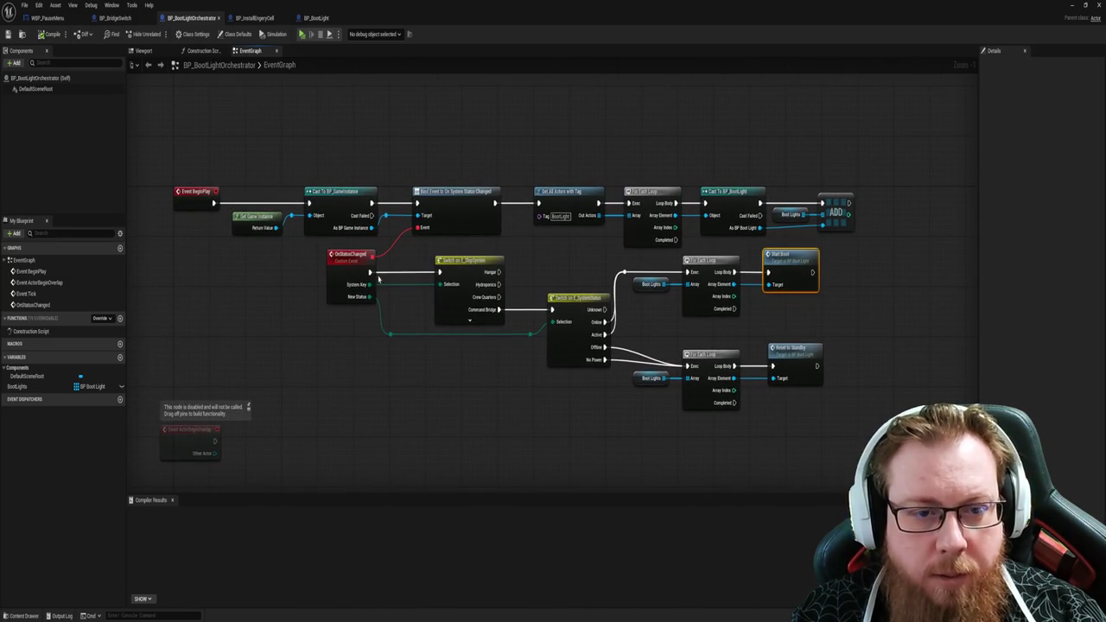
mouse_move(528, 420)
left_mouse_down()
mouse_move(473, 398)
mouse_move(420, 402)
left_mouse_up()
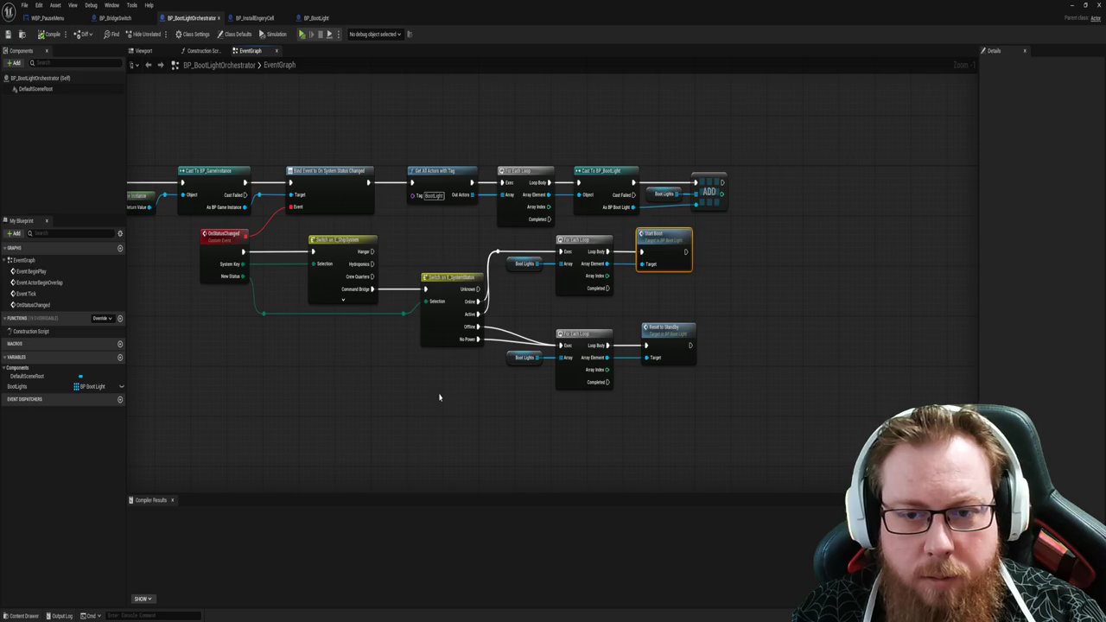
left_click(681, 414)
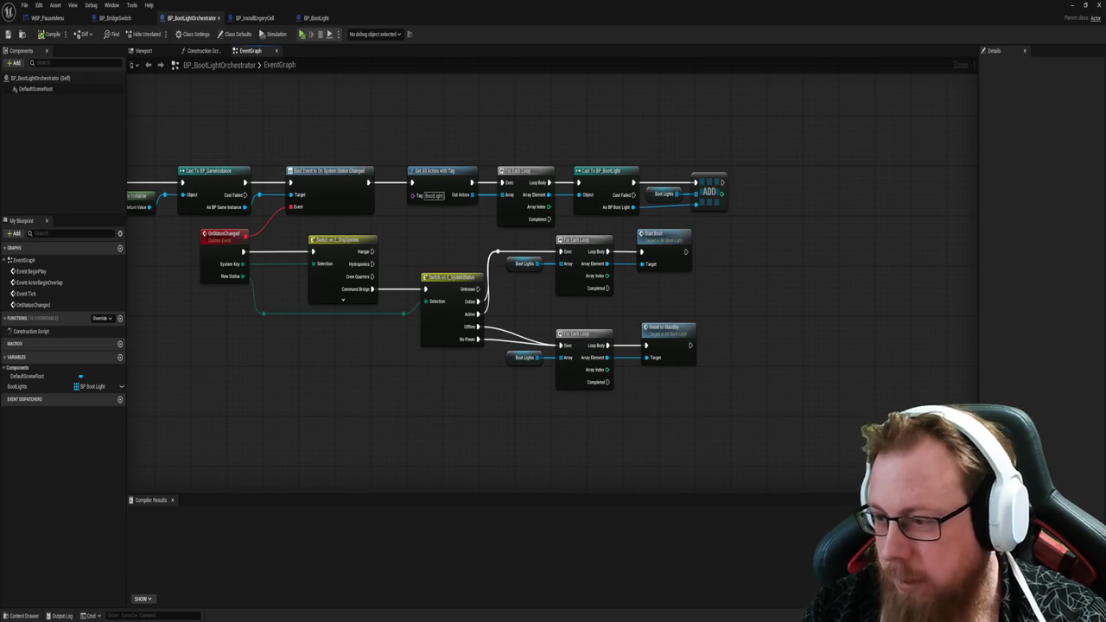
left_click_drag(416, 384, 449, 398)
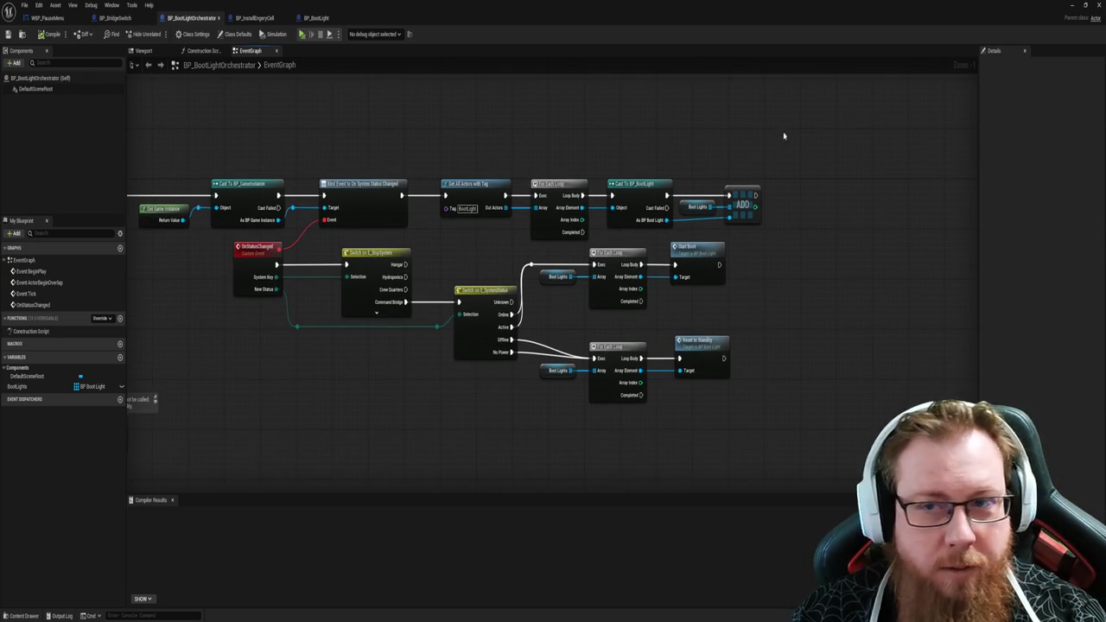
Step: Return to the level viewport and select the bridge switch actors by the wall
left_click(1072, 5)
mouse_move(484, 346)
left_mouse_down()
mouse_move(564, 299)
mouse_move(518, 259)
mouse_move(503, 216)
left_mouse_up()
left_click(563, 299)
left_click(504, 156)
key("Escape")
Step: Save all changes, run and stop a hangar play test, then open L_MainMenu from LevelPrototyping
mouse_move(414, 346)
left_mouse_down()
mouse_move(560, 326)
mouse_move(484, 307)
mouse_move(446, 352)
left_mouse_up()
key("ctrl+s")
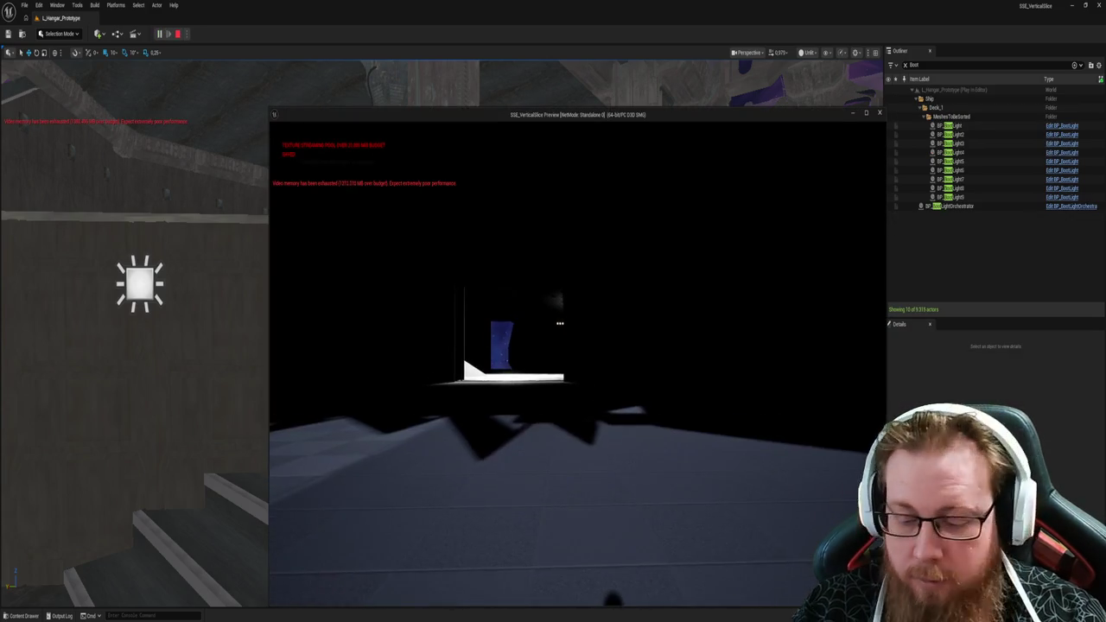
key("Escape")
key("ctrl+space")
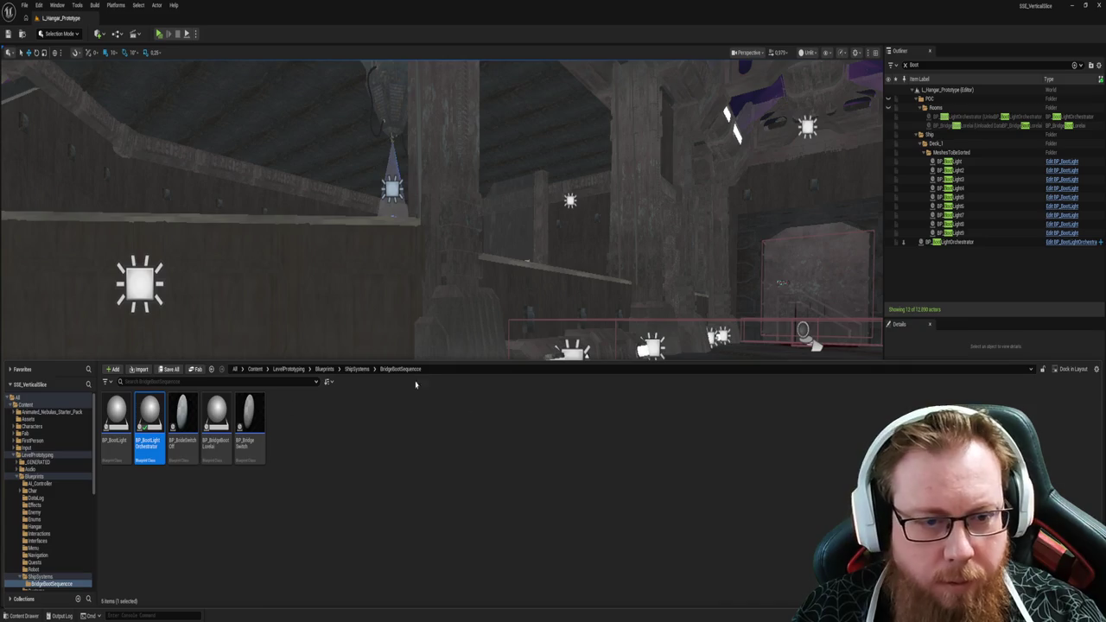
double_click(750, 412)
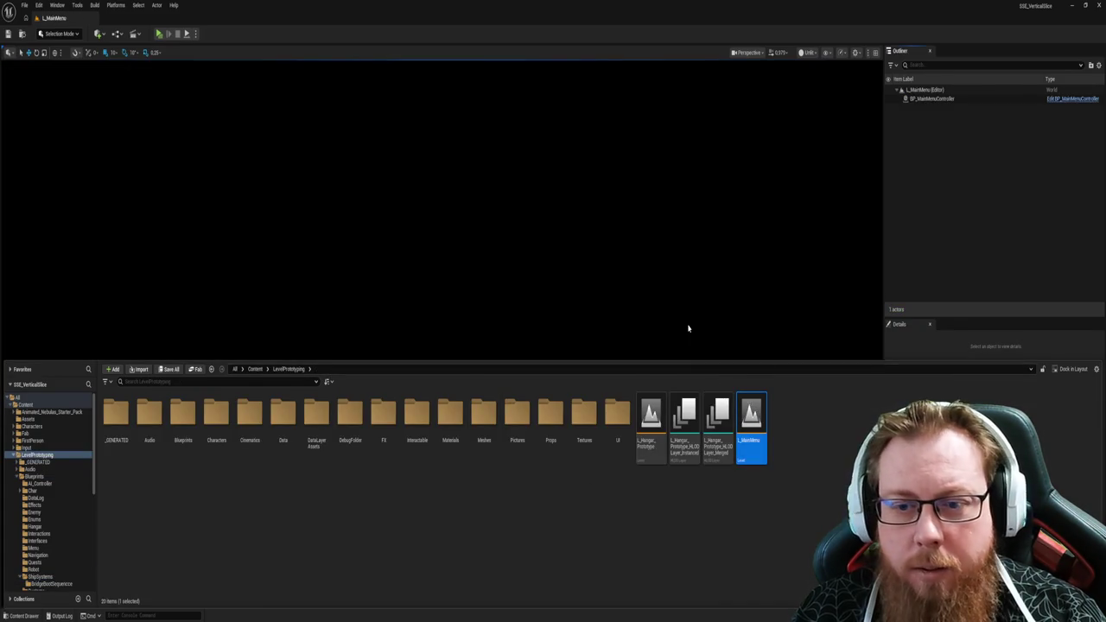
Step: Play the L_MainMenu level with Alt+P and choose NEW GAME from the main menu
left_click(589, 401)
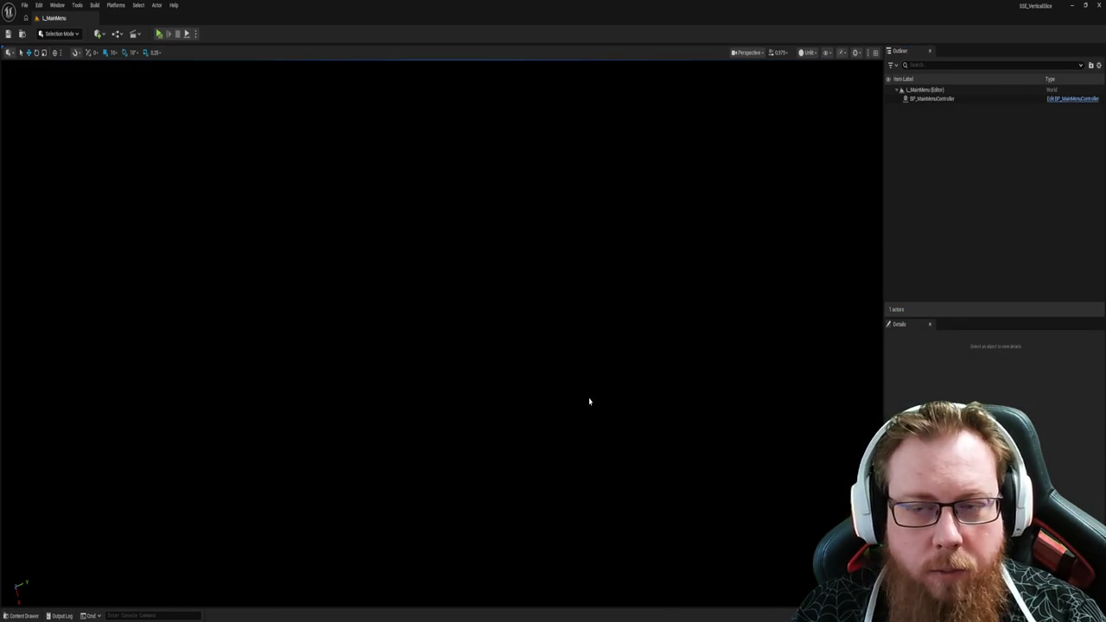
key("alt+p")
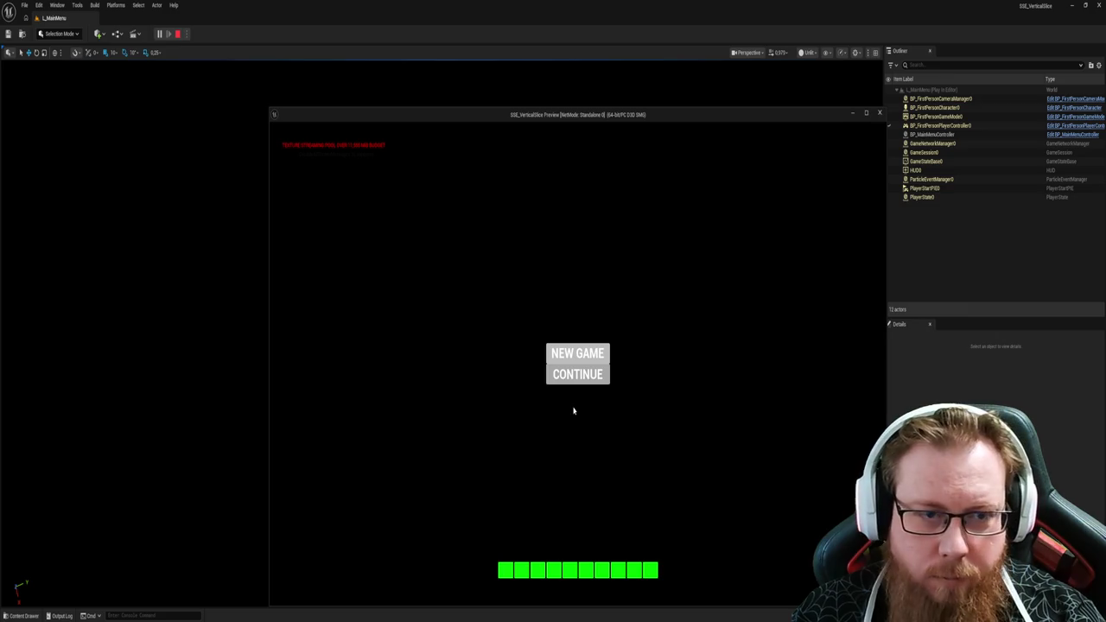
left_click(577, 353)
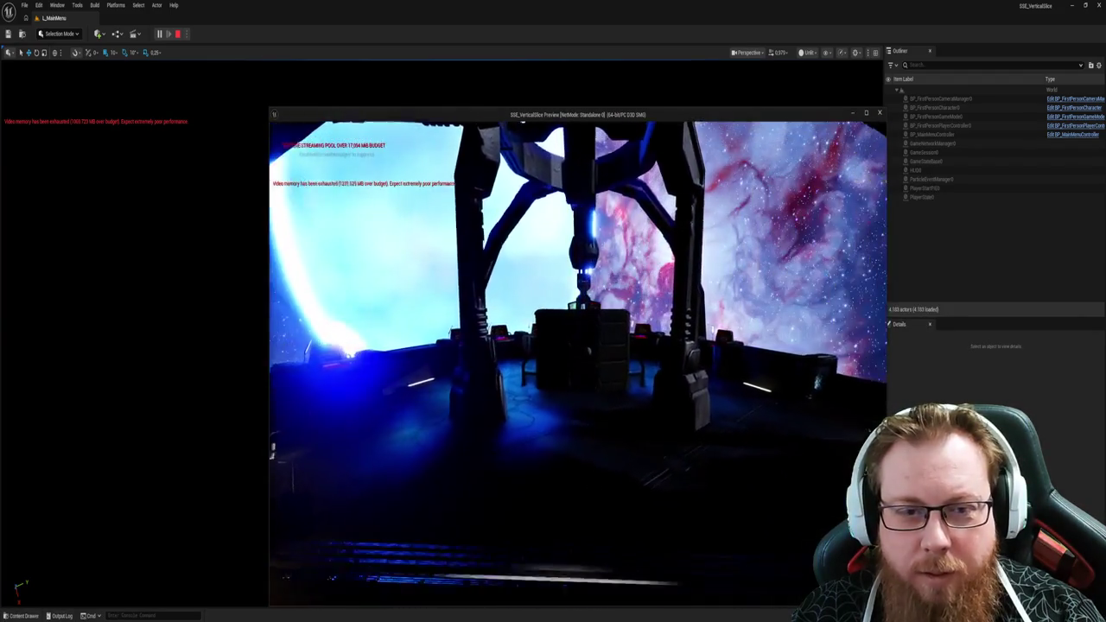
Step: Show and hide the progression debug overlay with F1, then pause the game with Esc
key("F1")
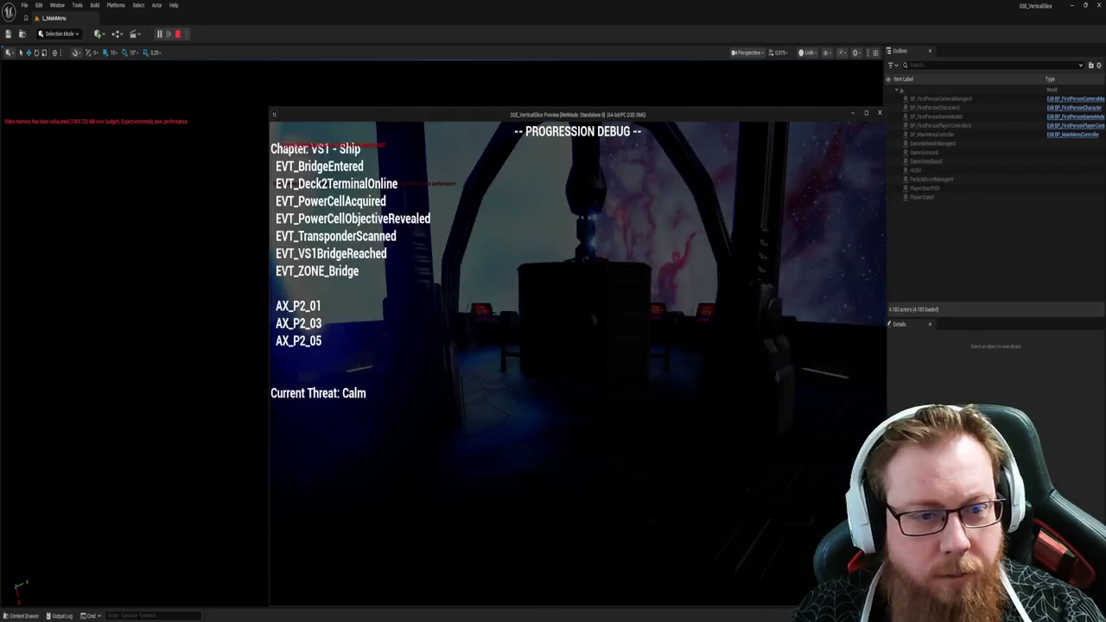
key("F1")
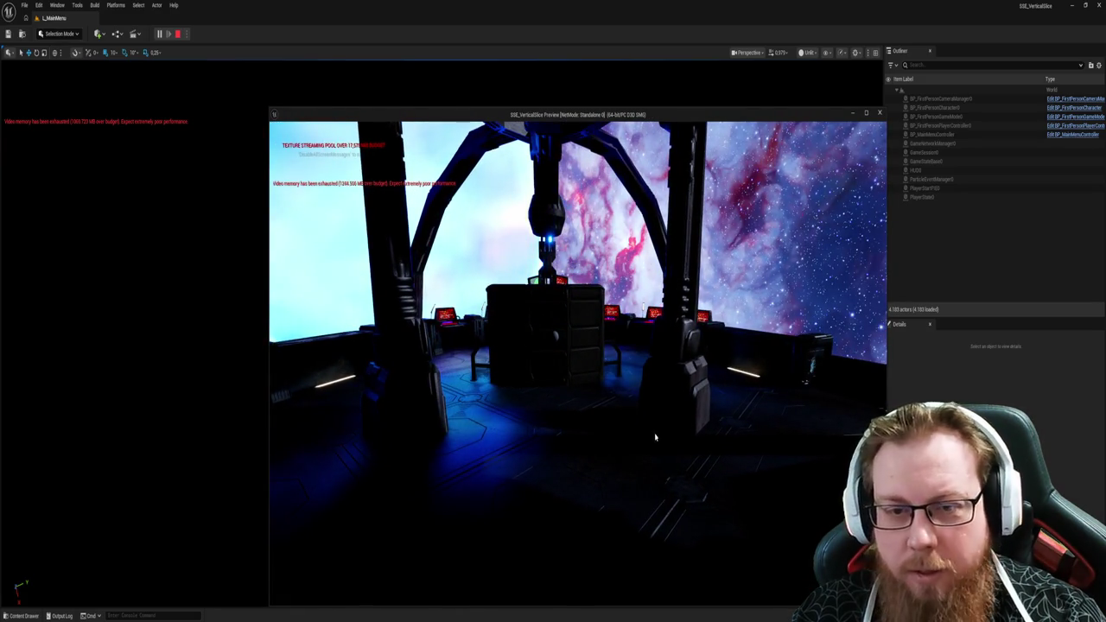
key("Escape")
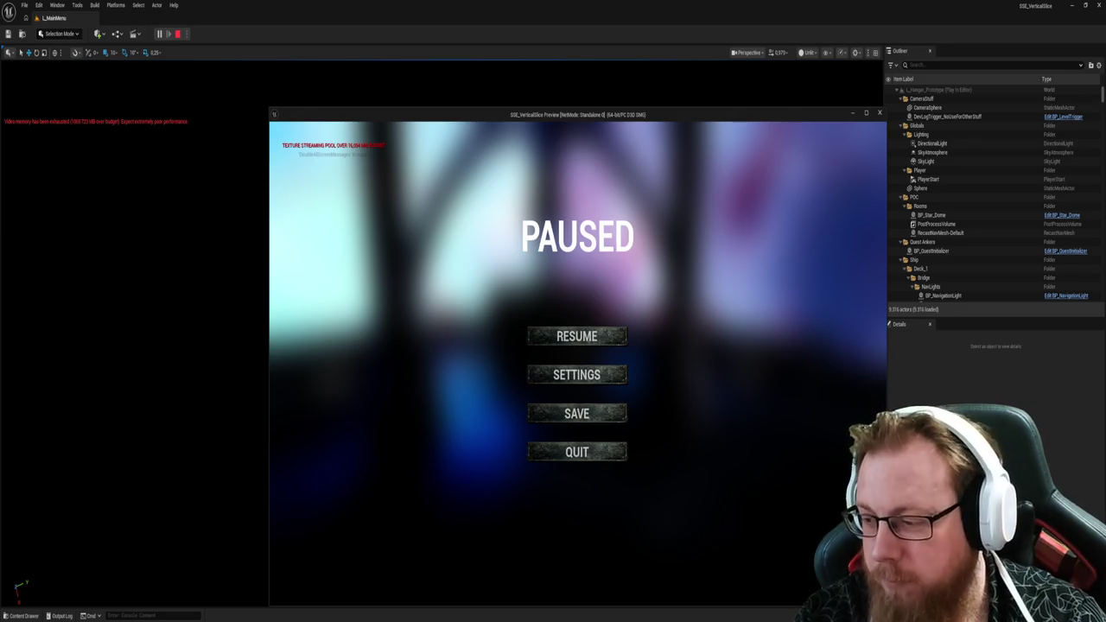
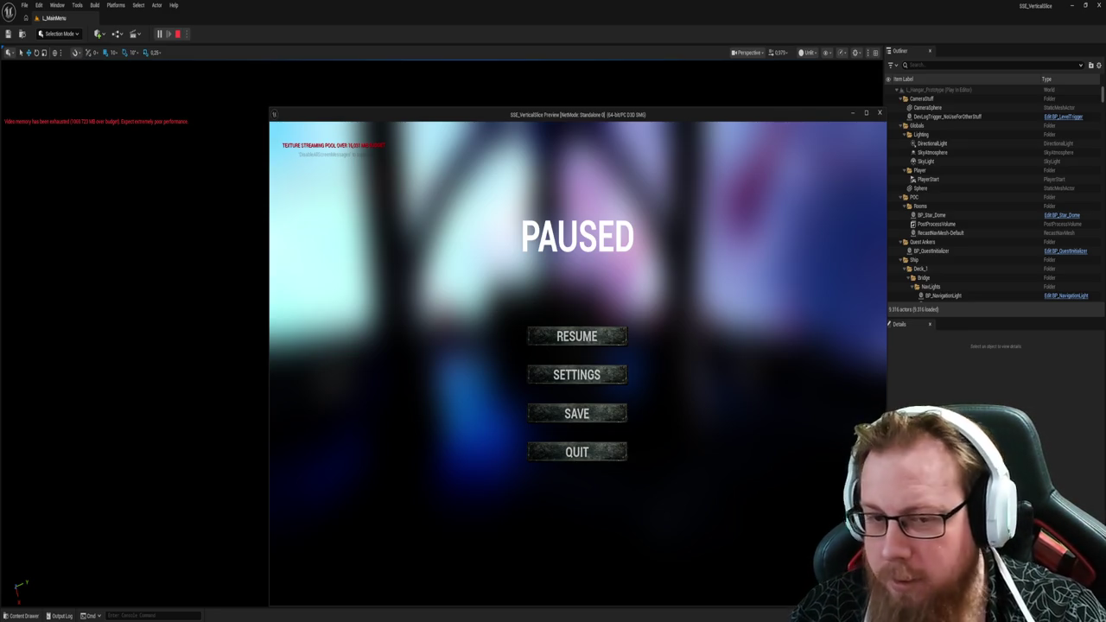
Step: Resume the game and walk from the bridge down the lit corridor, picking up the glowing object
left_click(587, 339)
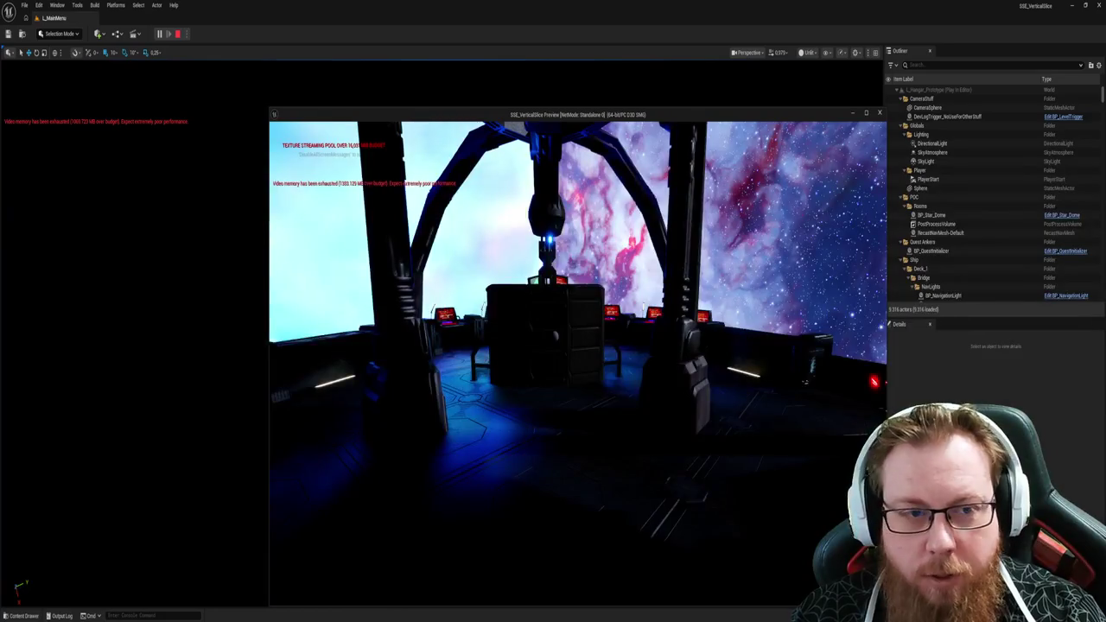
key("w")
key("w")
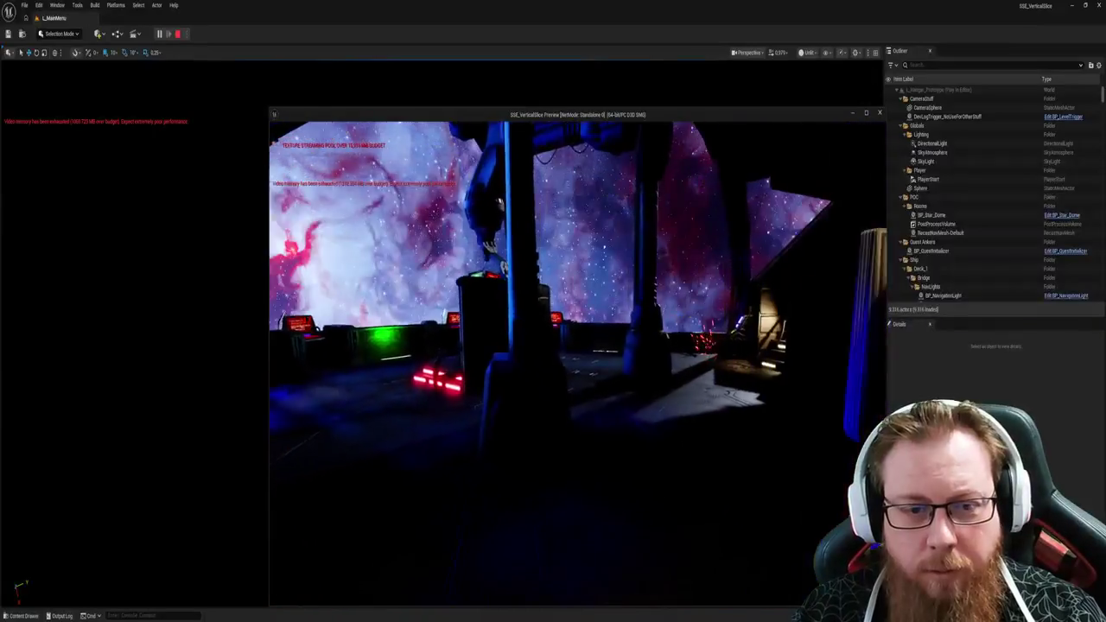
key("w")
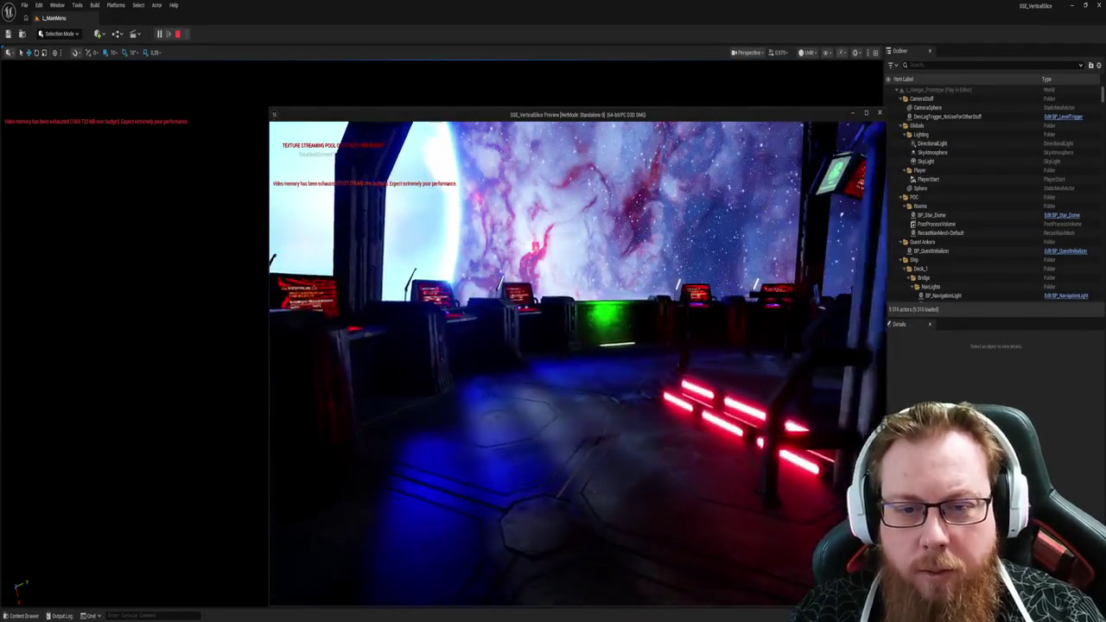
key("w")
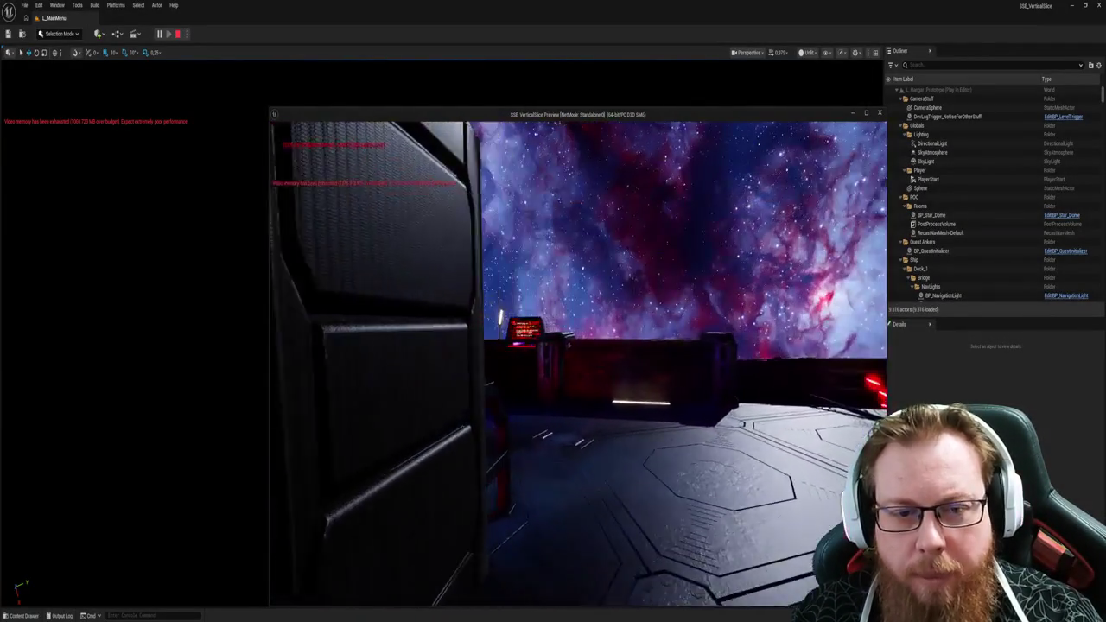
key("w")
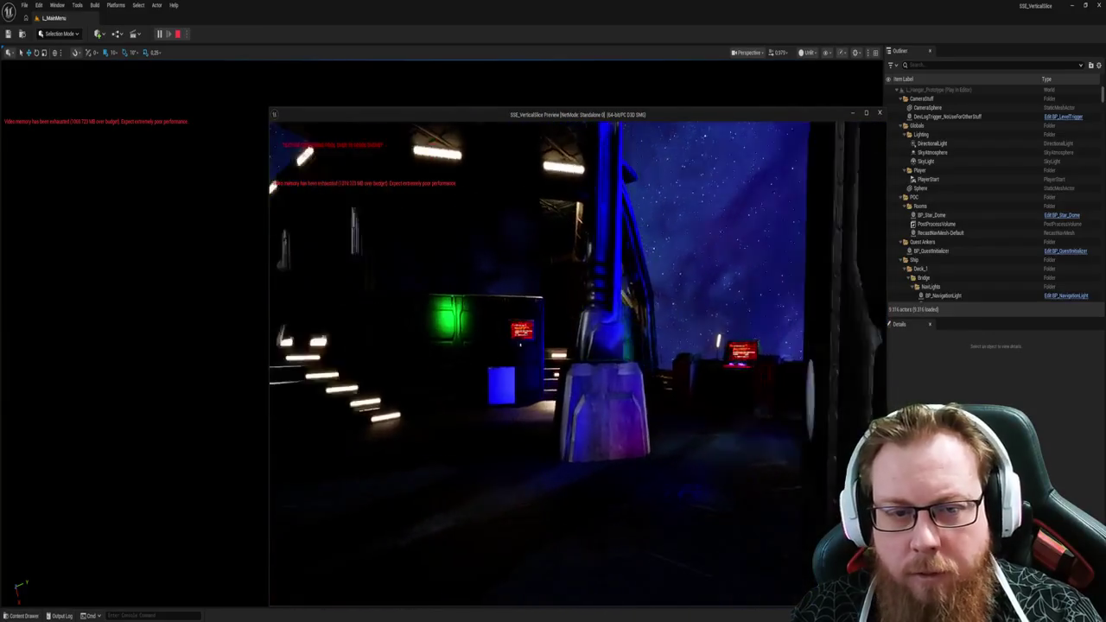
key("w")
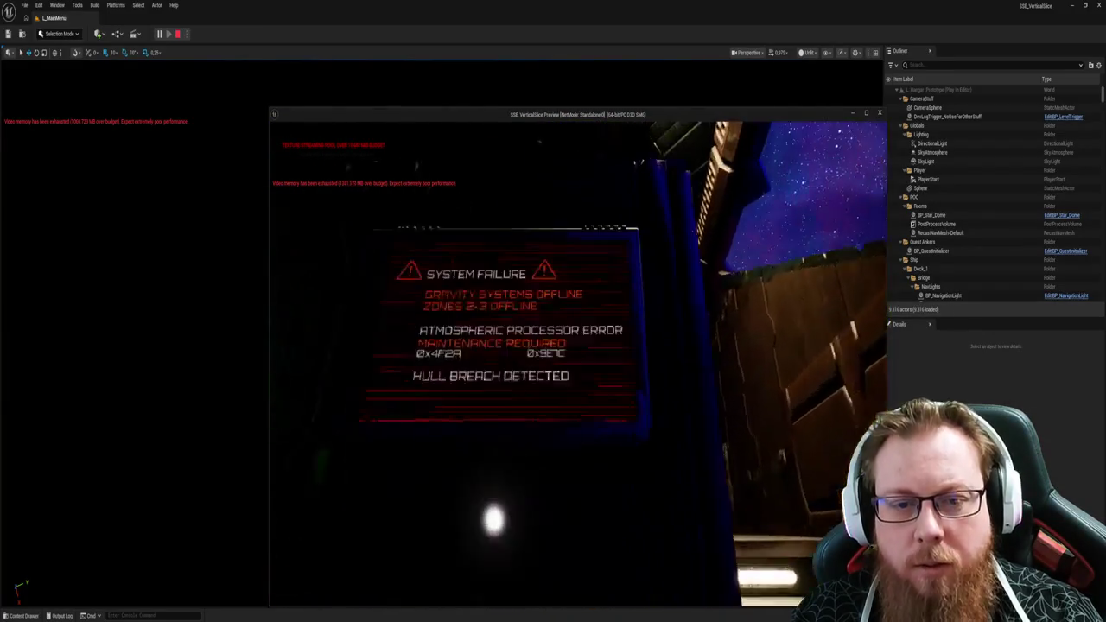
key("w")
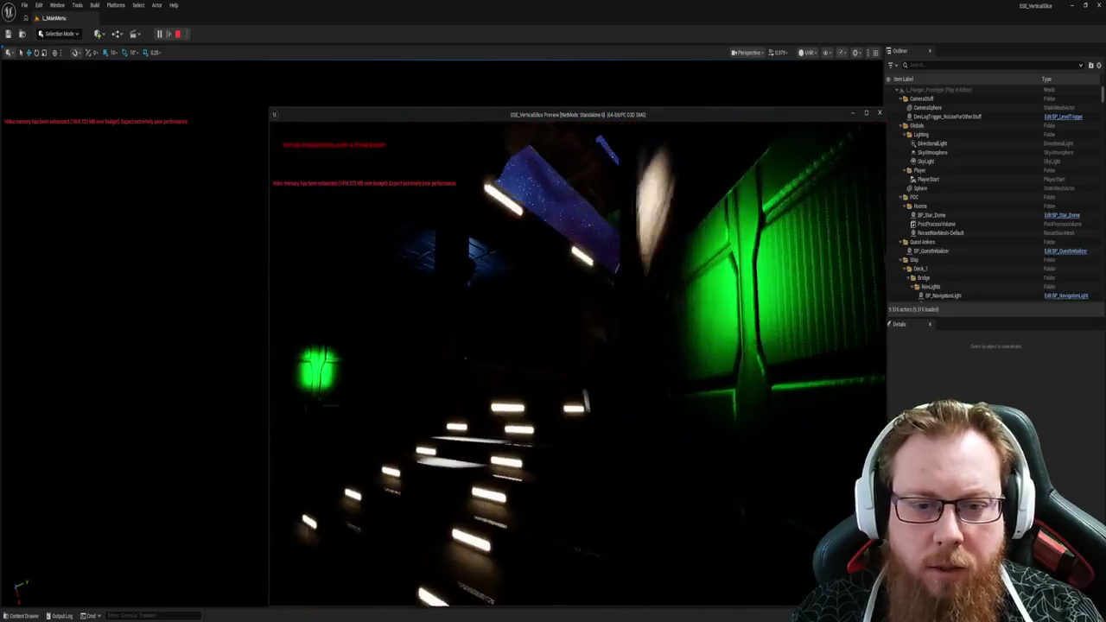
key("w")
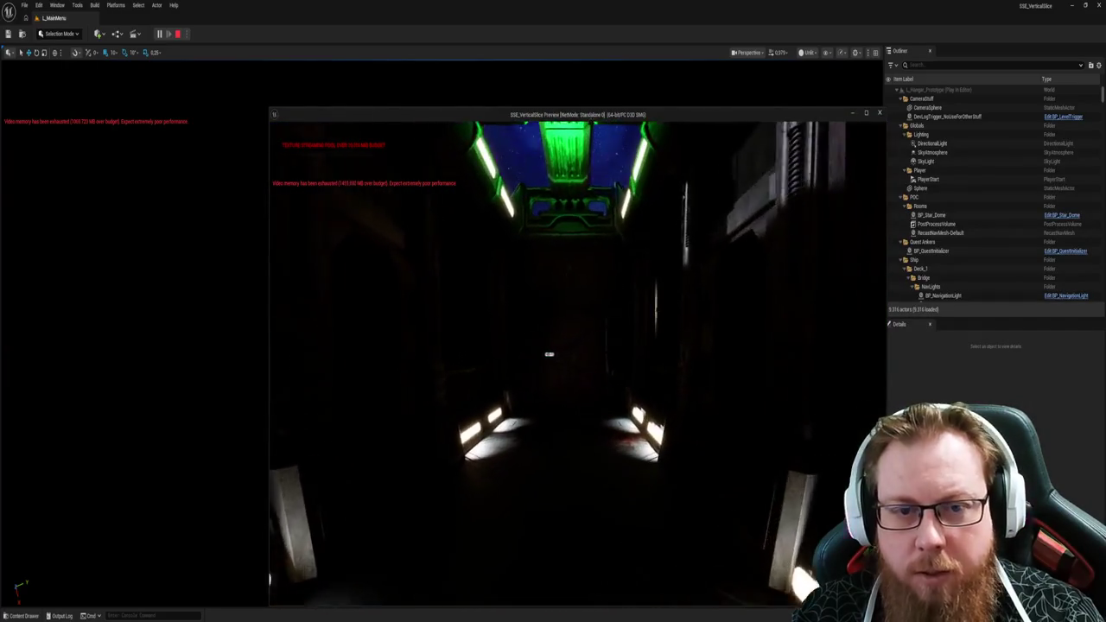
key("e")
key("w")
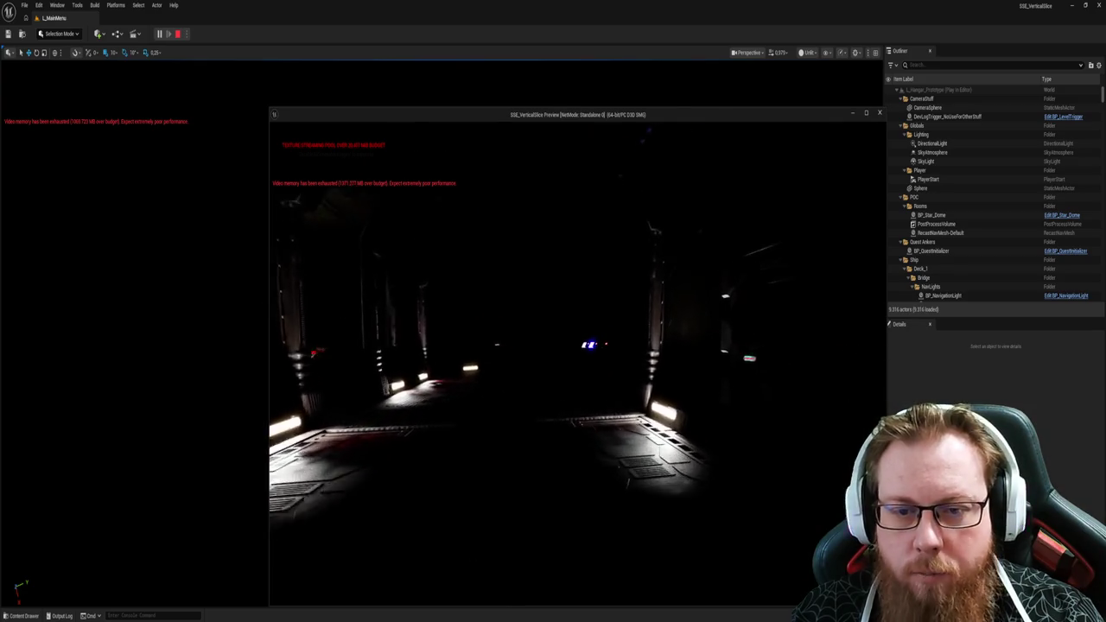
Step: Use the wall terminal to view Ship Status, back out of it, then stop the play session
key("e")
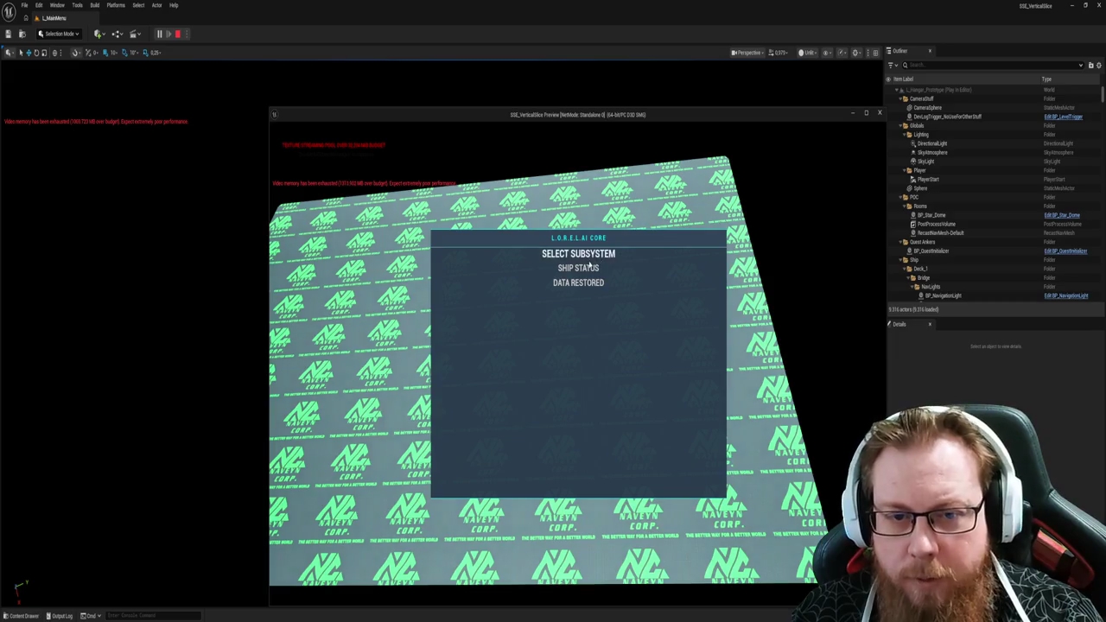
left_click(588, 268)
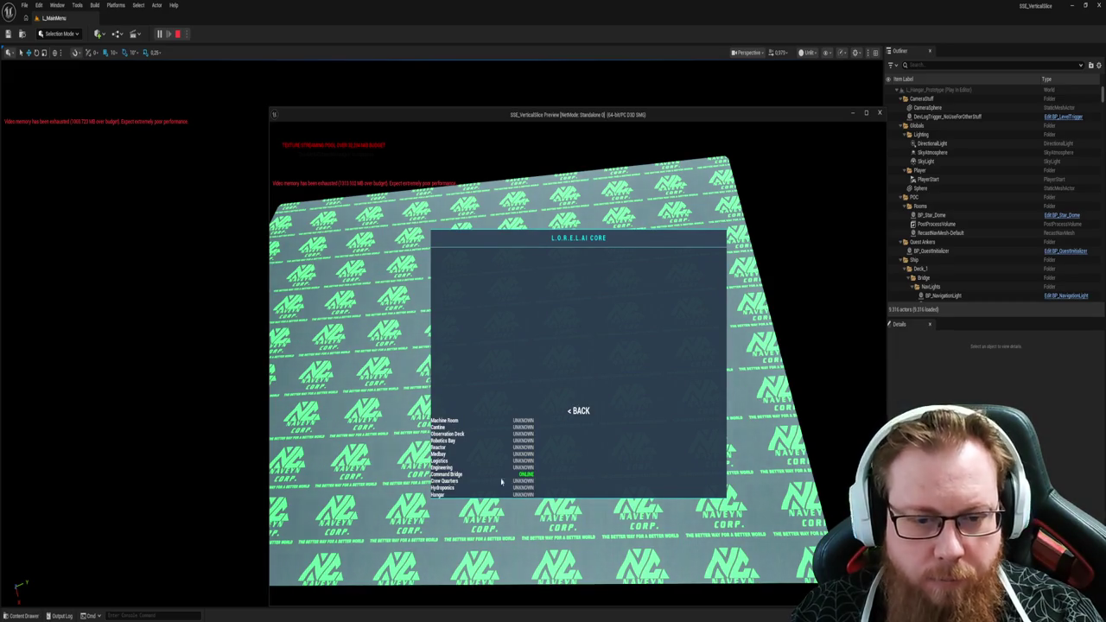
left_click(578, 410)
left_click(578, 284)
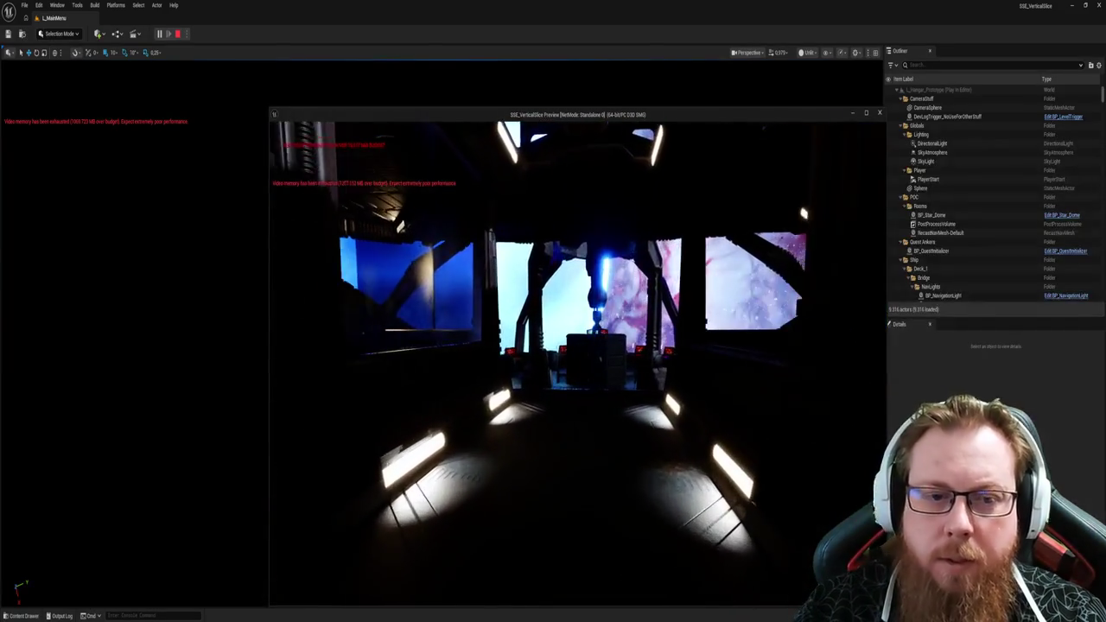
key("Escape")
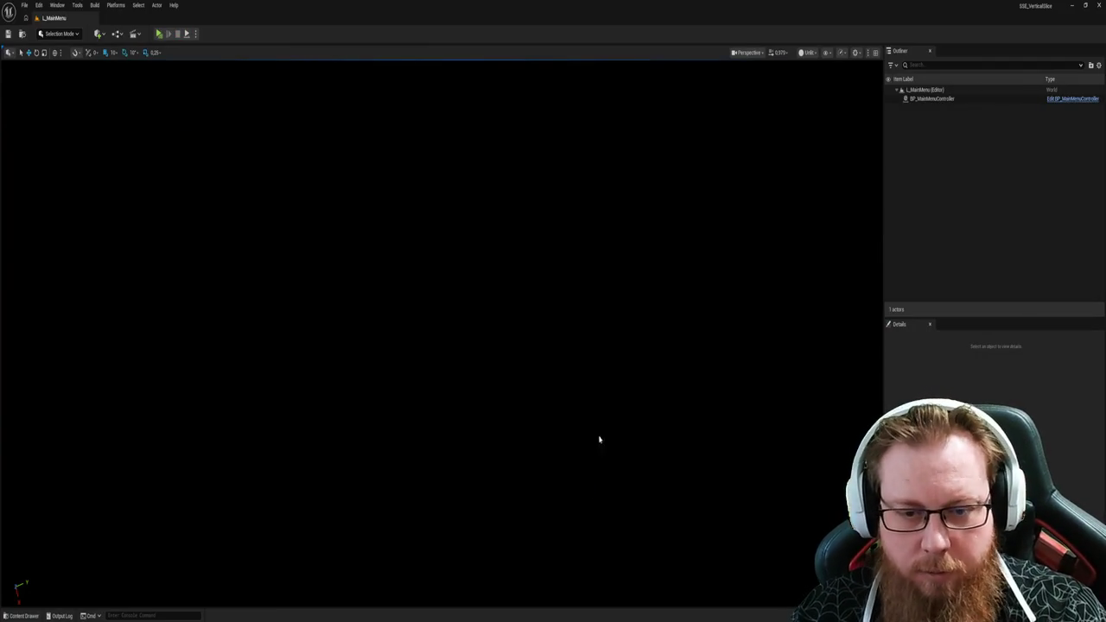
Step: Open the L_Hangar_Prototype level from the Content Drawer and fly into the hangar
key("ctrl+space")
double_click(641, 417)
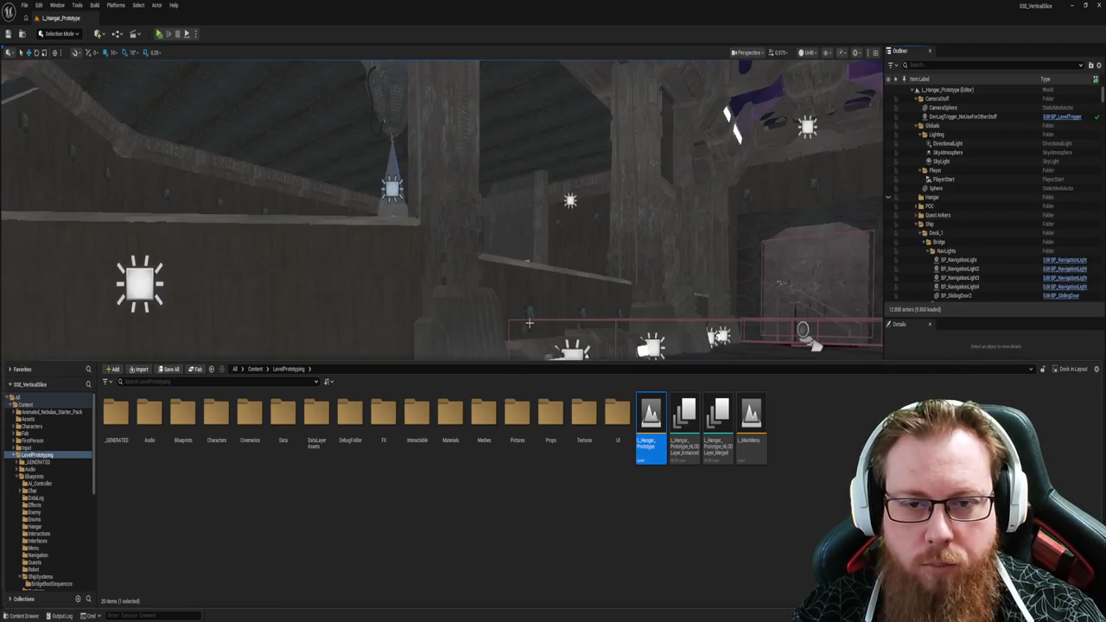
mouse_move(528, 323)
left_mouse_down()
mouse_move(539, 312)
mouse_move(499, 340)
left_mouse_up()
Step: Inspect the bridge console, then open and close the red light strip's mesh asset
left_click(570, 252)
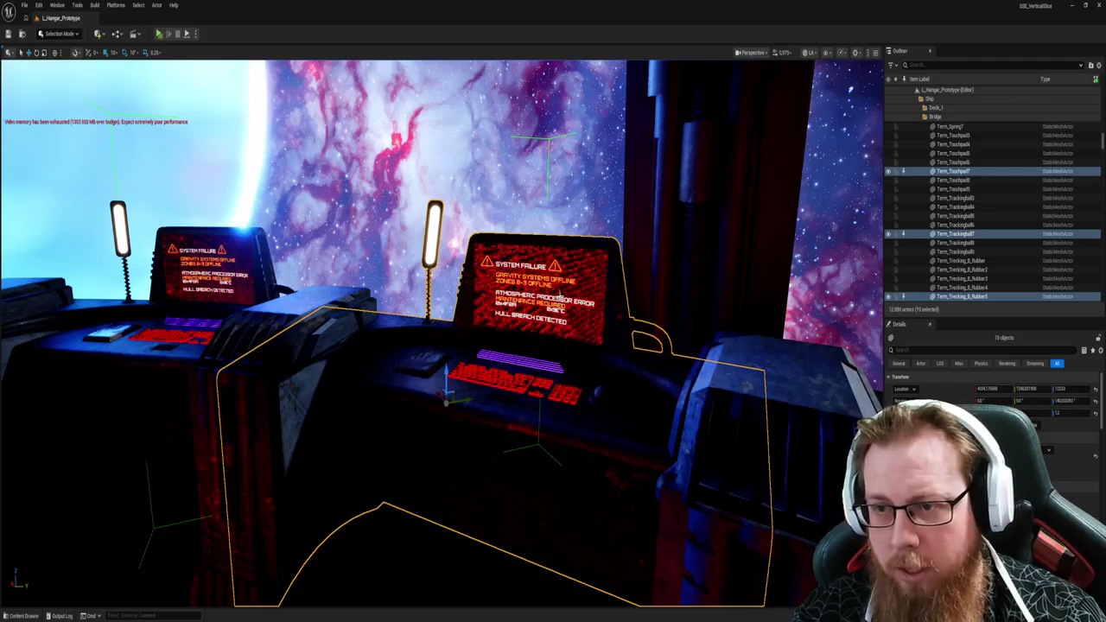
scroll(993, 206, "up", 5)
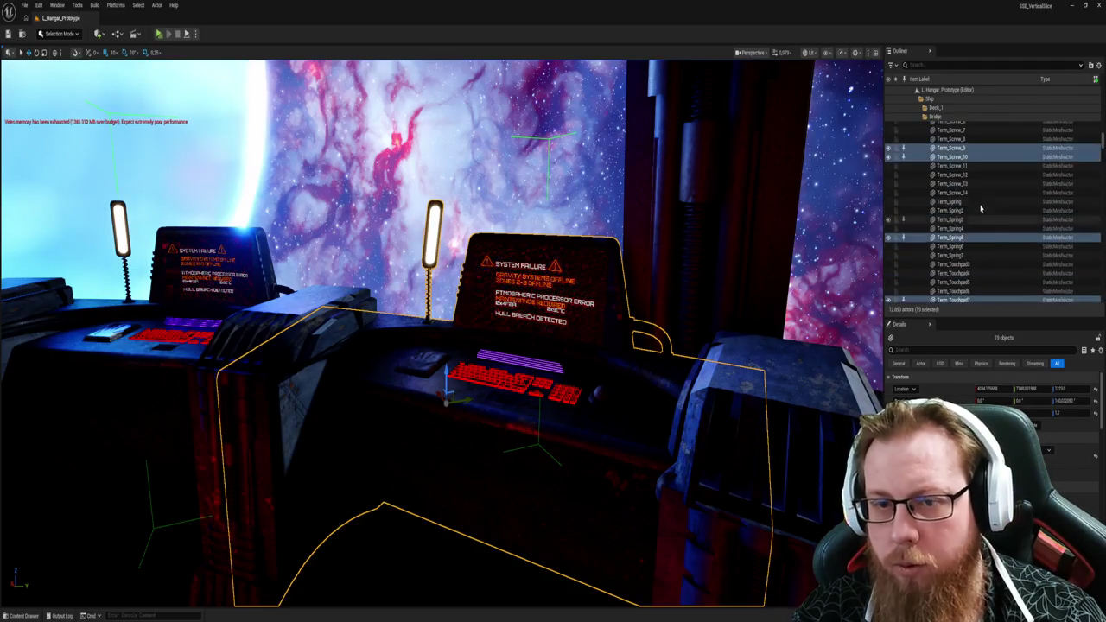
key("f")
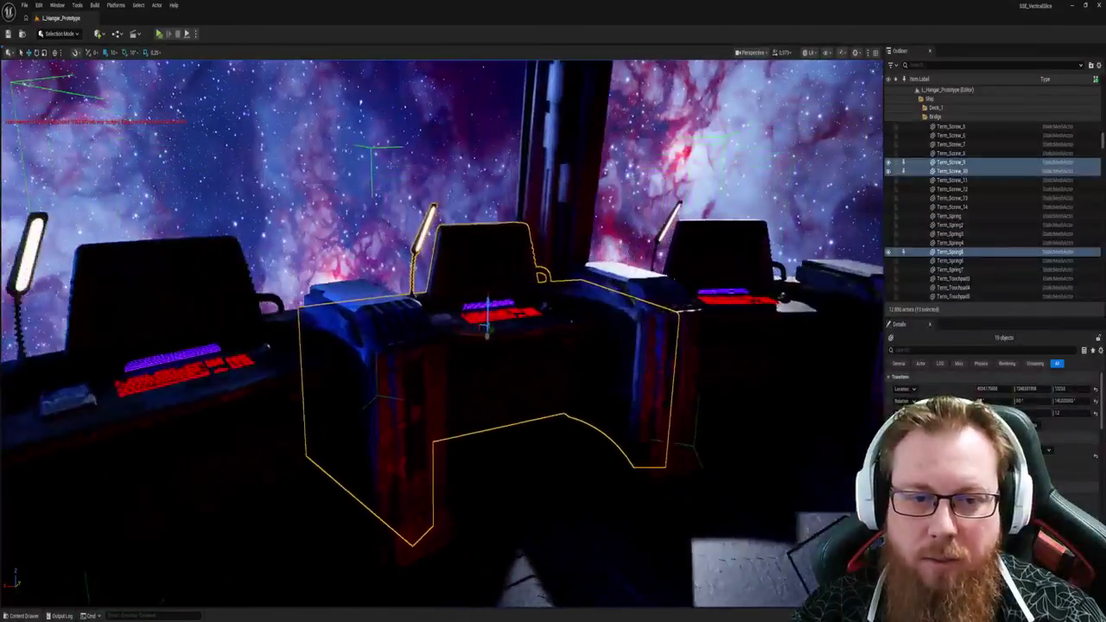
key("f")
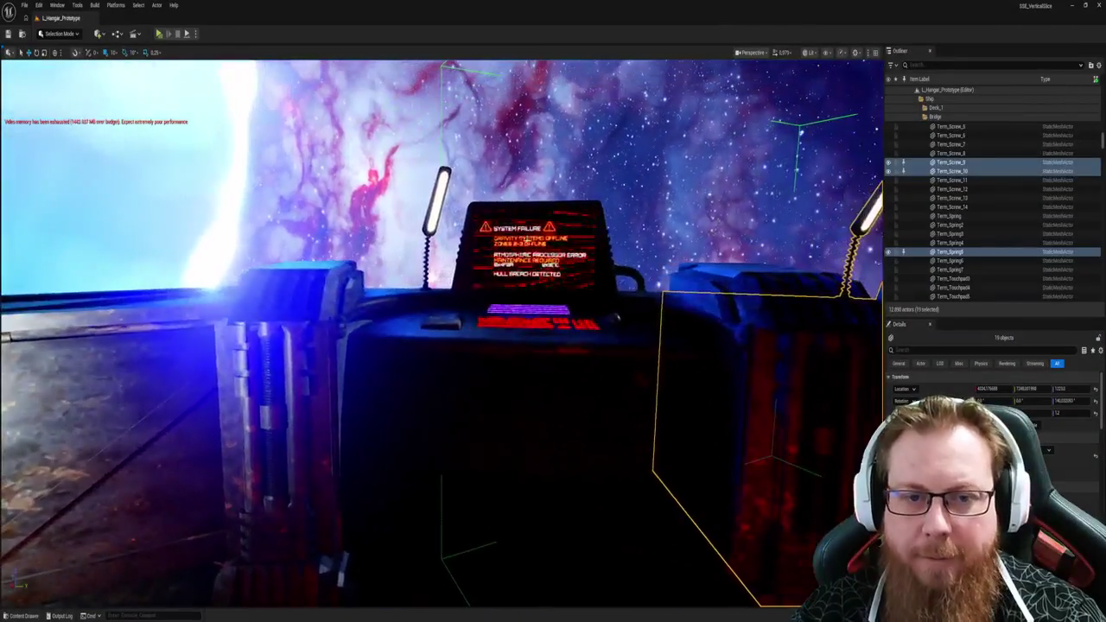
left_click_drag(505, 225, 505, 225)
left_click(488, 444)
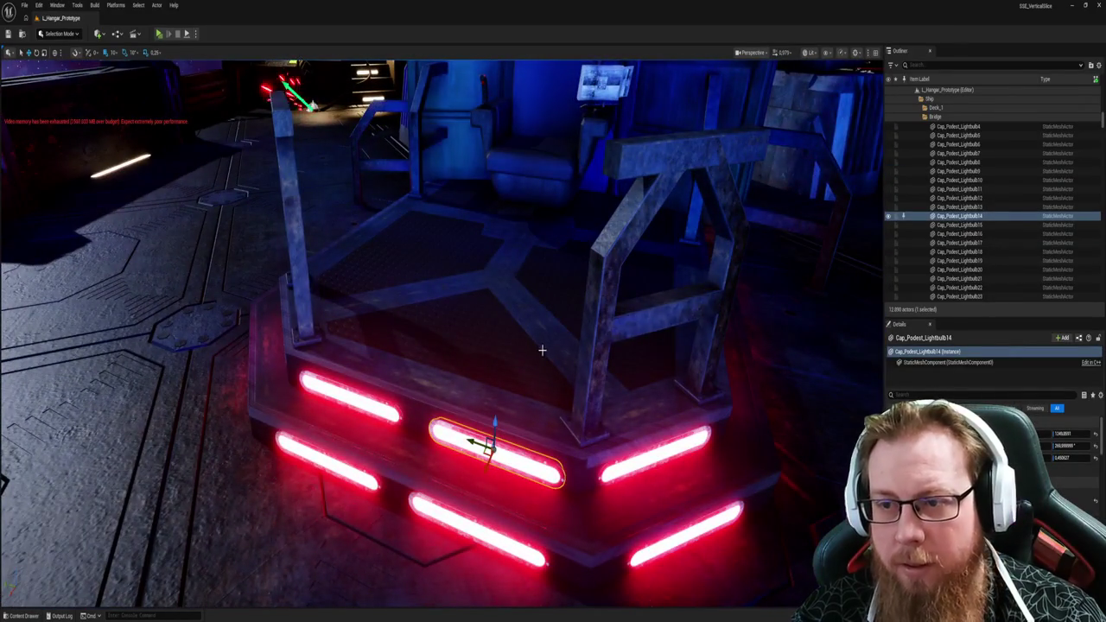
double_click(541, 349)
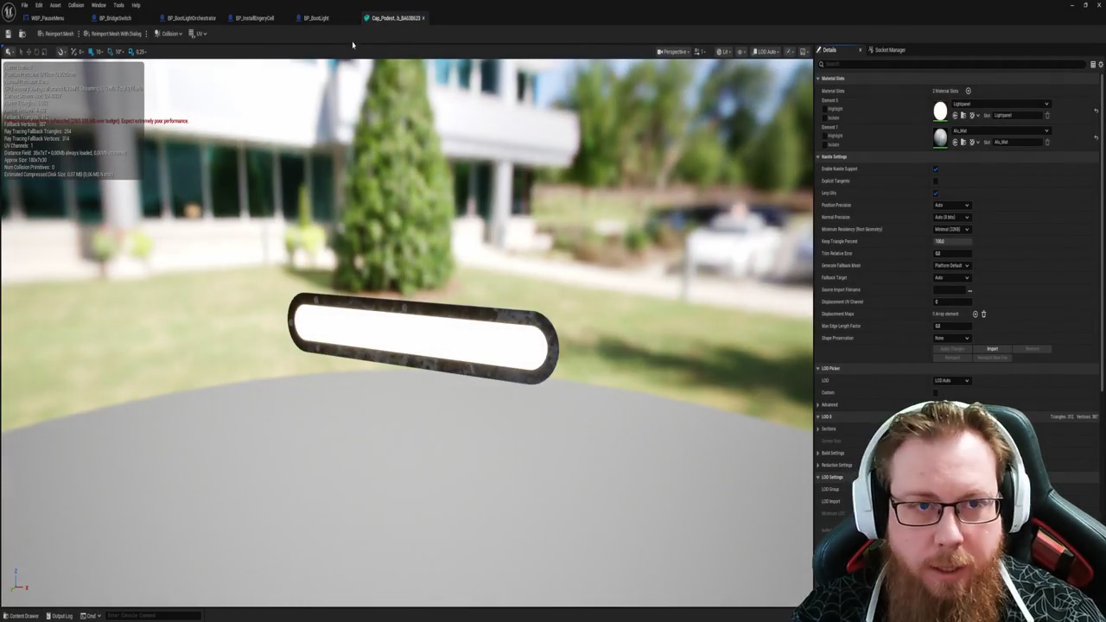
middle_click(395, 18)
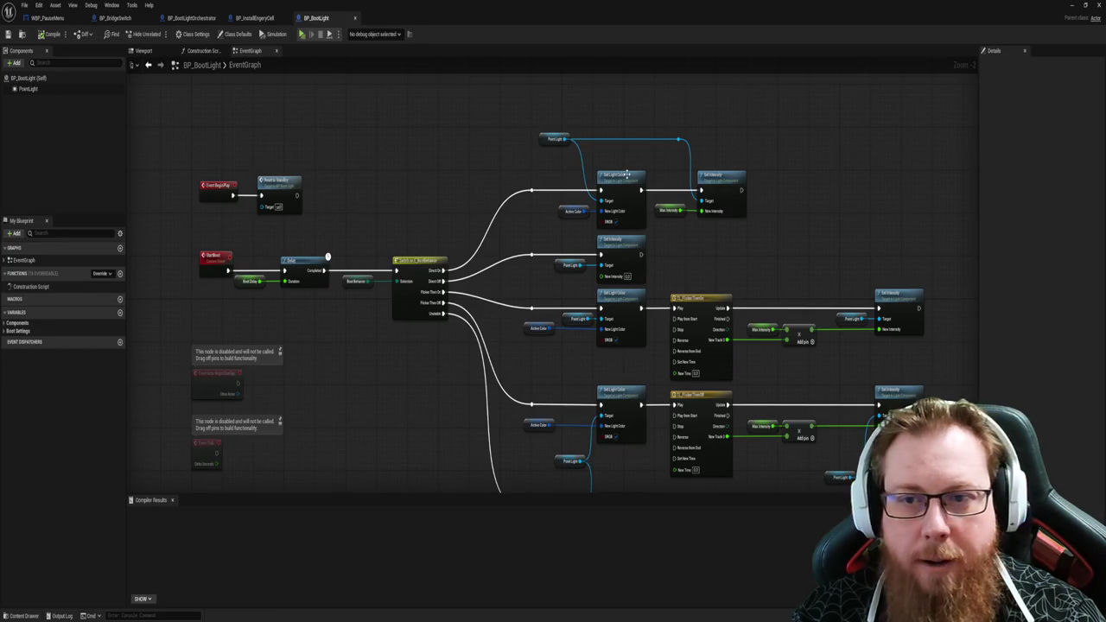
left_click(1069, 6)
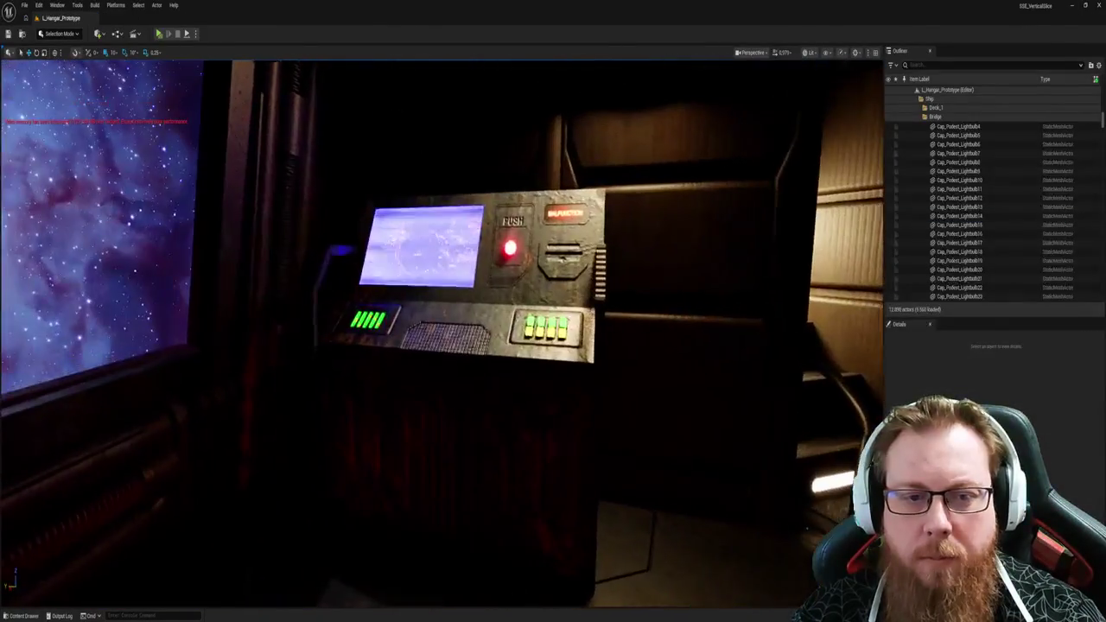
Step: Open and close the Cont_Cabinet control console's mesh asset
left_click(506, 292)
mouse_move(506, 292)
left_mouse_down()
mouse_move(477, 340)
mouse_move(491, 299)
mouse_move(622, 308)
mouse_move(570, 285)
left_mouse_up()
key("ctrl+e")
left_click(422, 18)
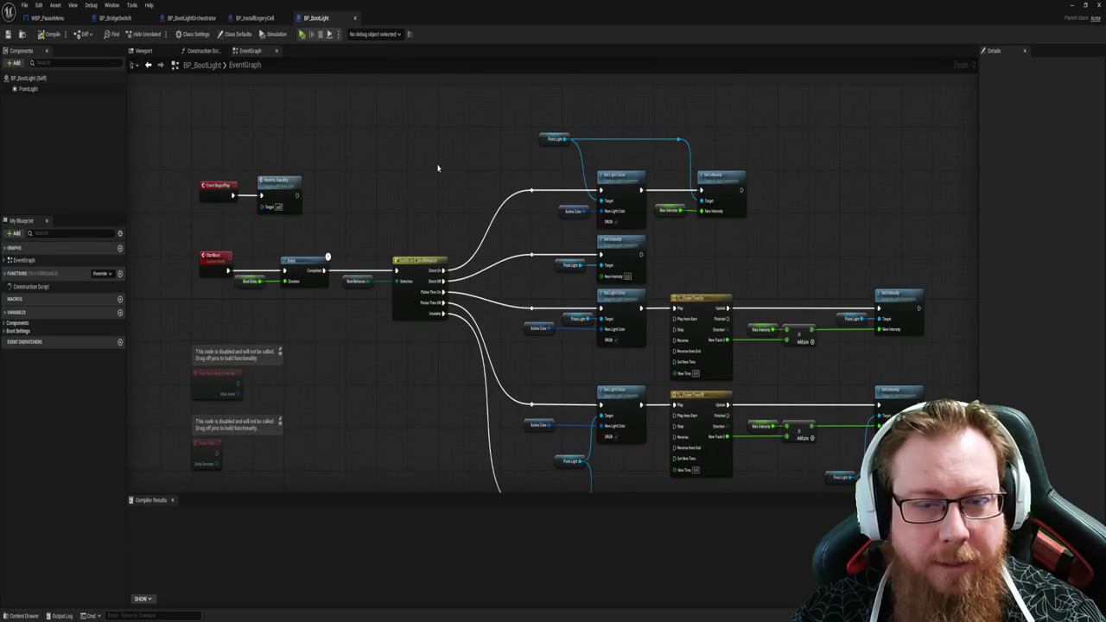
left_click(1072, 5)
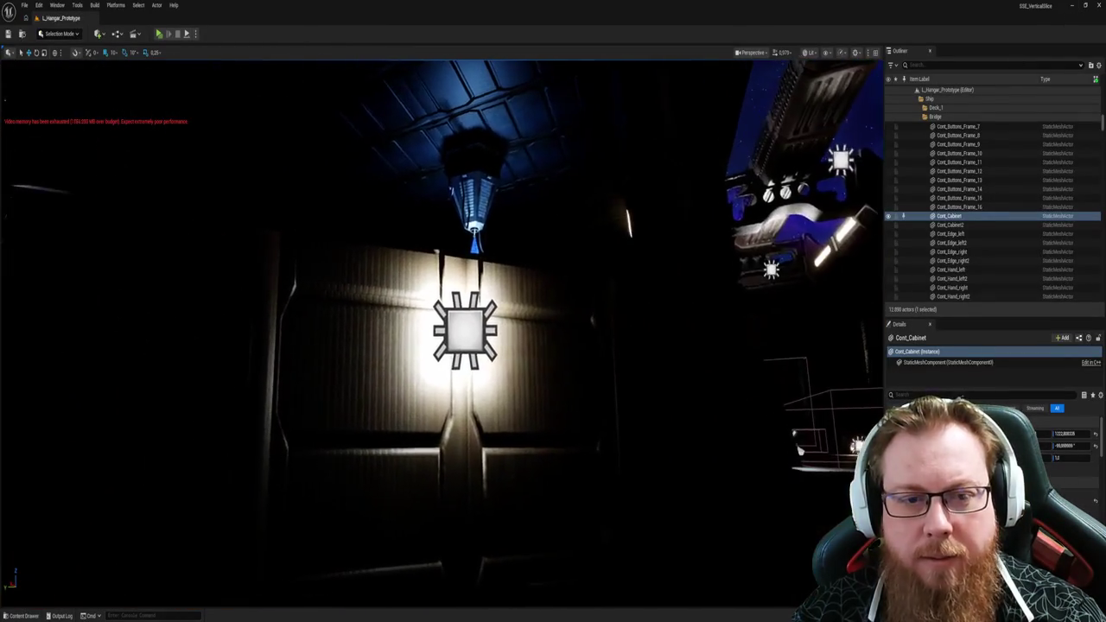
Step: Locate the Cartography_Table under the ceiling lamp and open its Blueprint
left_click(488, 354)
left_click_drag(493, 355, 484, 302)
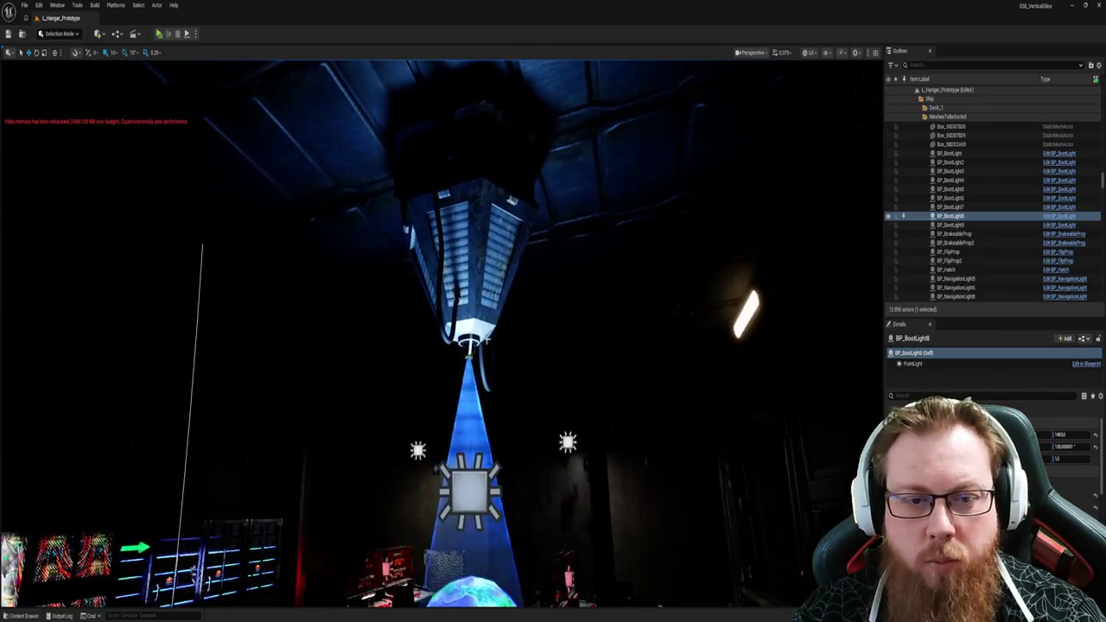
left_click(470, 172)
key("f")
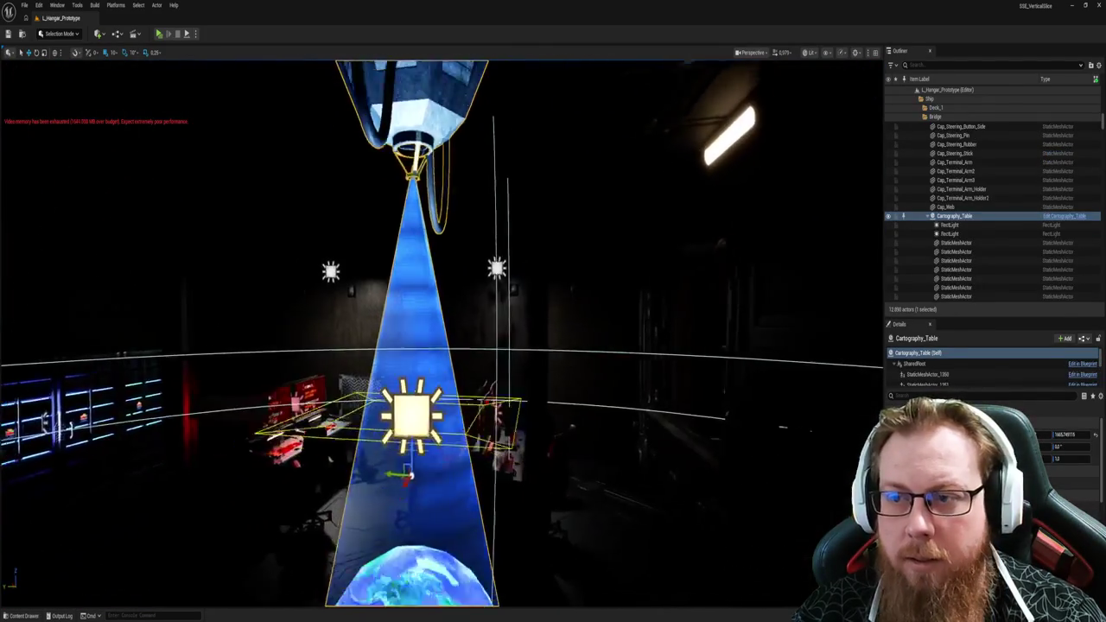
double_click(473, 345)
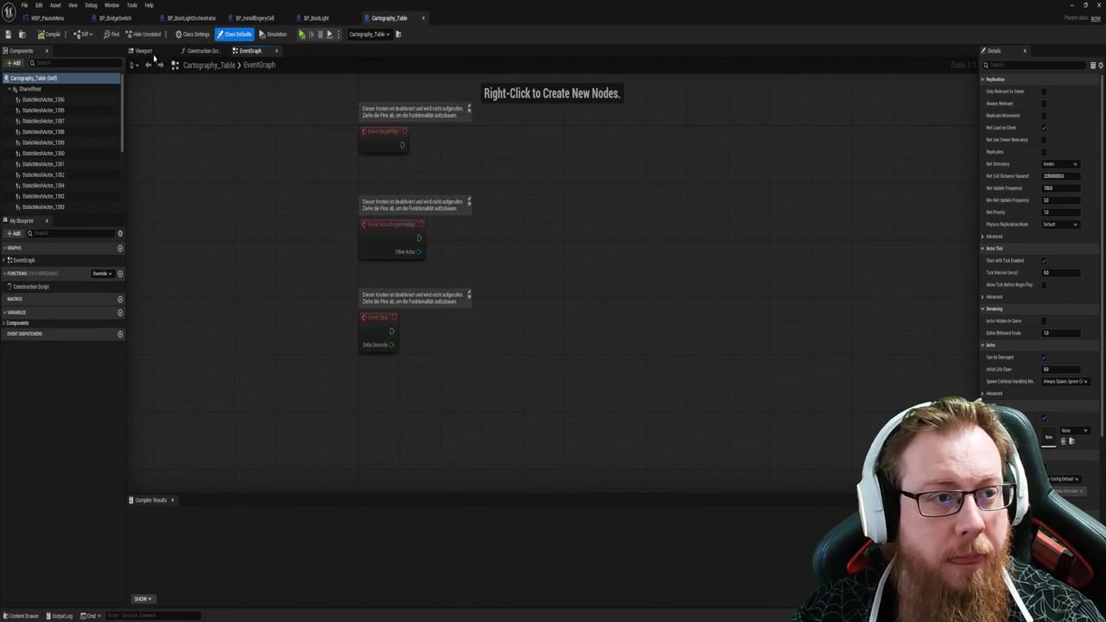
left_click(147, 51)
left_click_drag(612, 353, 591, 253)
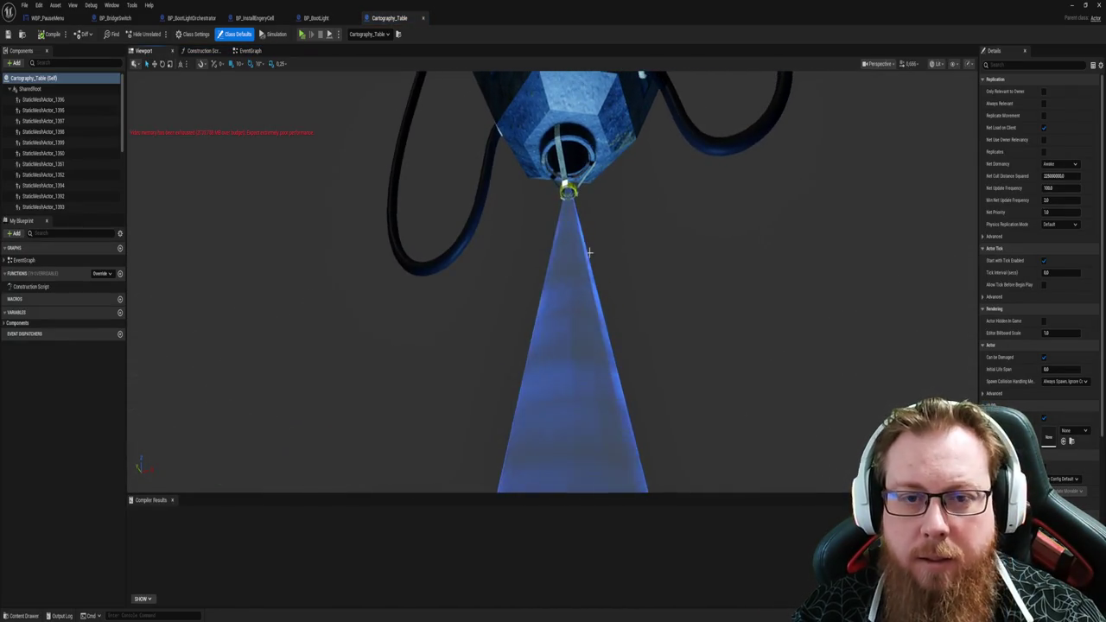
left_click(43, 163)
key("f")
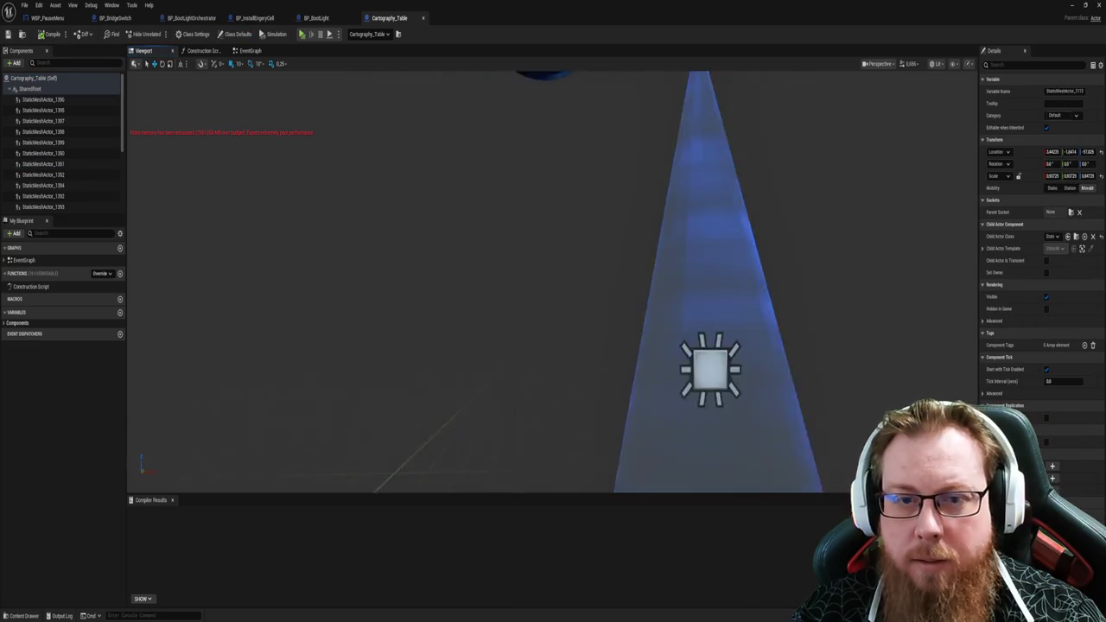
scroll(558, 285, "down", 5)
scroll(557, 285, "up", 5)
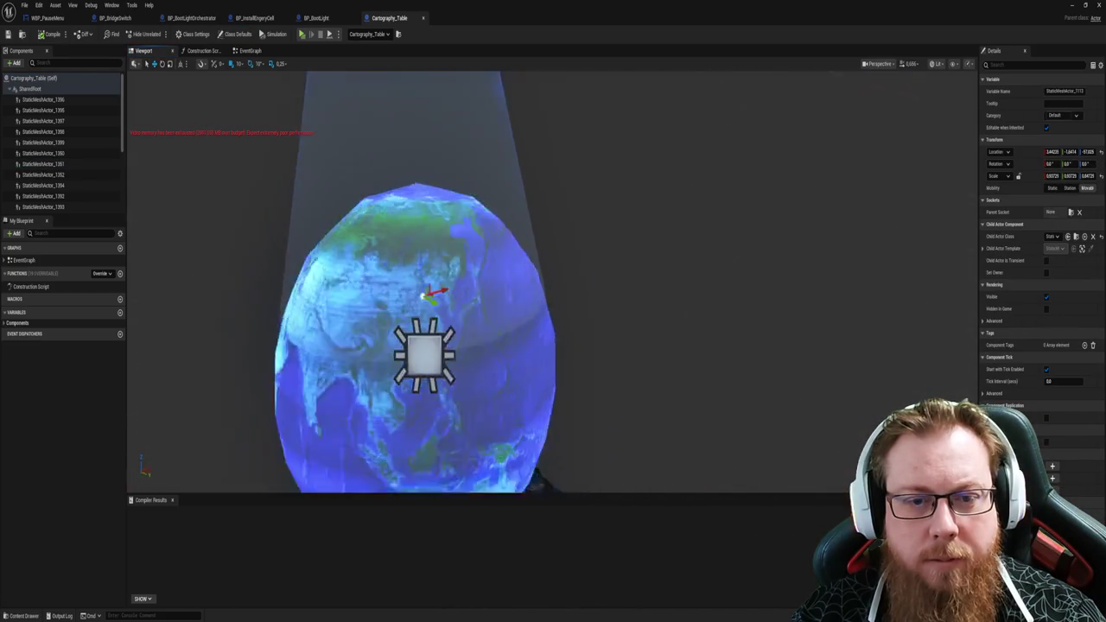
scroll(557, 396, "down", 1)
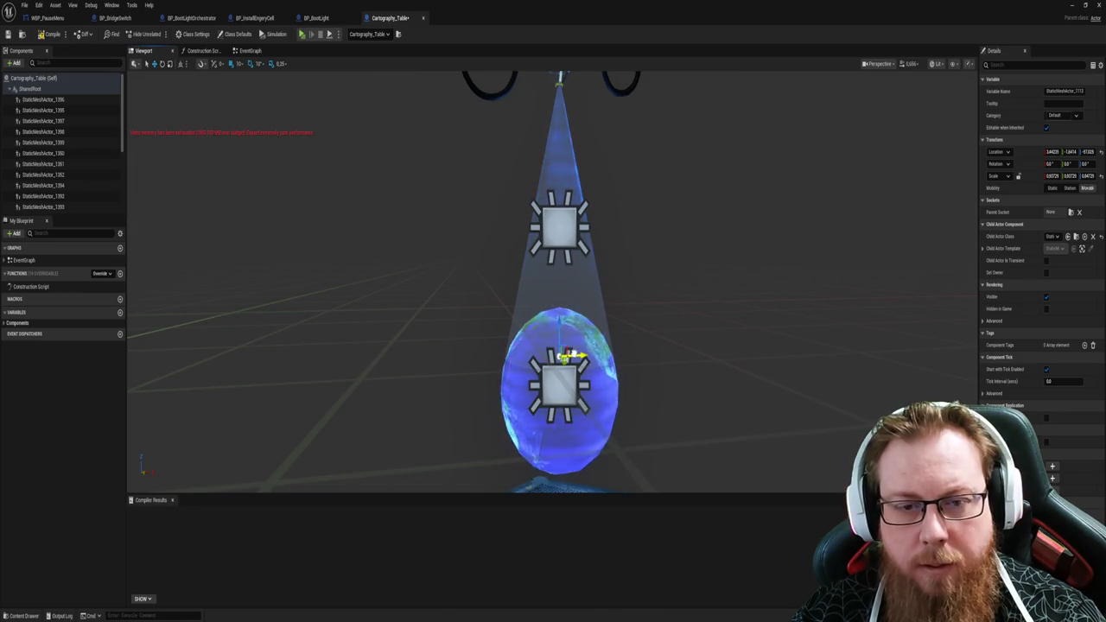
left_click(568, 428)
left_click_drag(575, 433, 574, 398)
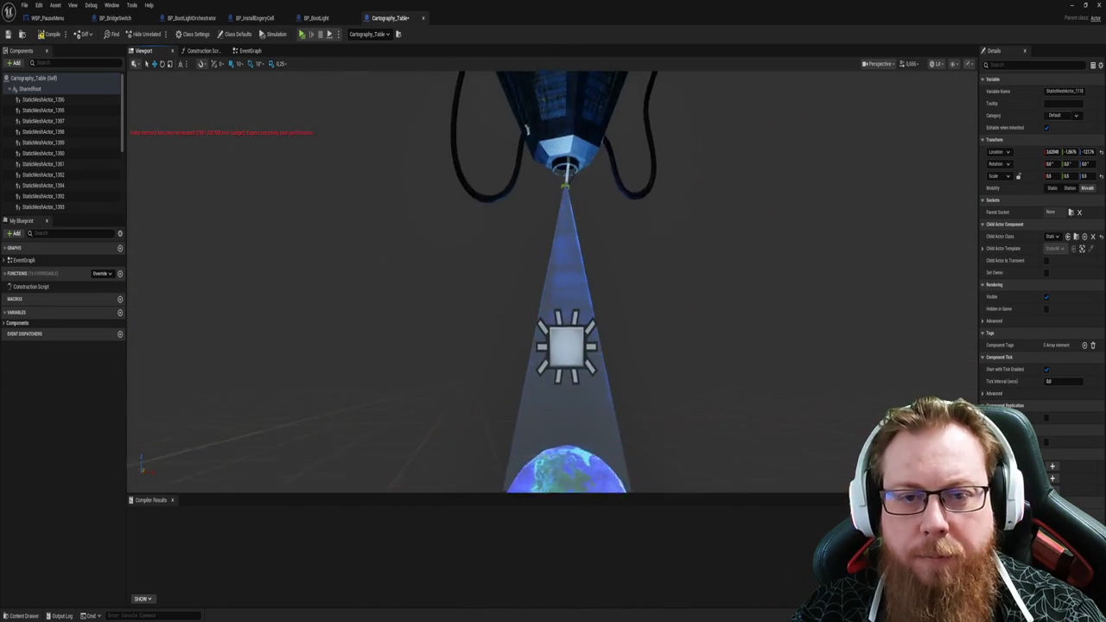
scroll(564, 238, "up", 3)
left_click(569, 237)
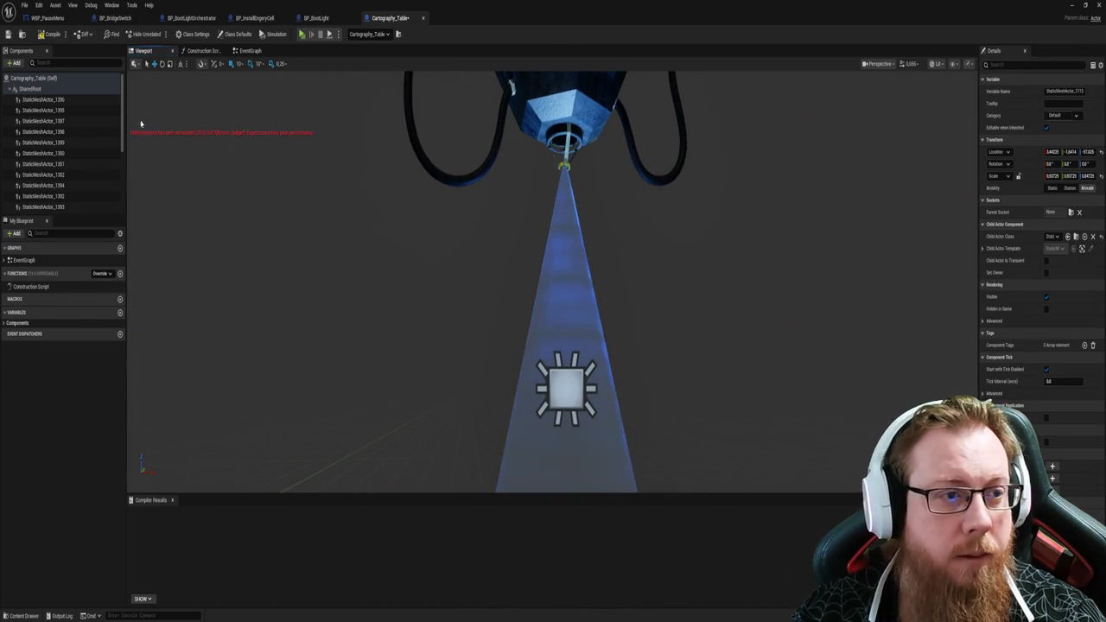
scroll(87, 143, "down", 3)
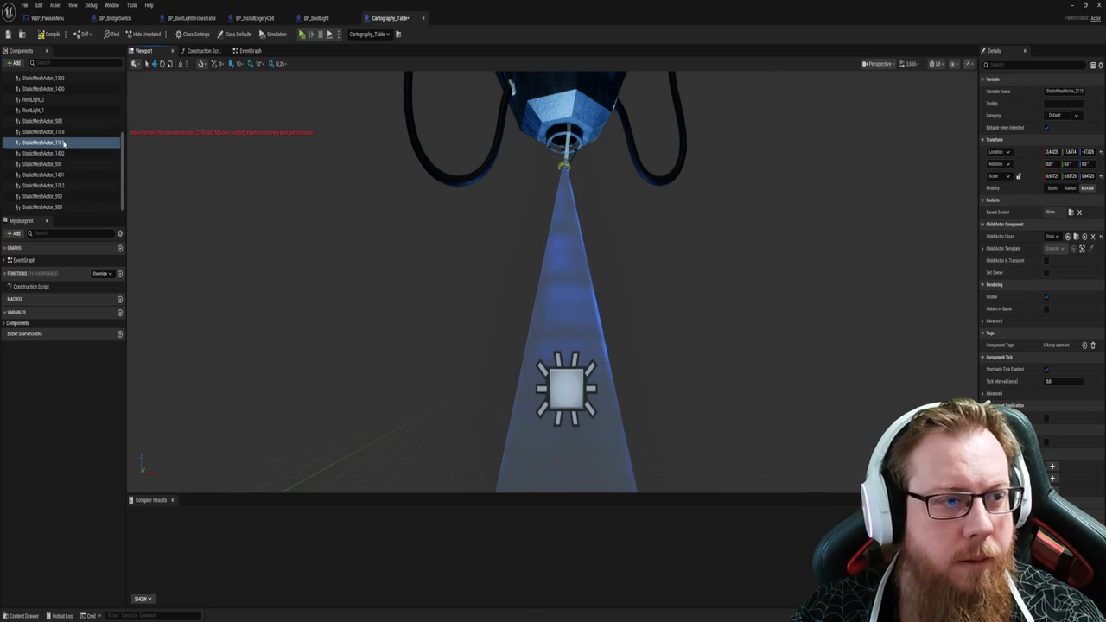
Step: Rename the cone component StaticMeshActor_1113 to ScannerCone
key("F2")
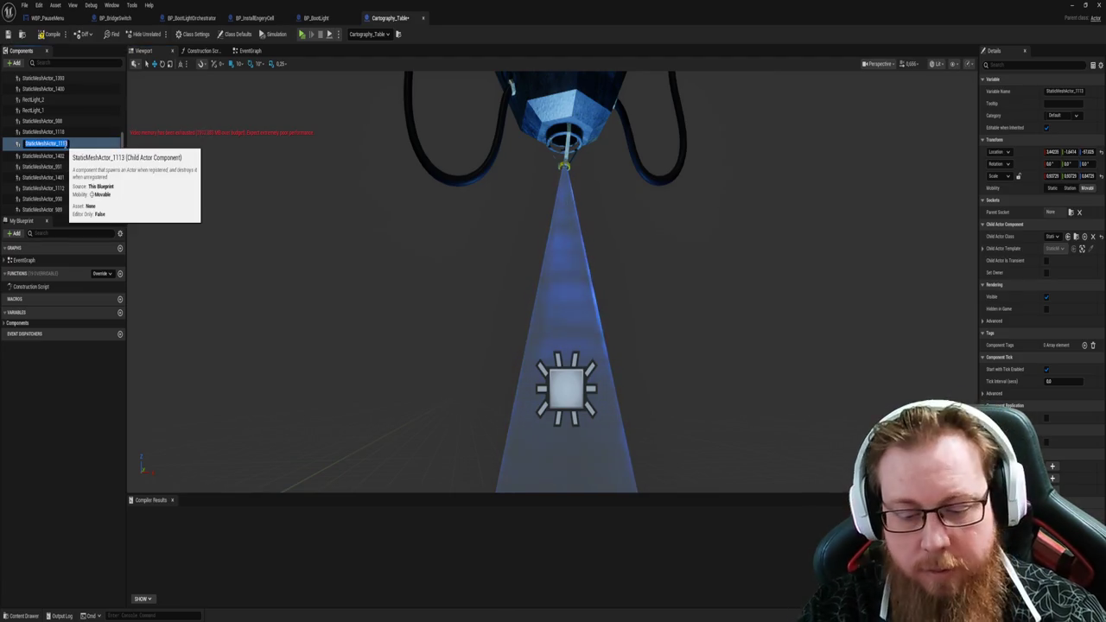
type("ScannerCone")
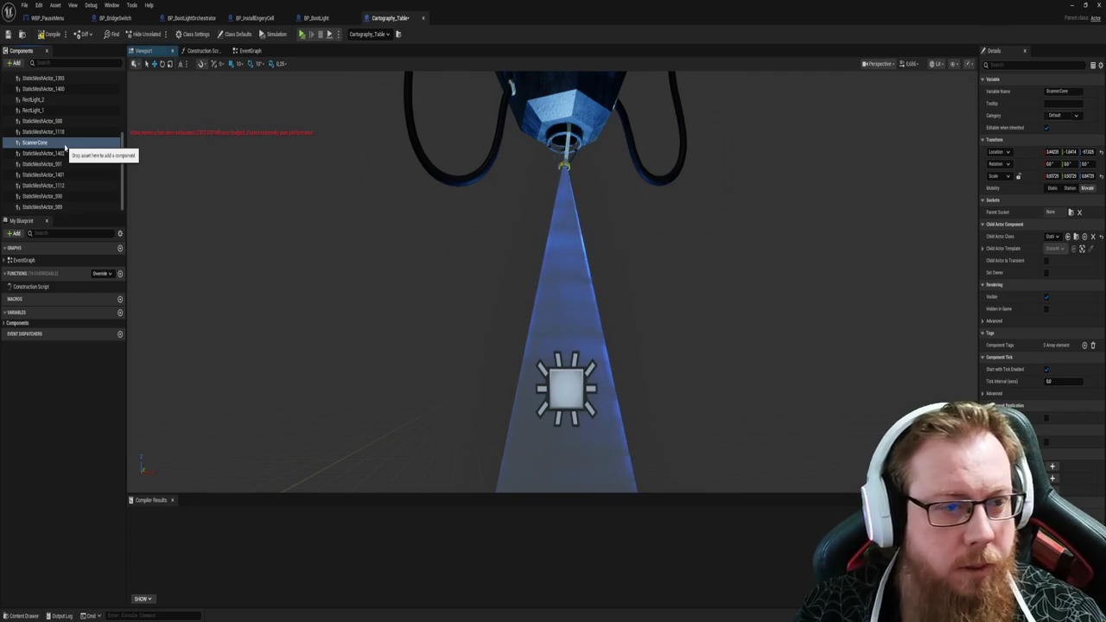
key("Return")
key("f")
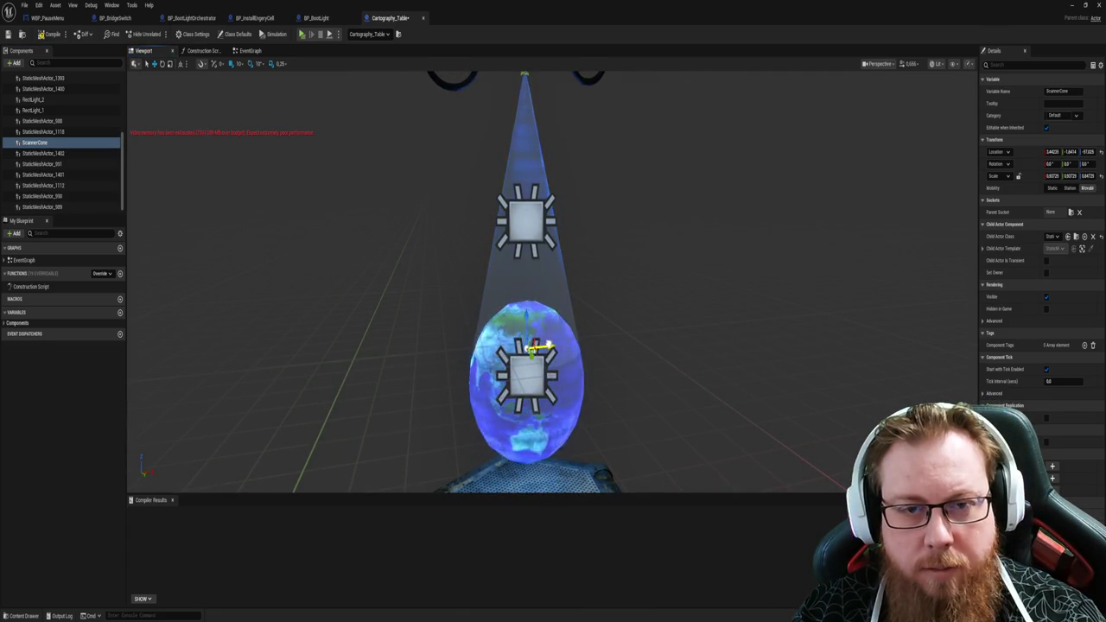
mouse_move(553, 328)
left_mouse_down()
mouse_move(561, 311)
mouse_move(578, 333)
left_mouse_up()
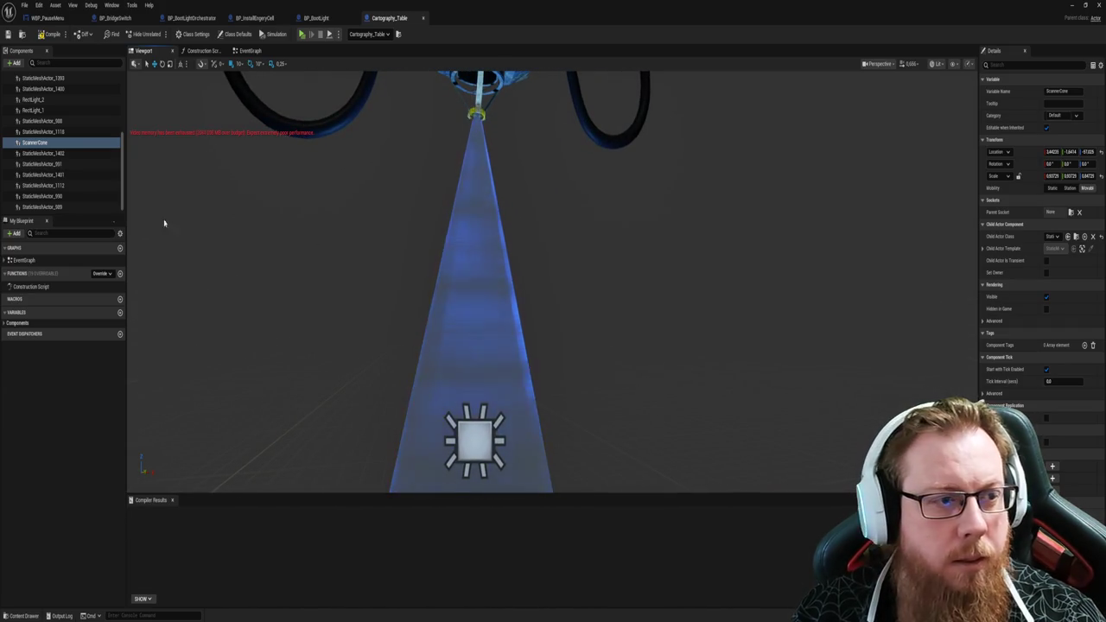
Step: Rename the globe hologram component StaticMeshActor_1118 to PlanetHolo
left_click_drag(199, 230, 229, 194)
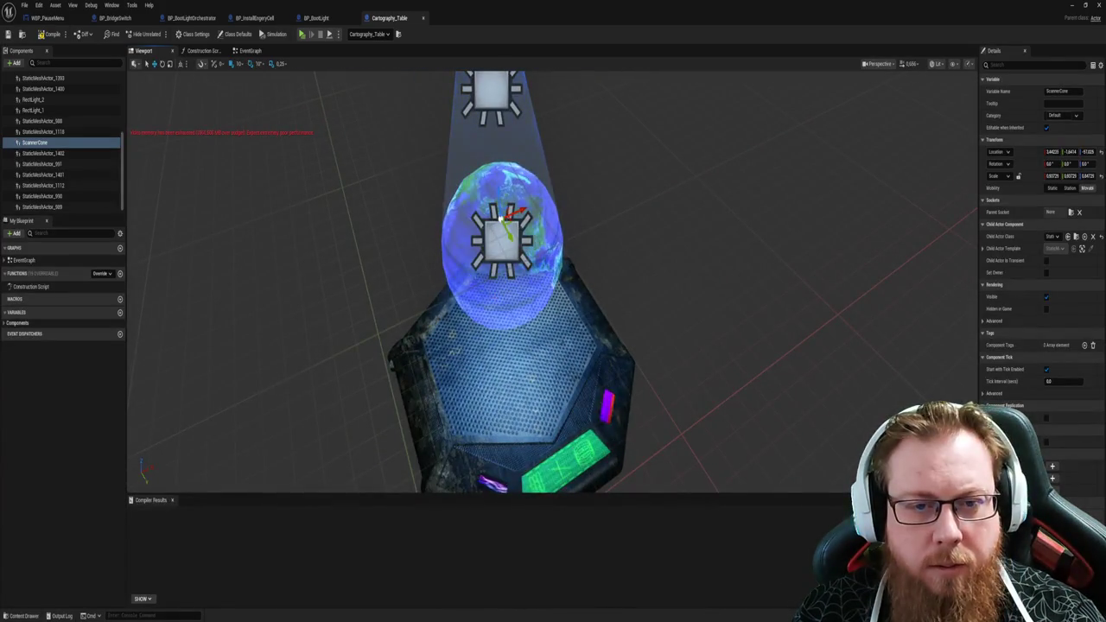
left_click(43, 131)
mouse_move(553, 285)
left_mouse_down()
mouse_move(553, 242)
mouse_move(546, 252)
left_mouse_up()
left_click(69, 134)
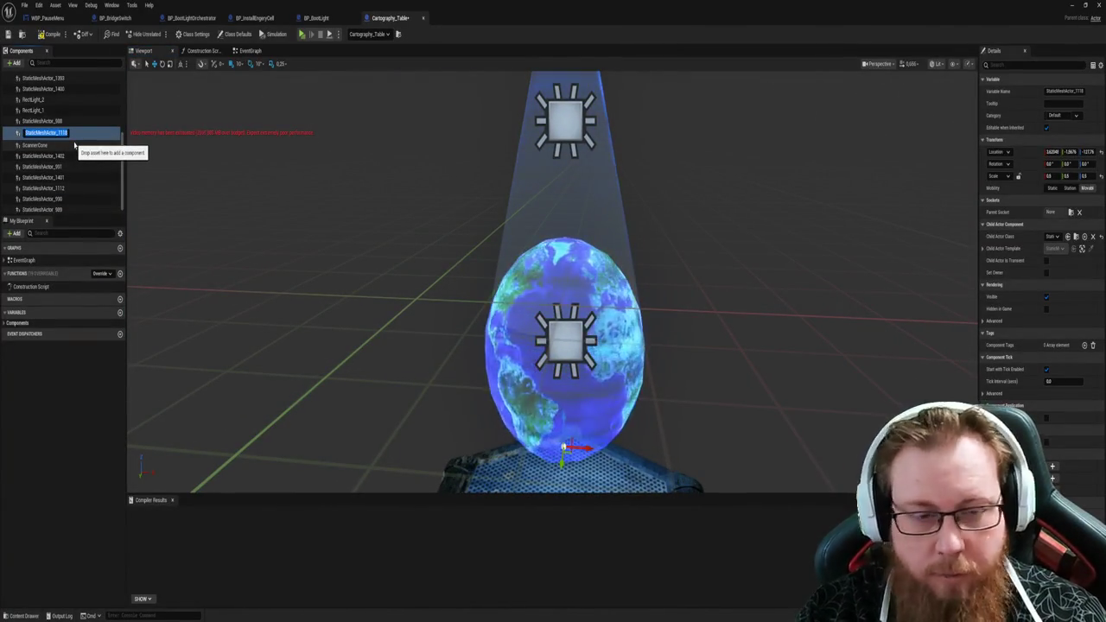
type("PlaneHolo")
key("Return")
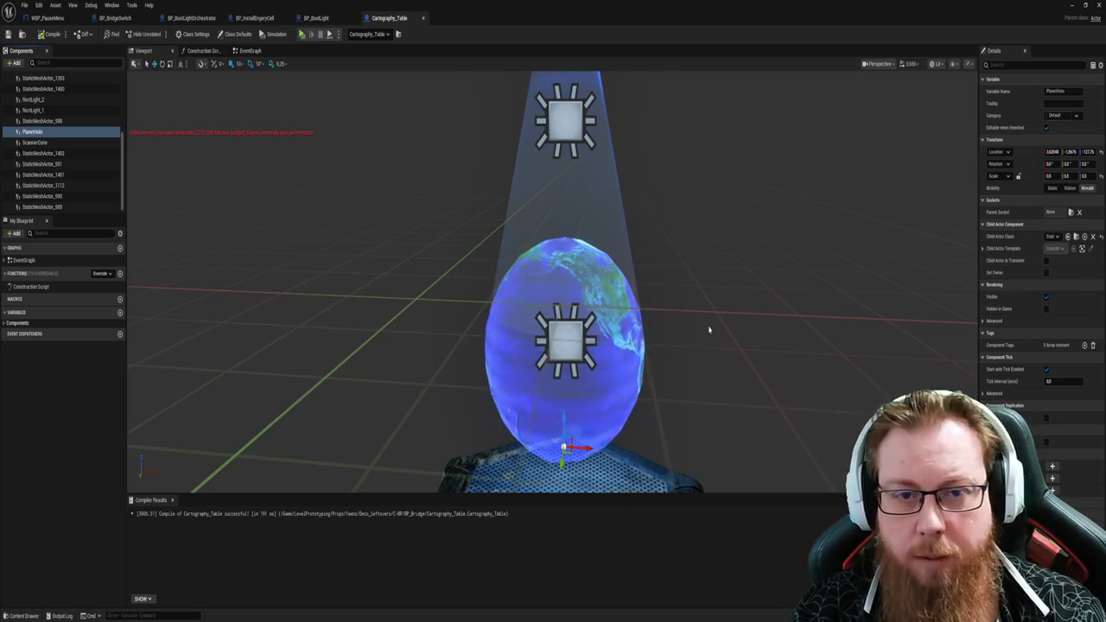
Step: Frame the ScannerCone in the viewport and switch to the Cartography_Table event graph
mouse_move(650, 287)
left_mouse_down()
mouse_move(649, 250)
mouse_move(650, 286)
left_mouse_up()
left_click(35, 142)
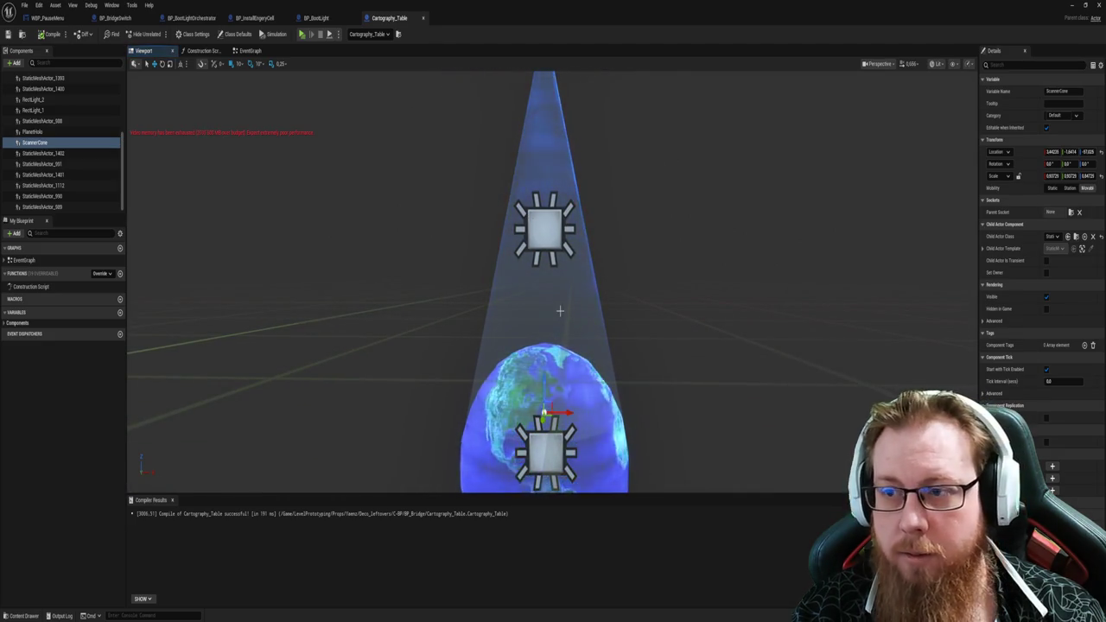
key("f")
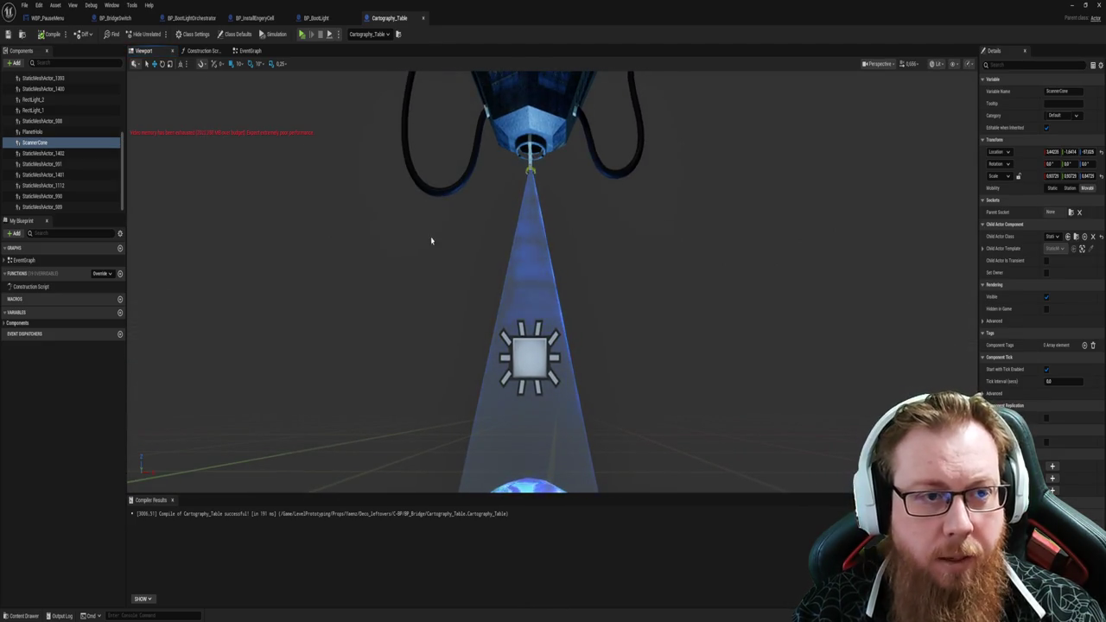
left_click(247, 51)
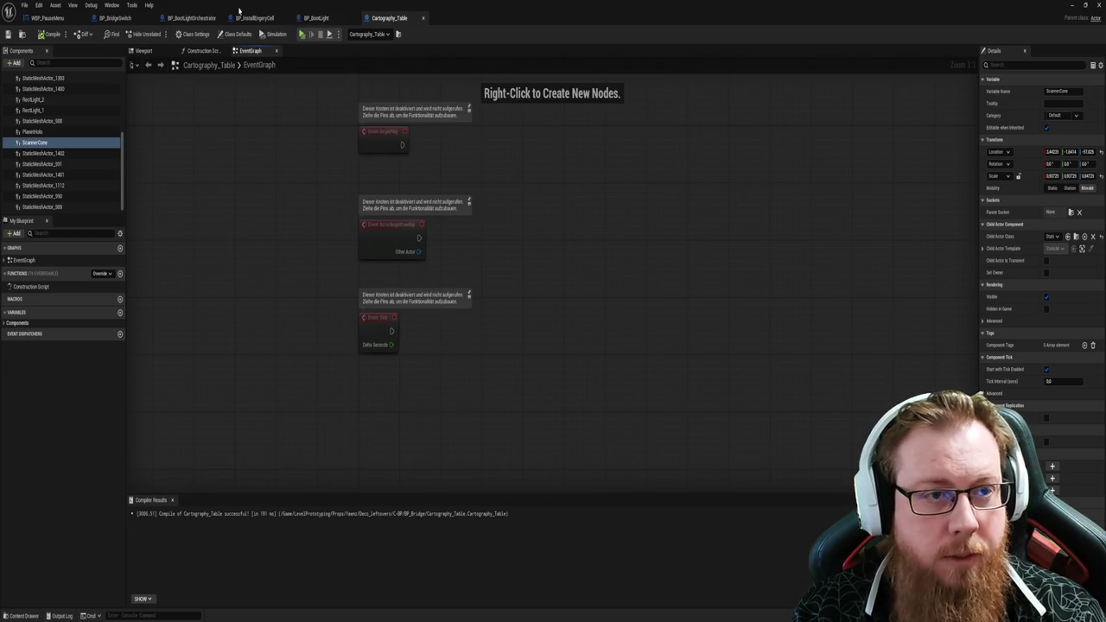
Step: Copy BP_BootLightOrchestrator's BeginPlay status binding, OnStatusChanged and Switch nodes into Cartography_Table, excluding Get All Actors With Tag
left_click(315, 17)
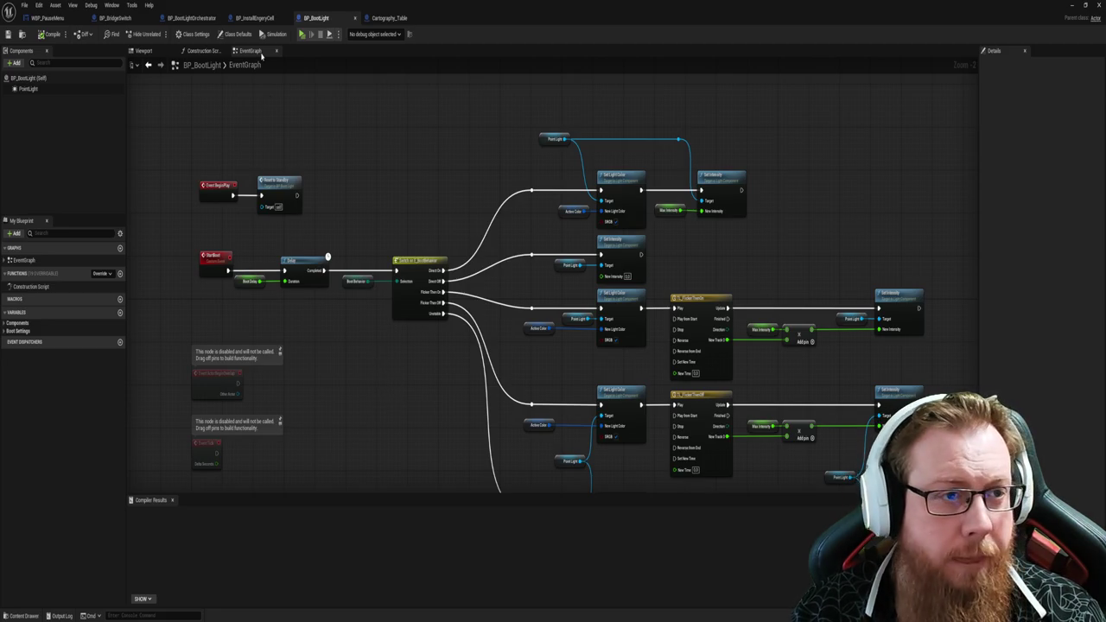
mouse_move(304, 145)
left_mouse_down()
mouse_move(256, 141)
mouse_move(658, 236)
left_mouse_up()
left_click_drag(281, 164, 366, 179)
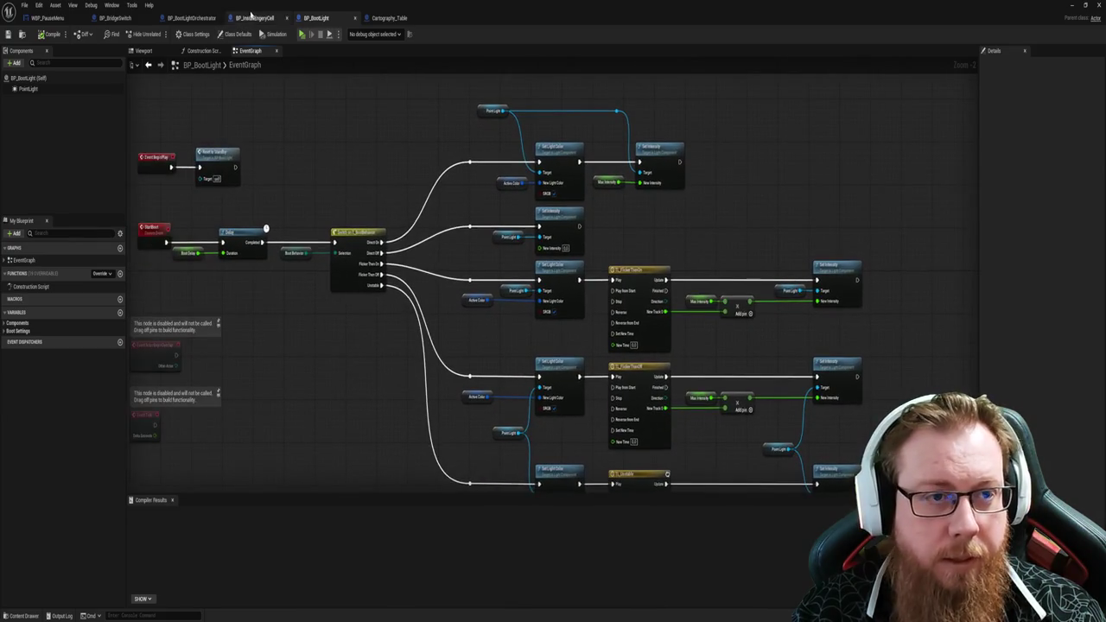
left_click(189, 17)
mouse_move(253, 440)
left_mouse_down()
mouse_move(334, 412)
mouse_move(303, 402)
mouse_move(434, 422)
left_mouse_up()
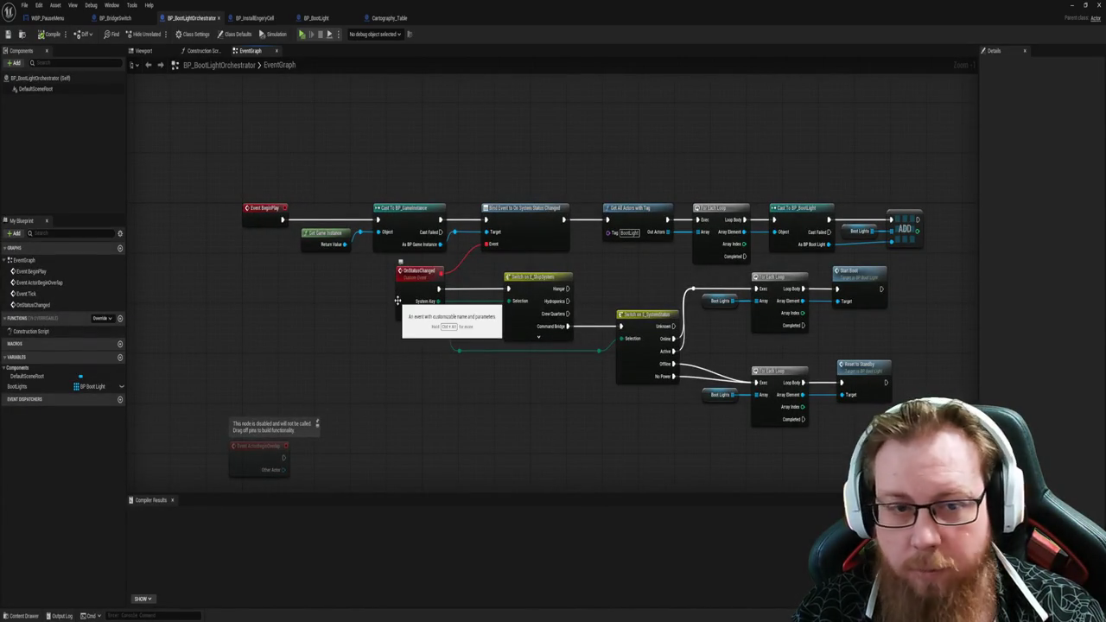
mouse_move(230, 130)
left_mouse_down()
mouse_move(476, 425)
mouse_move(547, 420)
mouse_move(640, 449)
left_mouse_up()
left_click_drag(647, 158, 608, 222)
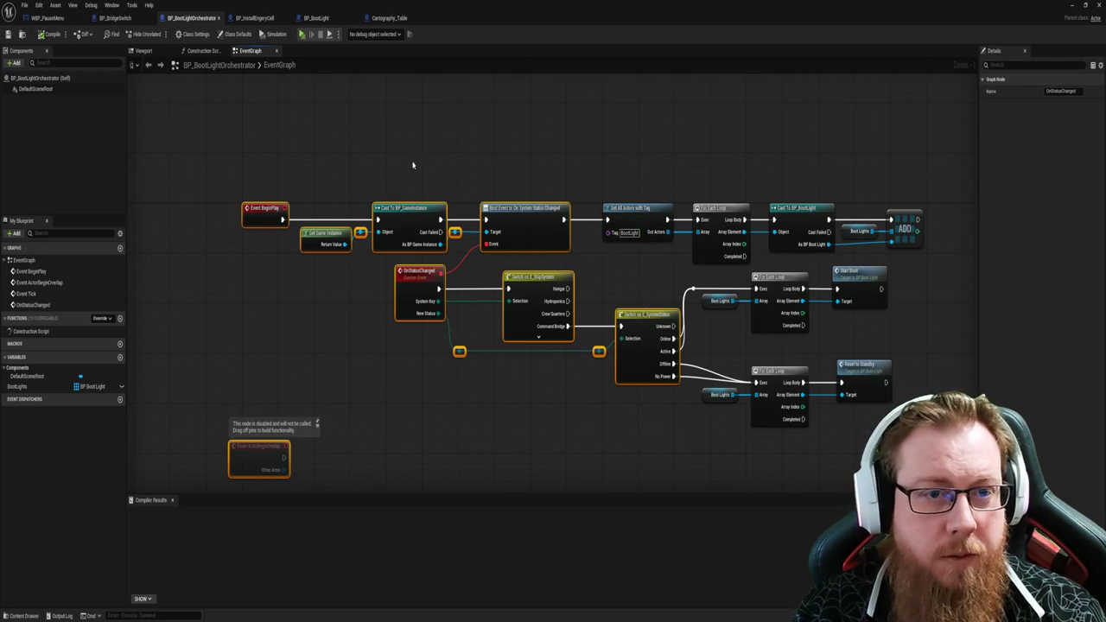
left_click(389, 17)
key("ctrl+v")
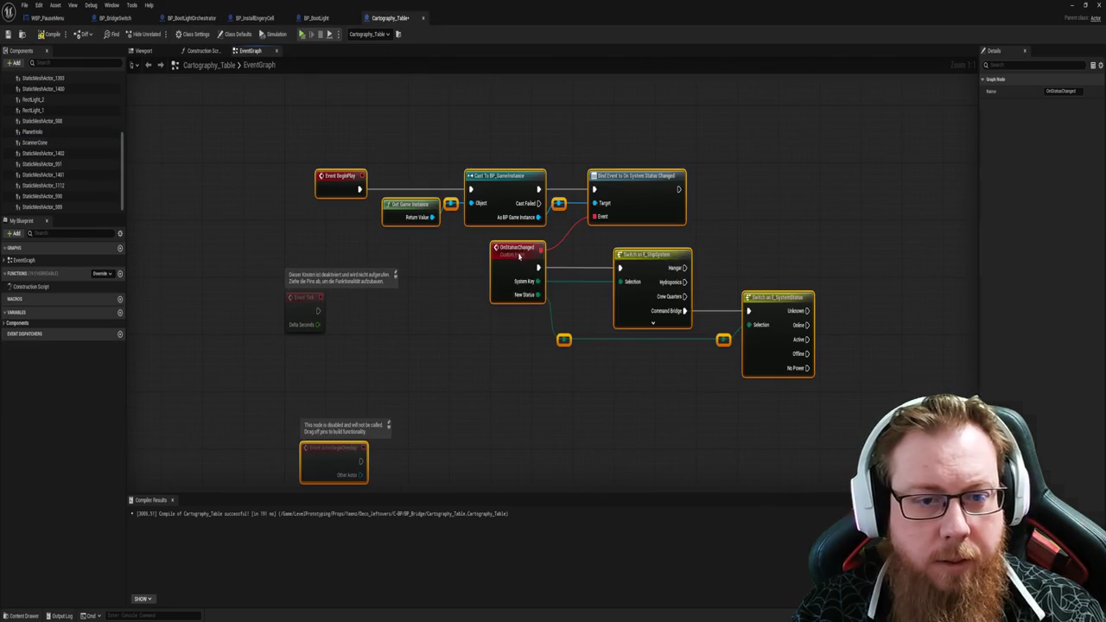
Step: Move the pasted status nodes, including reroute points, up and to the left
mouse_move(432, 321)
left_mouse_down()
mouse_move(435, 273)
mouse_move(457, 318)
mouse_move(460, 293)
left_mouse_up()
left_click(433, 283)
mouse_move(347, 131)
left_mouse_down()
mouse_move(821, 320)
mouse_move(533, 148)
mouse_move(326, 145)
mouse_move(812, 356)
left_mouse_up()
mouse_move(492, 198)
left_mouse_down()
mouse_move(466, 134)
mouse_move(472, 159)
mouse_move(489, 156)
left_mouse_up()
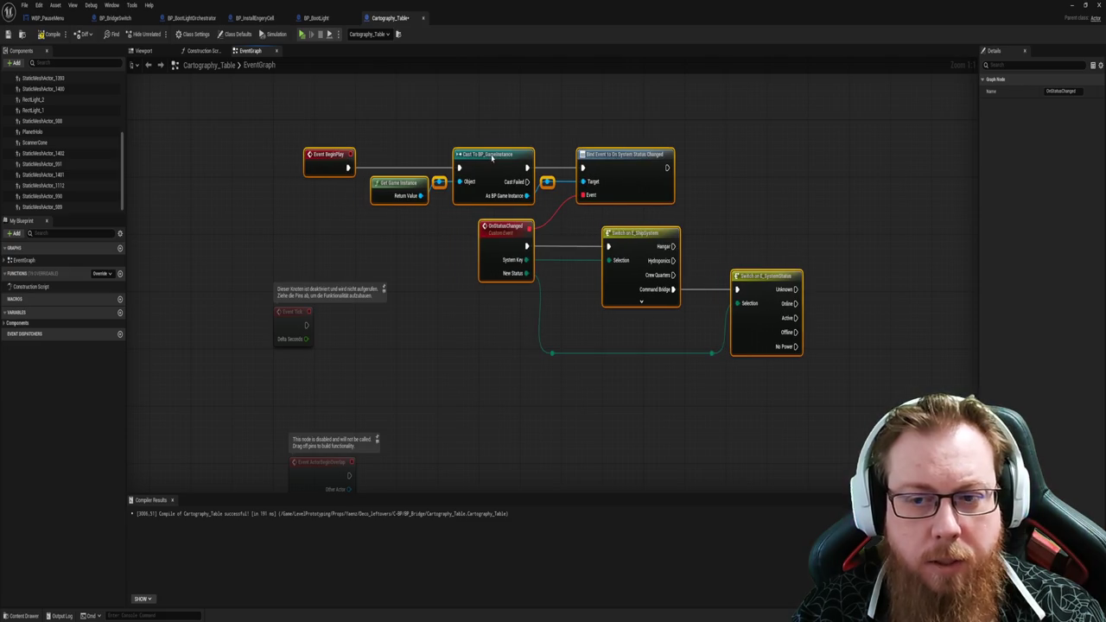
left_click(713, 443)
mouse_move(826, 358)
left_mouse_down()
mouse_move(439, 143)
mouse_move(291, 126)
mouse_move(321, 112)
left_mouse_up()
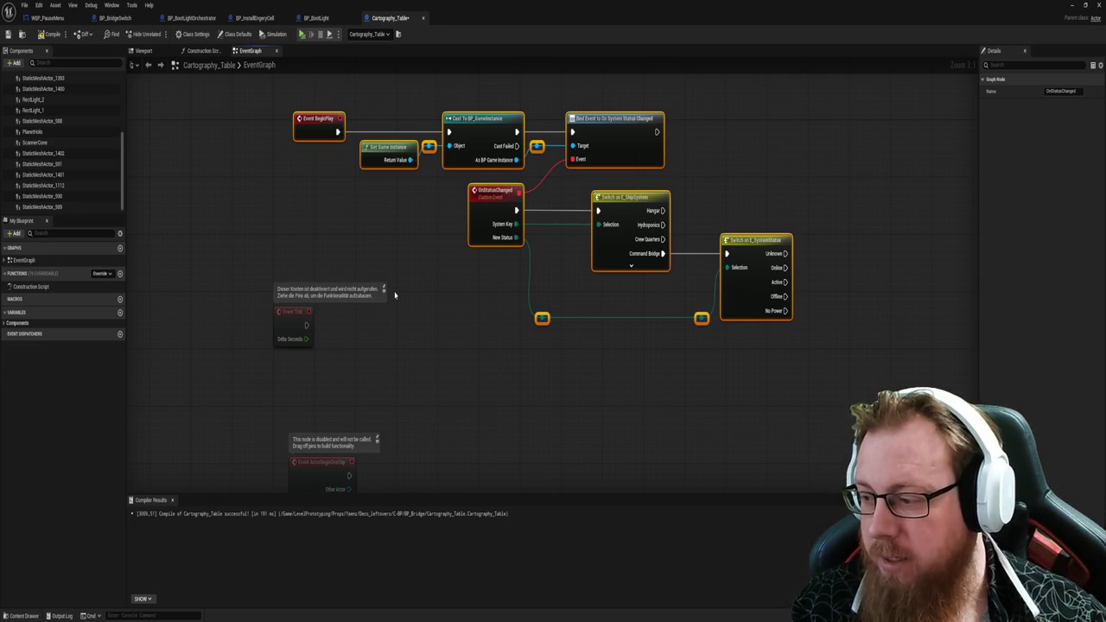
mouse_move(482, 378)
left_mouse_down()
mouse_move(459, 440)
mouse_move(388, 365)
left_mouse_up()
left_click(572, 414)
Step: Straighten the two reroute points on the status wire so it runs straight
mouse_move(592, 325)
left_mouse_down()
mouse_move(488, 314)
mouse_move(597, 380)
left_mouse_up()
mouse_move(625, 363)
left_mouse_down()
mouse_move(607, 343)
mouse_move(457, 322)
left_mouse_up()
key("q")
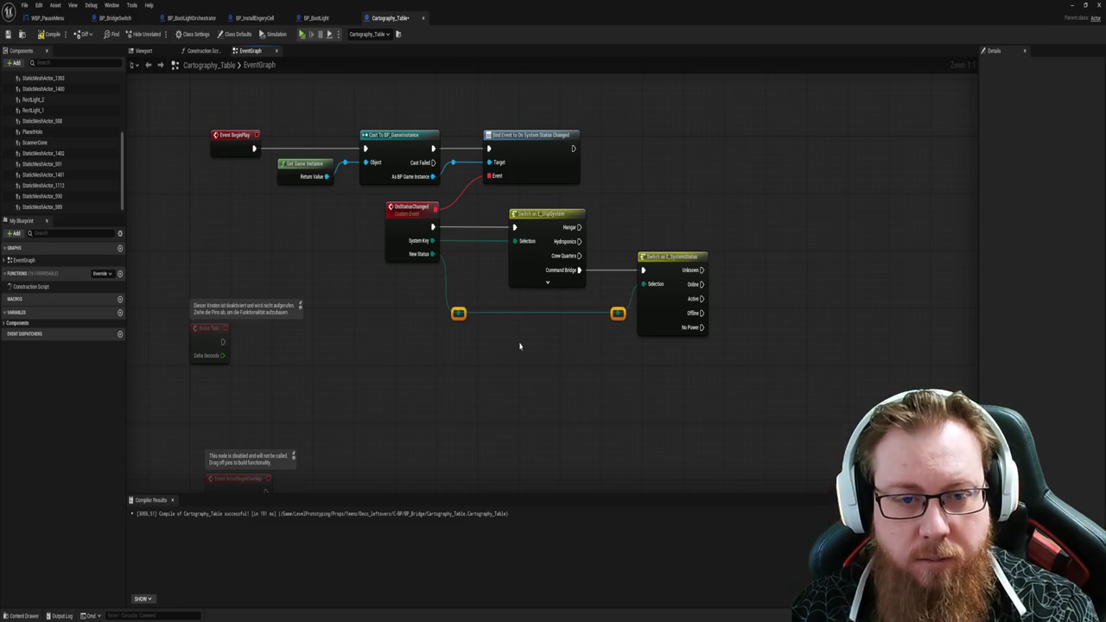
mouse_move(538, 360)
left_mouse_down()
mouse_move(573, 377)
mouse_move(495, 380)
left_mouse_up()
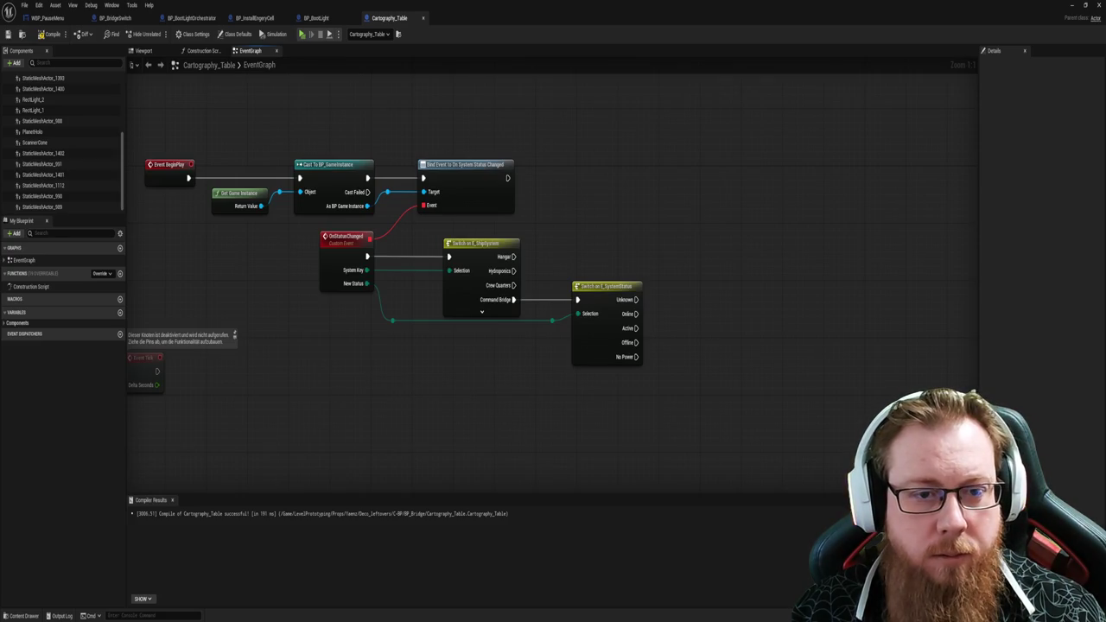
mouse_move(414, 421)
left_mouse_down()
mouse_move(452, 410)
mouse_move(408, 420)
left_mouse_up()
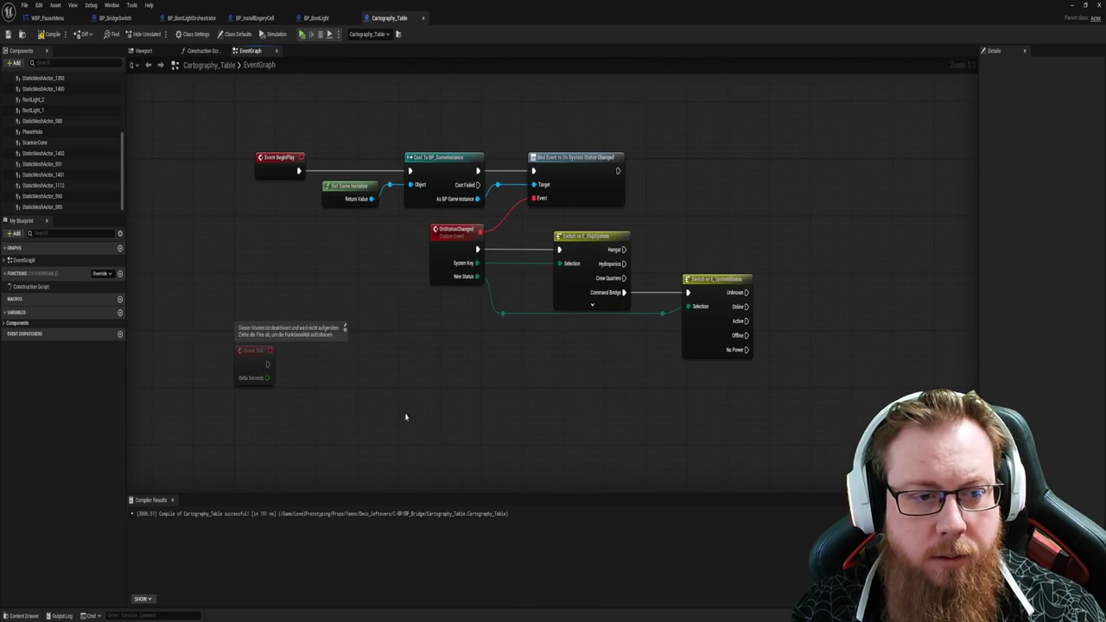
right_click(459, 397)
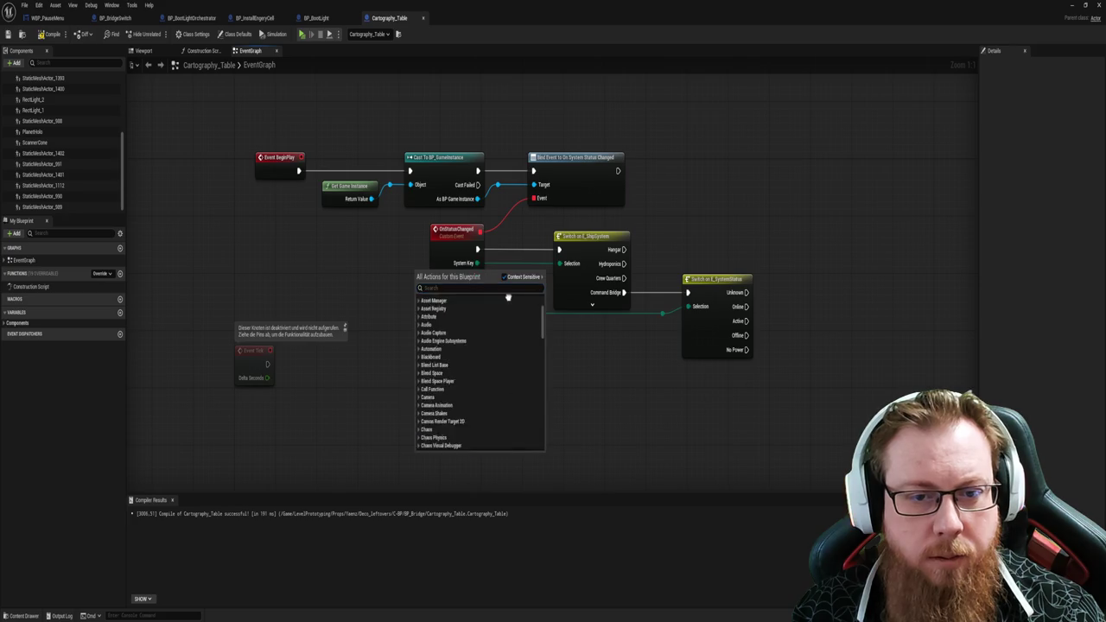
left_click(637, 435)
mouse_move(637, 435)
left_mouse_down()
mouse_move(621, 452)
mouse_move(508, 254)
mouse_move(503, 383)
mouse_move(570, 337)
mouse_move(656, 484)
left_mouse_up()
mouse_move(450, 221)
left_mouse_down()
mouse_move(437, 232)
mouse_move(412, 116)
left_mouse_up()
Step: Open and close the Construction Script, then select the PlanetHolo component
double_click(38, 290)
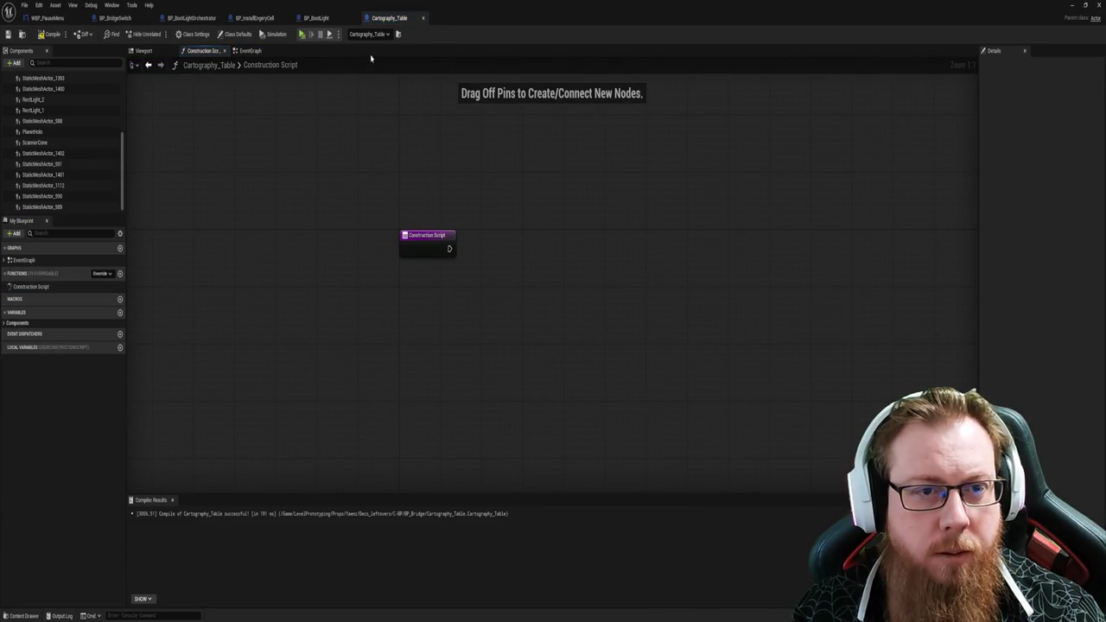
middle_click(193, 56)
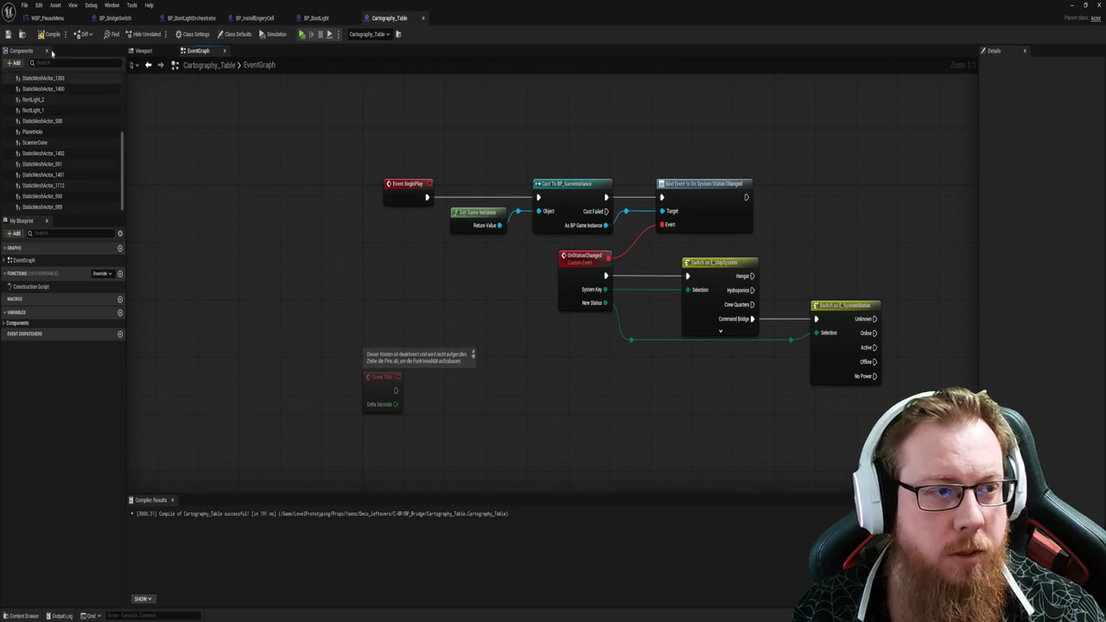
left_click_drag(545, 438, 401, 386)
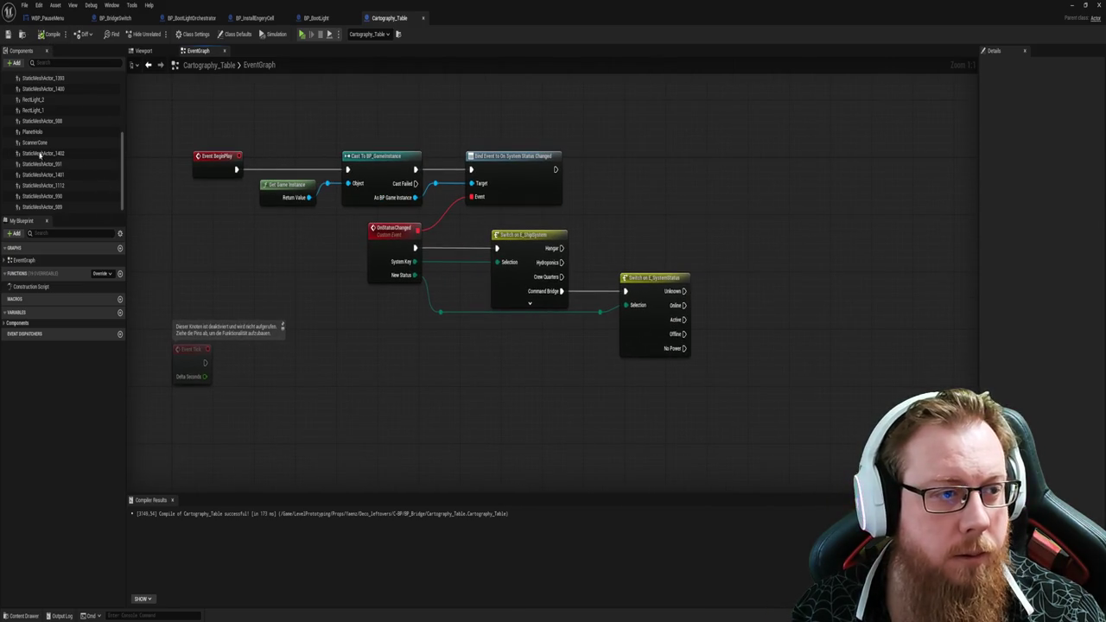
left_click(32, 131)
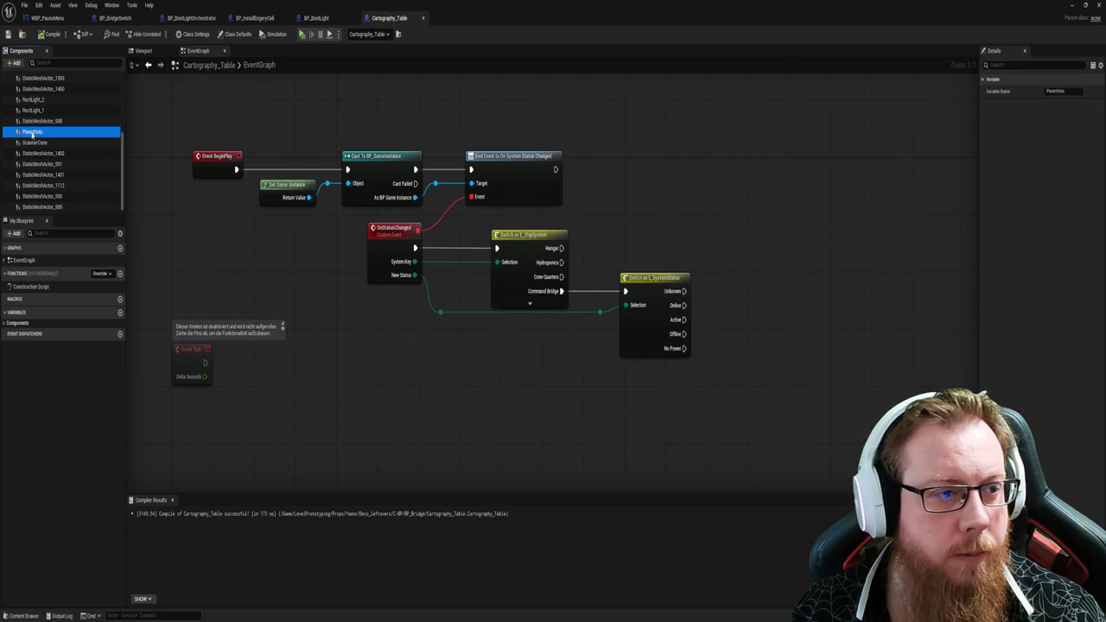
Step: Add a Planet Holo reference with a Set Visibility node
left_click_drag(701, 173, 768, 180)
type("visib")
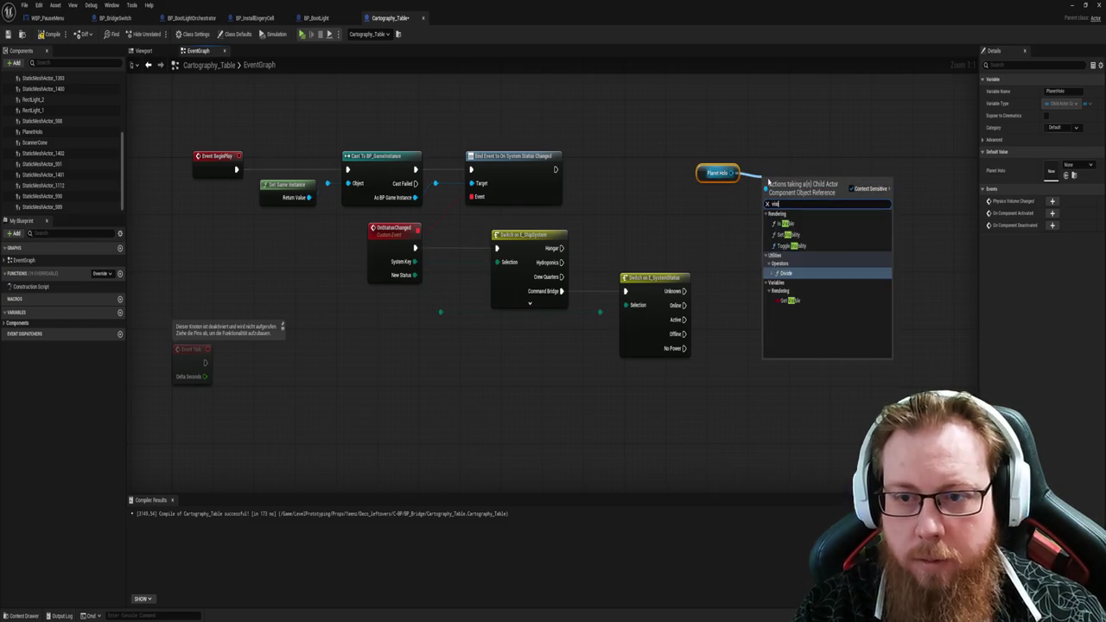
key("Down")
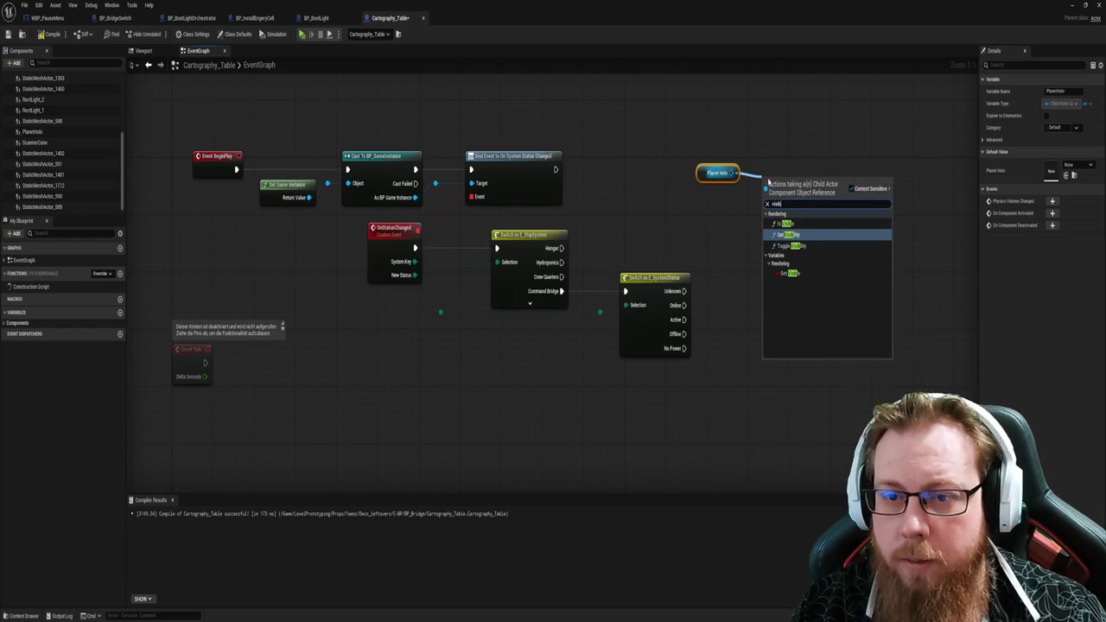
key("Return")
left_click_drag(803, 189, 825, 147)
left_click_drag(717, 173, 717, 167)
left_click(781, 258)
left_click_drag(789, 265, 639, 250)
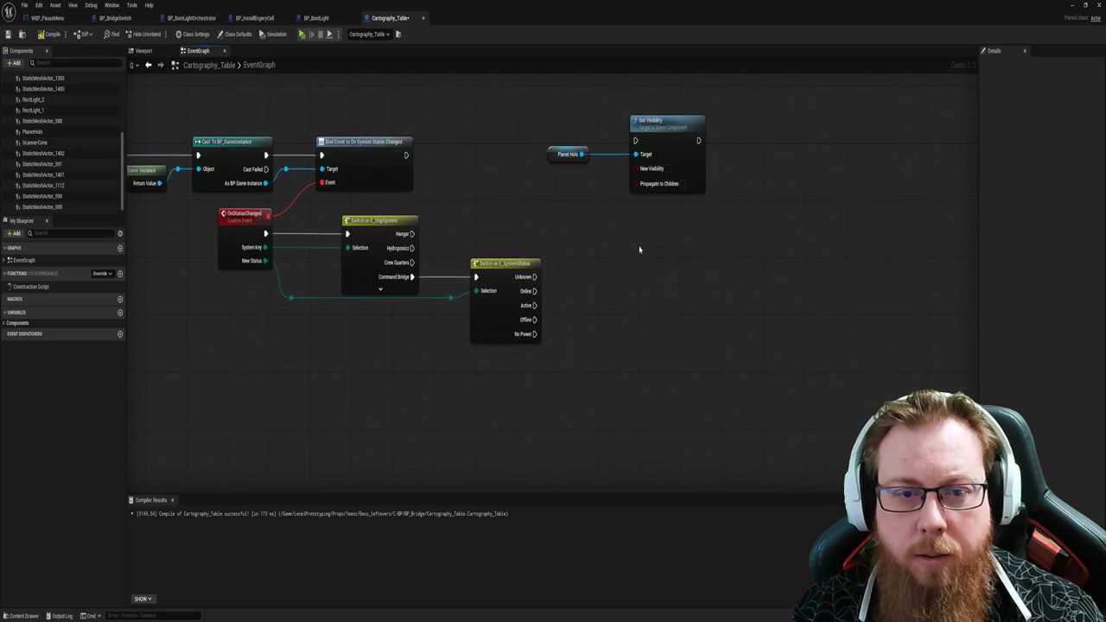
Step: Add a Scanner Cone reference with its own Set Visibility node
mouse_move(35, 141)
left_mouse_down()
mouse_move(610, 230)
mouse_move(666, 250)
left_mouse_up()
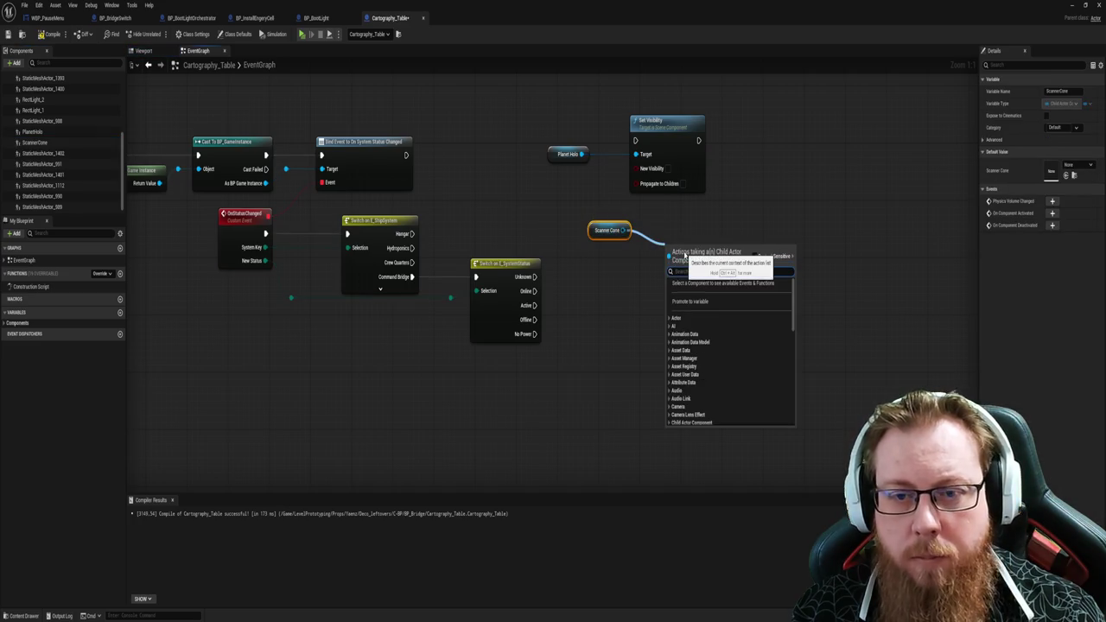
type("set vo")
key("BackSpace")
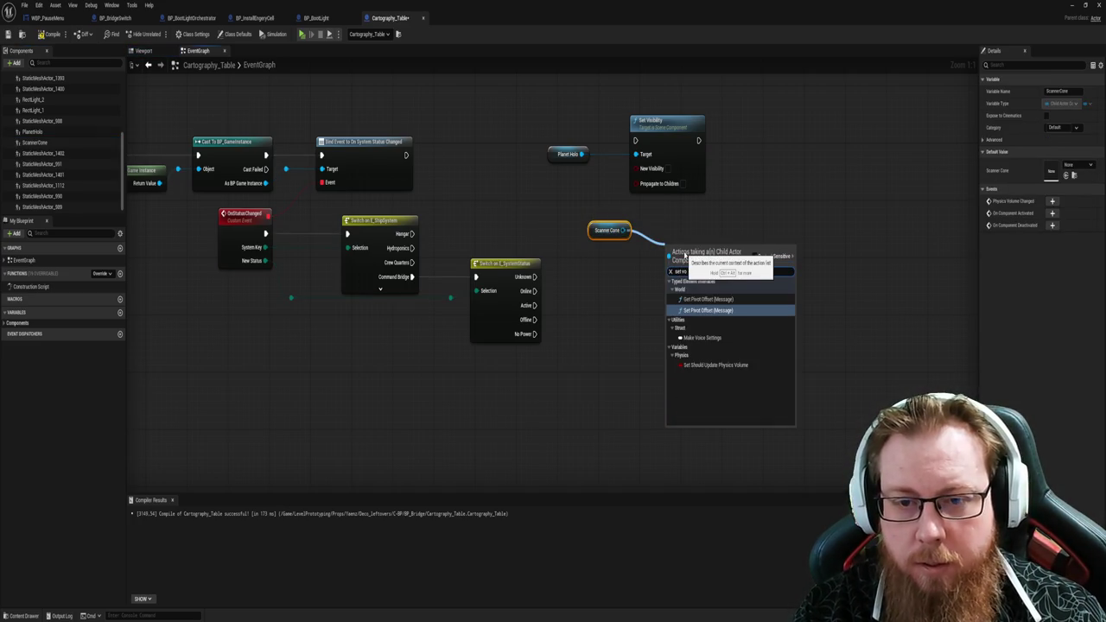
key("BackSpace")
type("isibility")
key("Return")
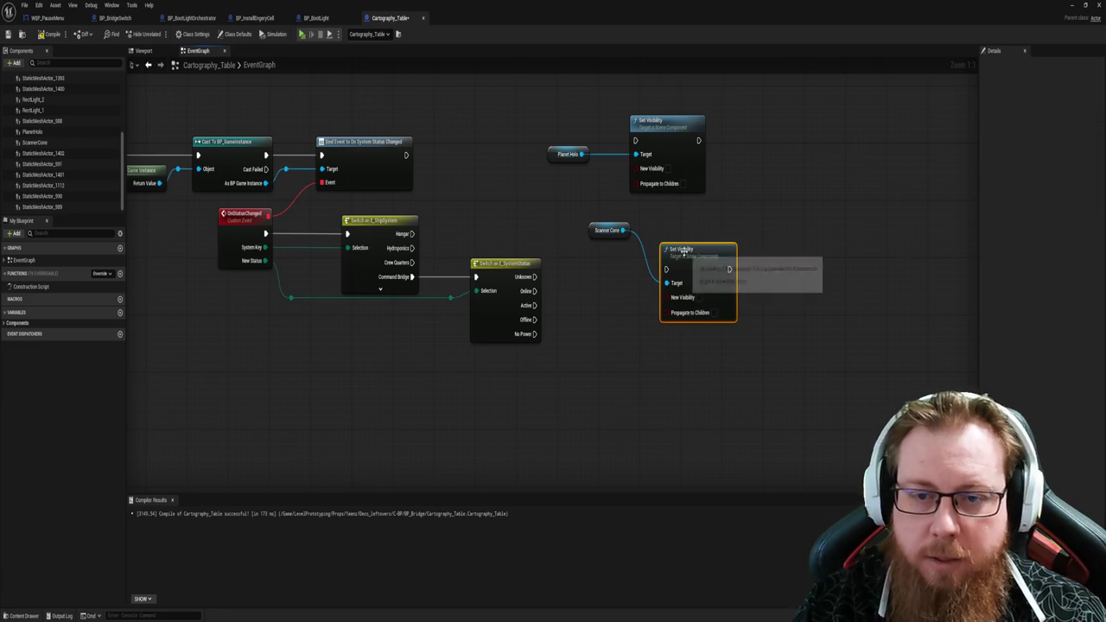
left_click_drag(683, 249, 661, 221)
left_click_drag(548, 206, 667, 236)
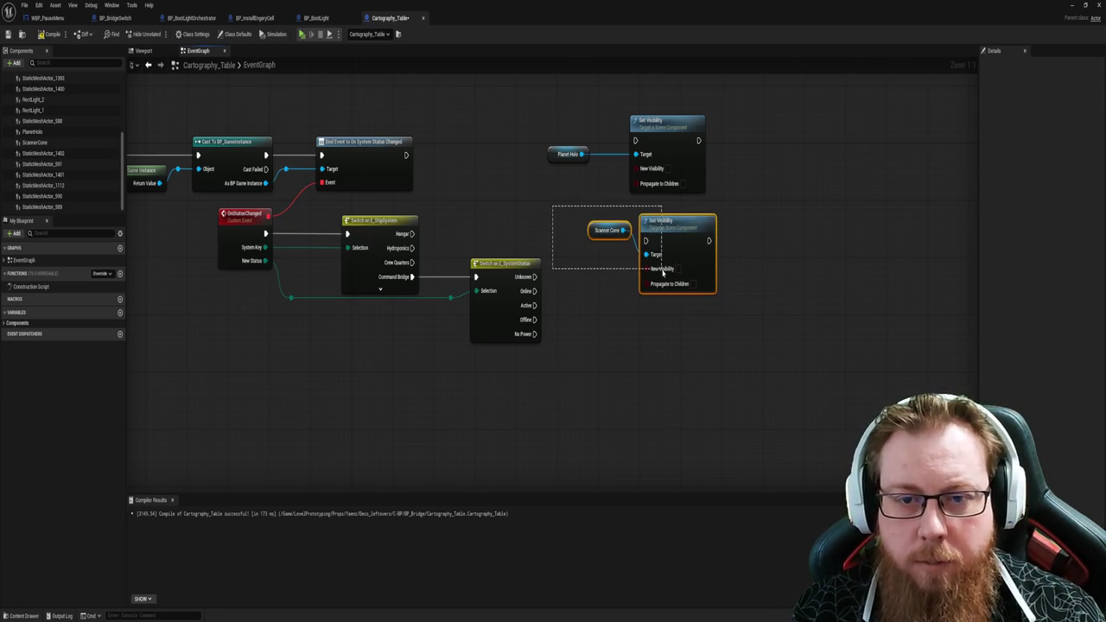
key("q")
Step: Arrange both Set Visibility nodes and chain the Planet Holo one into the Scanner Cone one
left_click(567, 154)
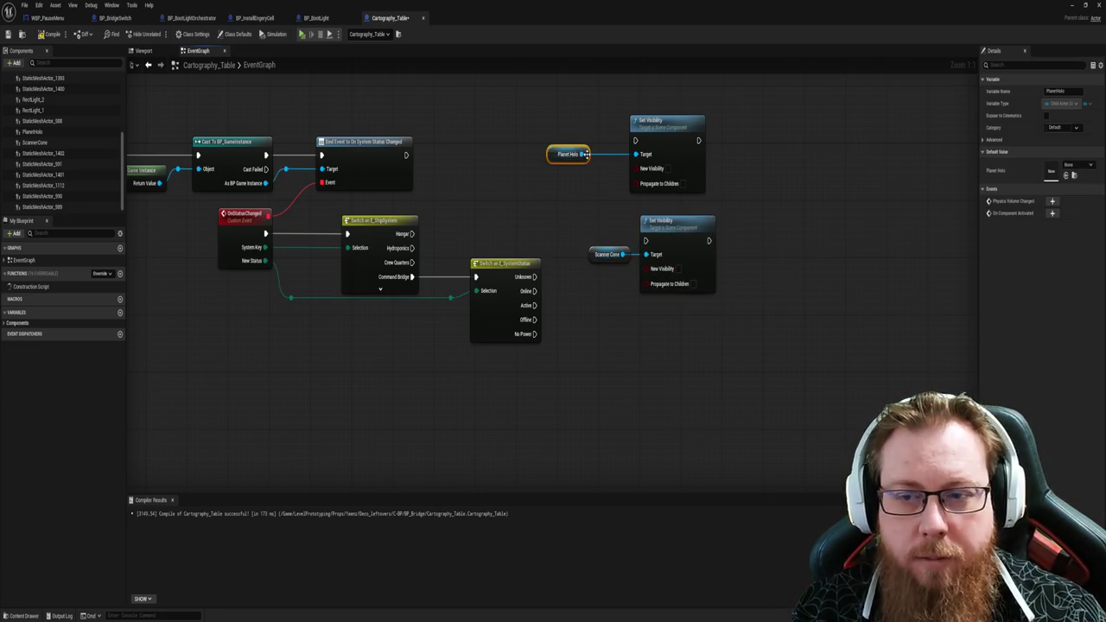
left_click_drag(569, 153, 603, 154)
left_click(670, 222)
left_click(605, 253, "ctrl")
left_click_drag(605, 254, 593, 240)
left_click(734, 338)
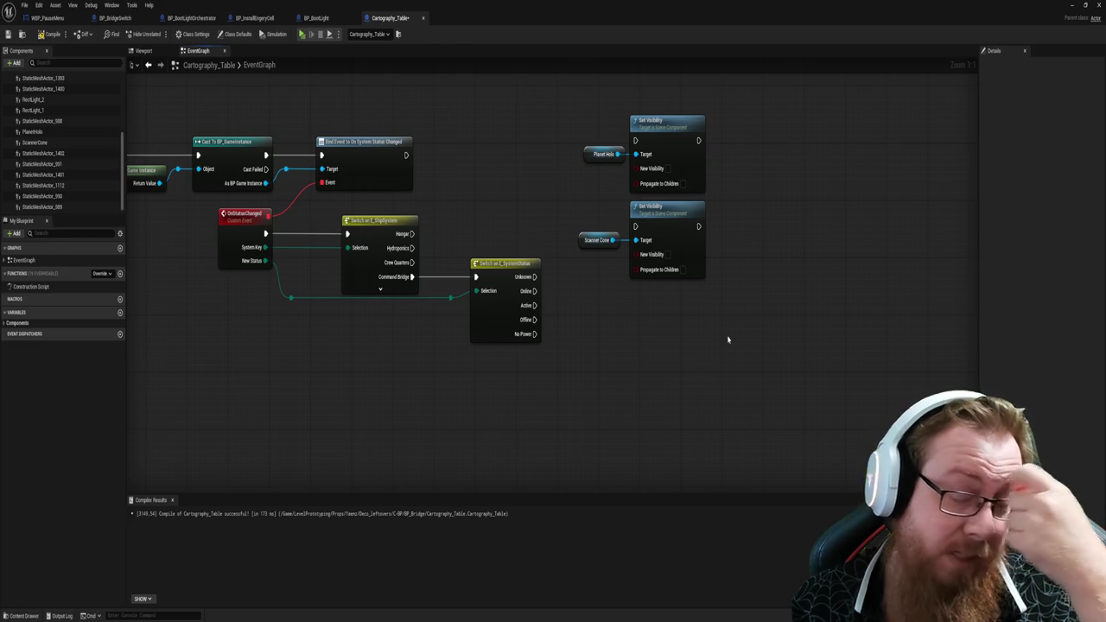
left_click_drag(732, 331, 587, 106)
mouse_move(759, 308)
left_mouse_down()
mouse_move(608, 225)
mouse_move(802, 158)
mouse_move(788, 136)
left_mouse_up()
left_click(754, 267)
left_click_drag(698, 140, 769, 140)
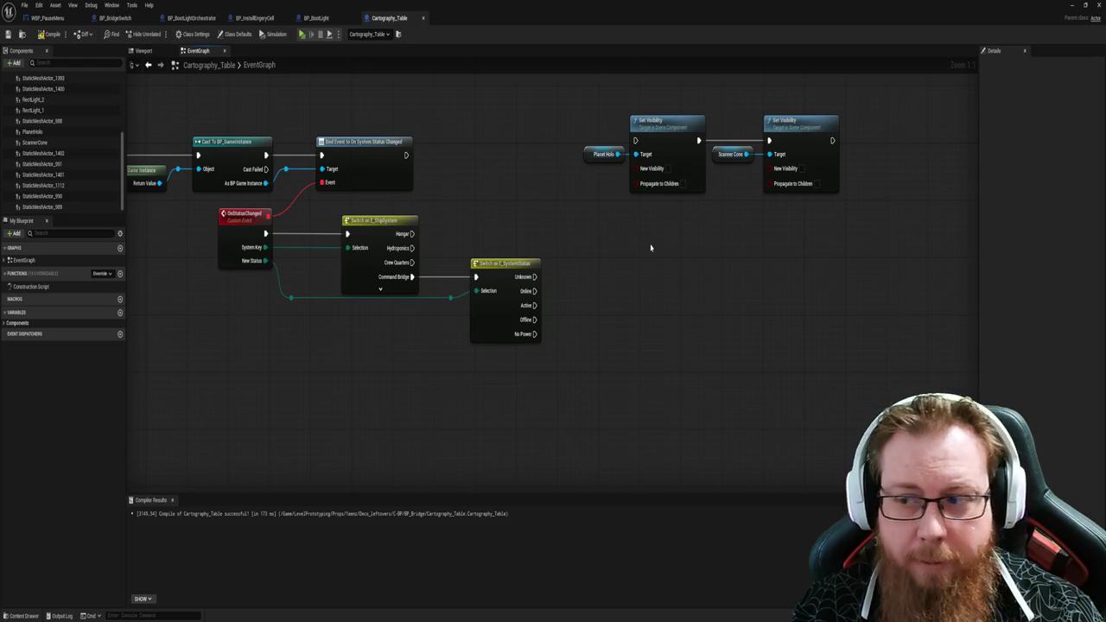
right_click(455, 361)
Step: Move the visibility chain under the status switch and wire No Power and Offline to it
mouse_move(387, 380)
left_mouse_down()
mouse_move(412, 382)
mouse_move(404, 387)
left_mouse_up()
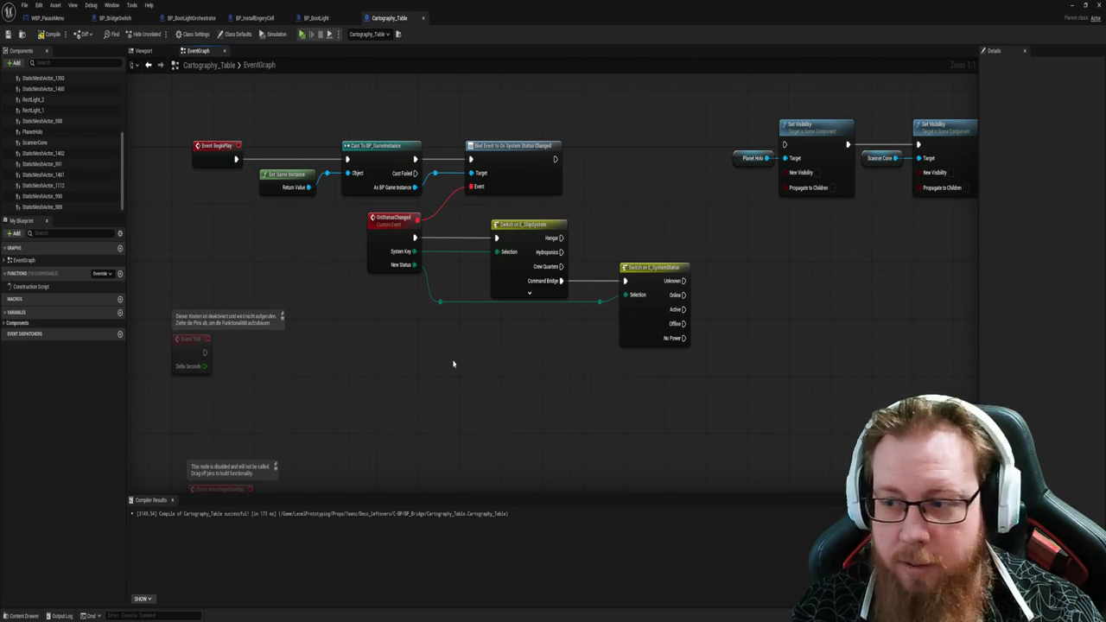
left_click_drag(649, 407, 536, 407)
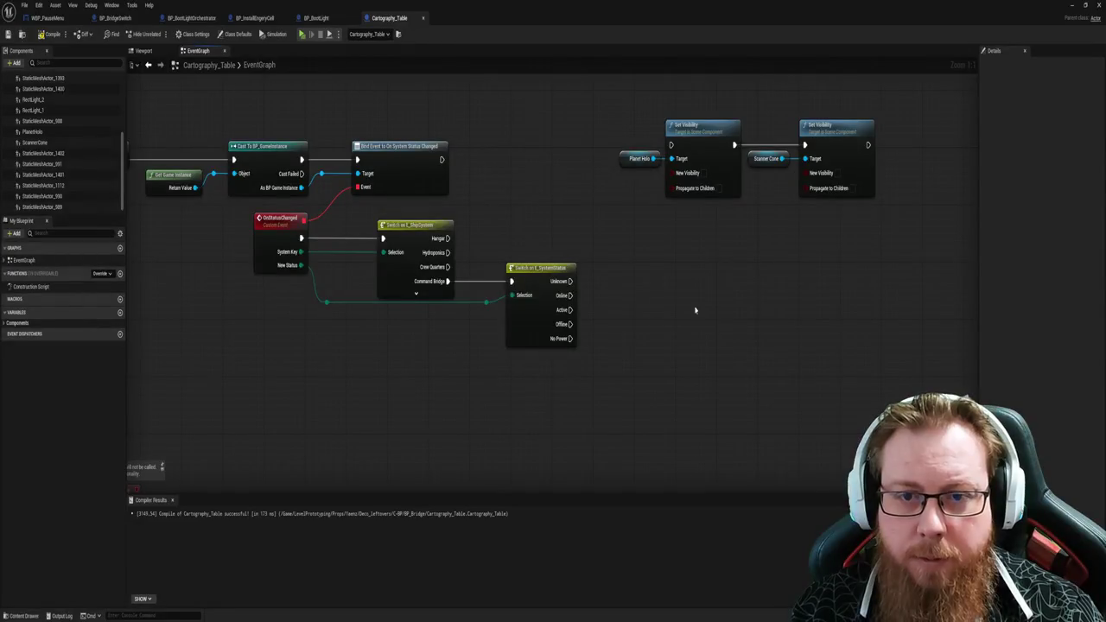
left_click_drag(609, 111, 874, 225)
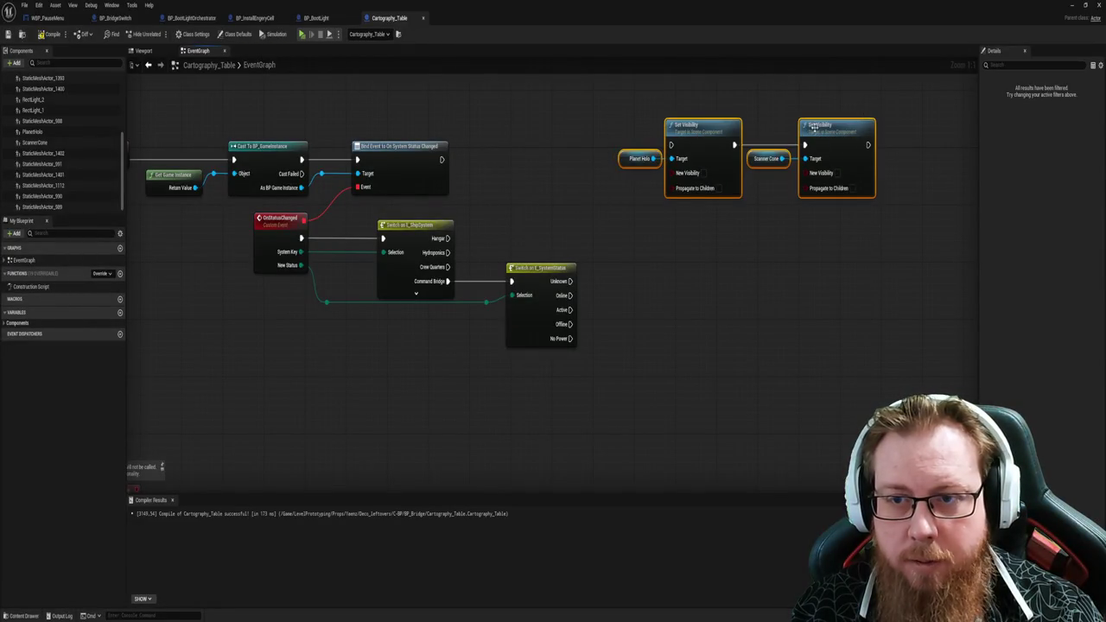
left_click_drag(810, 127, 802, 357)
left_click(571, 417)
mouse_move(570, 337)
left_mouse_down()
mouse_move(655, 382)
mouse_move(661, 373)
left_mouse_up()
left_click_drag(570, 324, 661, 374)
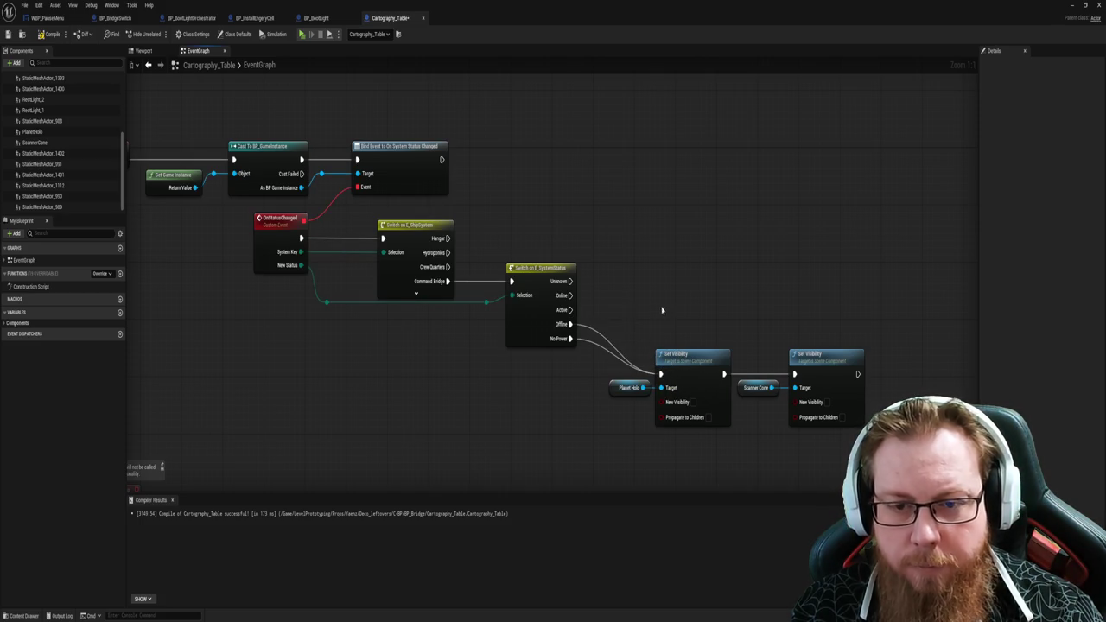
Step: Collapse both Set Visibility nodes and their component inputs into a new function
left_click_drag(578, 314, 802, 458)
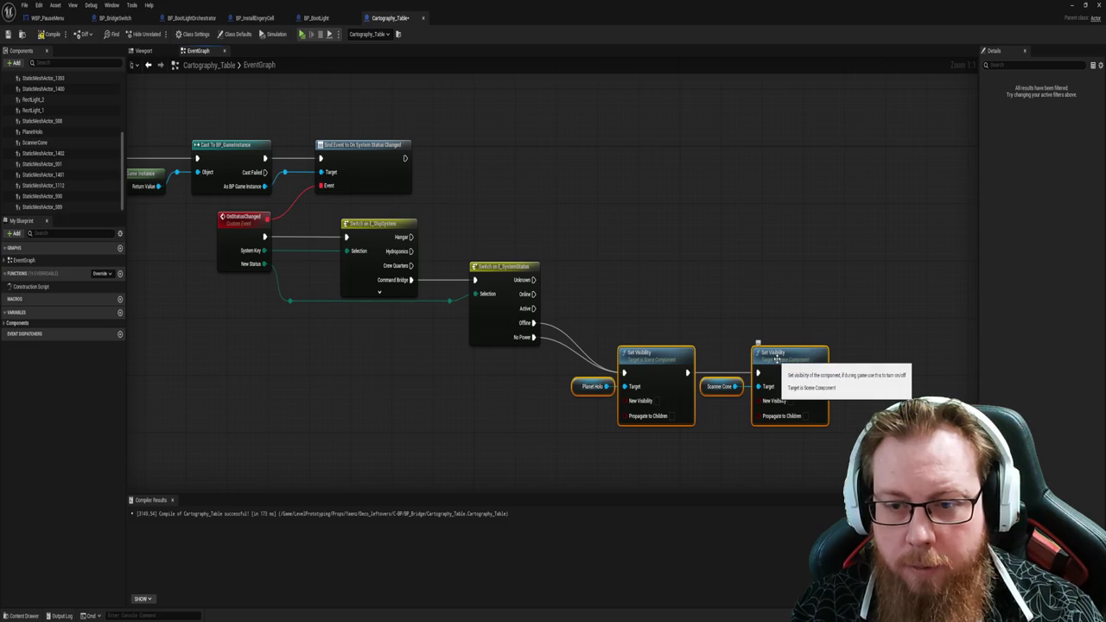
right_click(776, 359)
left_click(791, 264)
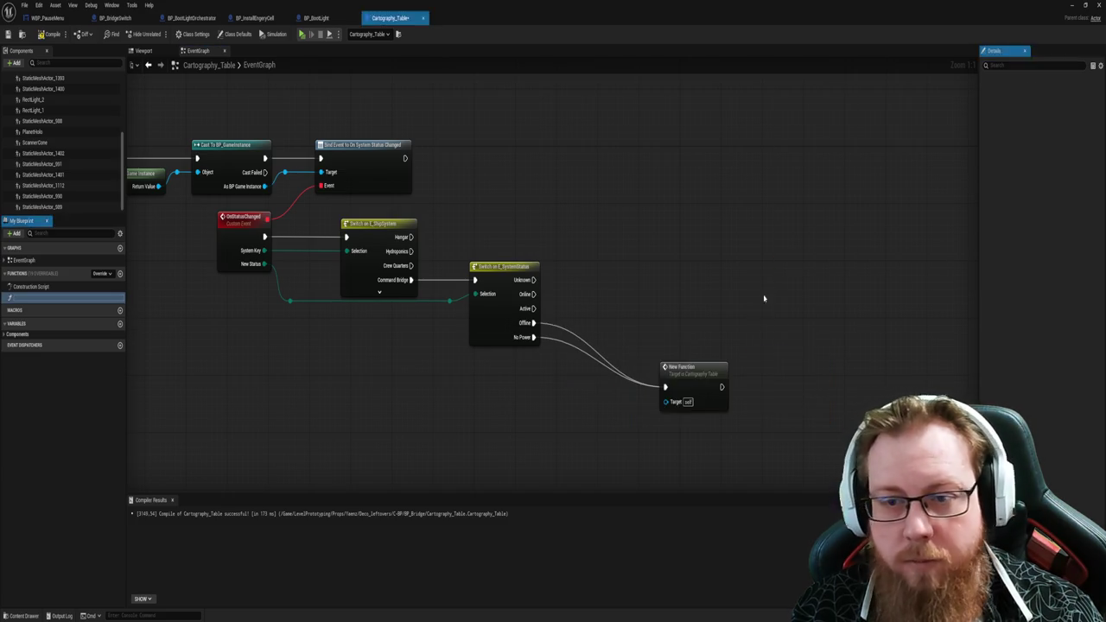
Step: Rename NewFunction to TurnOff in My Blueprint
left_click(694, 379)
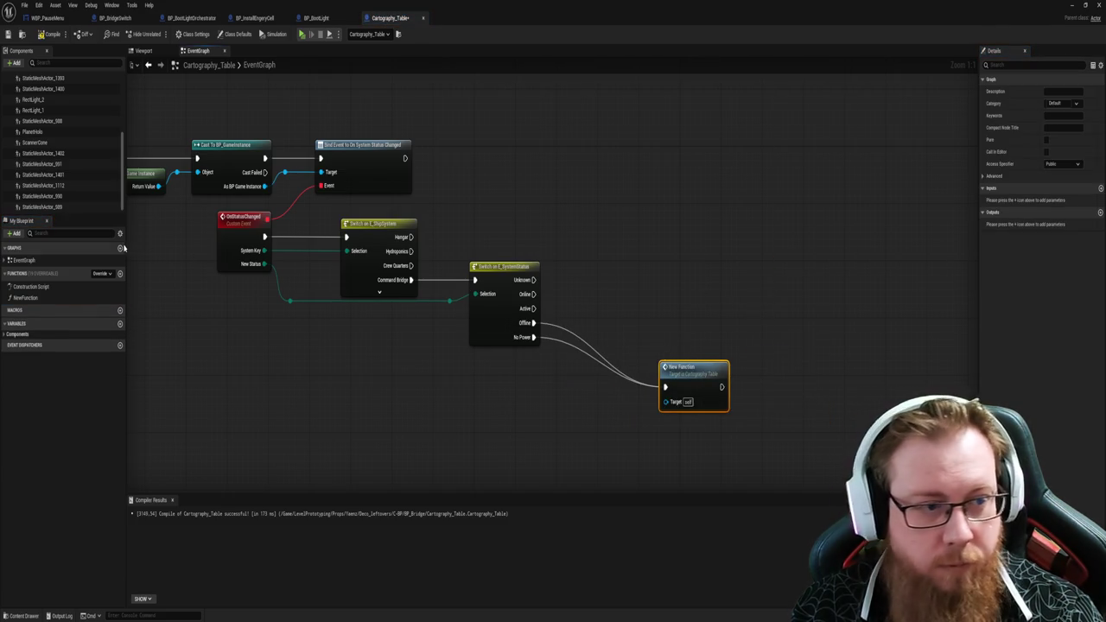
left_click(39, 297)
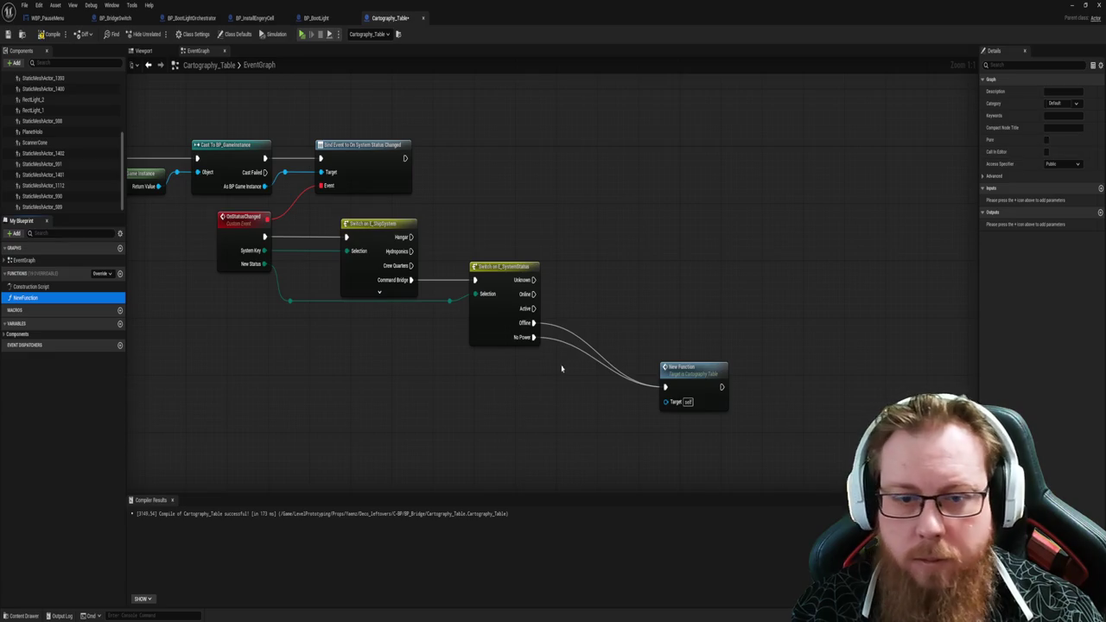
left_click(687, 370)
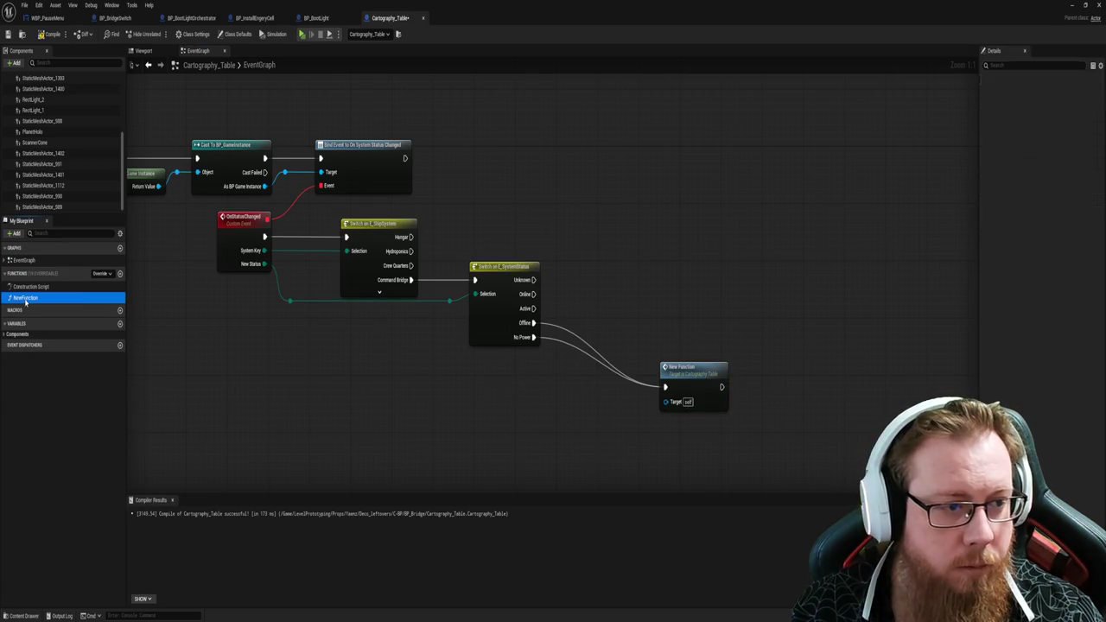
left_click(26, 298)
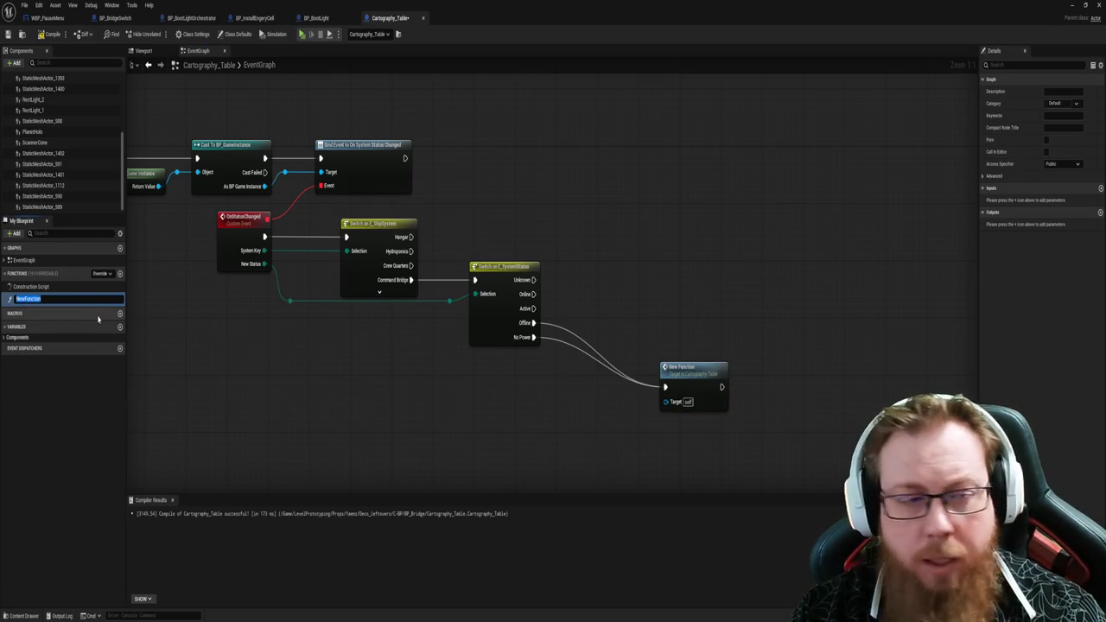
type("TurnOff")
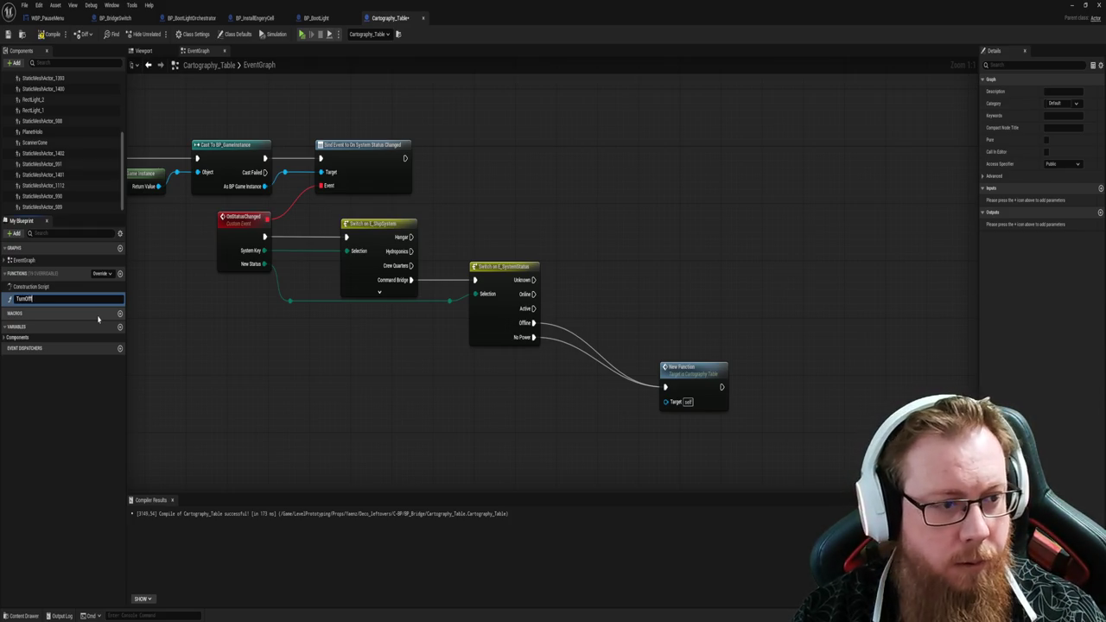
key("Return")
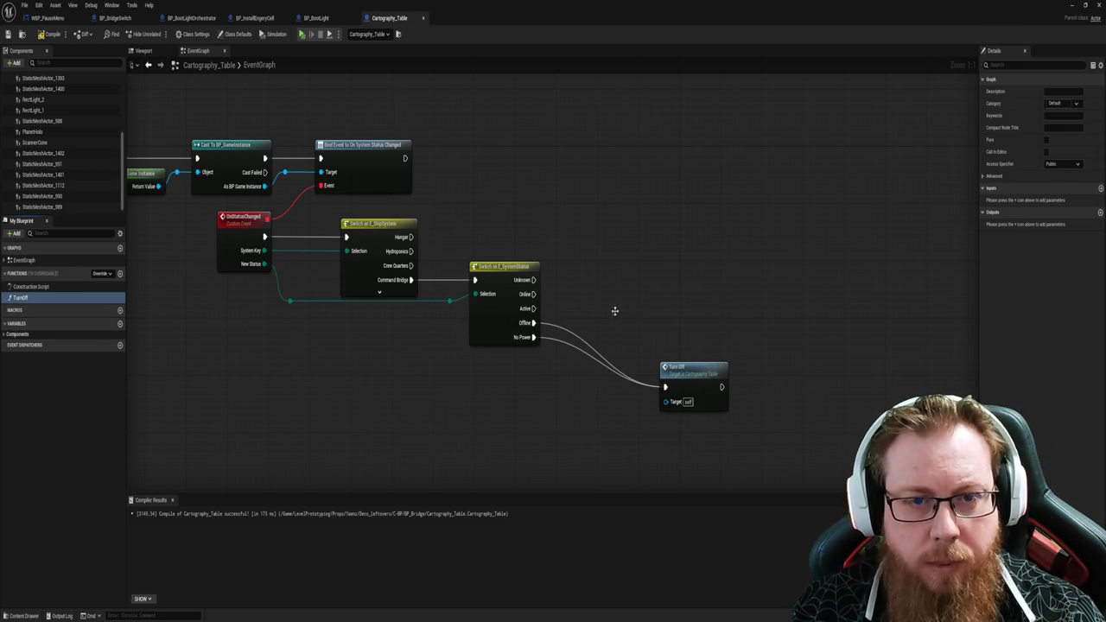
left_click(691, 372)
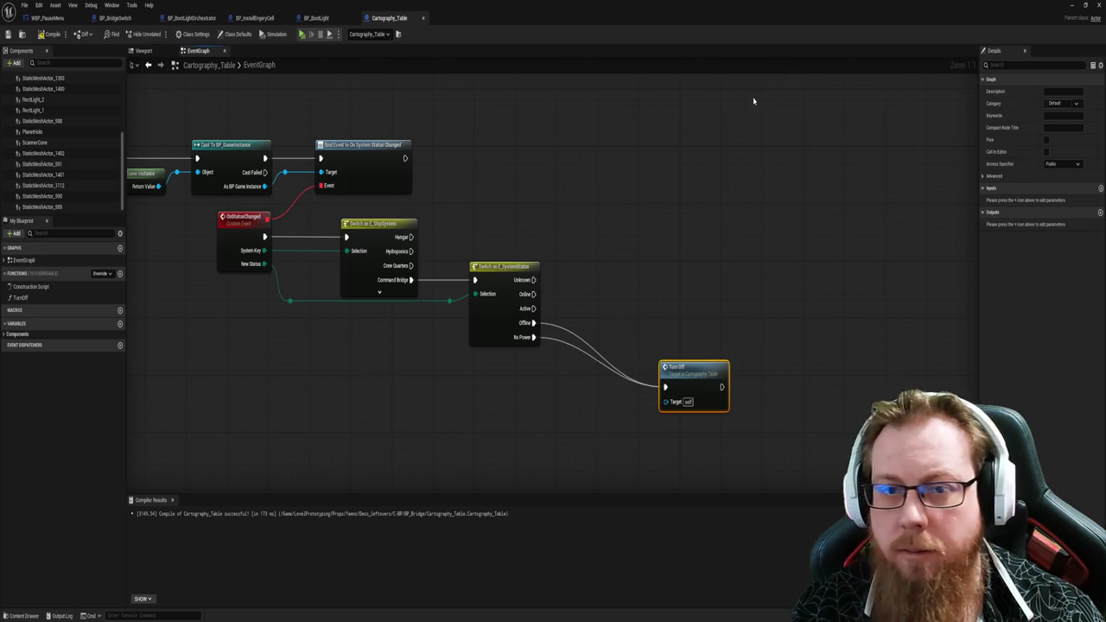
Step: Reposition the event graph view and select the TurnOff function
mouse_move(313, 425)
left_mouse_down()
mouse_move(321, 482)
mouse_move(469, 371)
mouse_move(444, 424)
mouse_move(421, 373)
left_mouse_up()
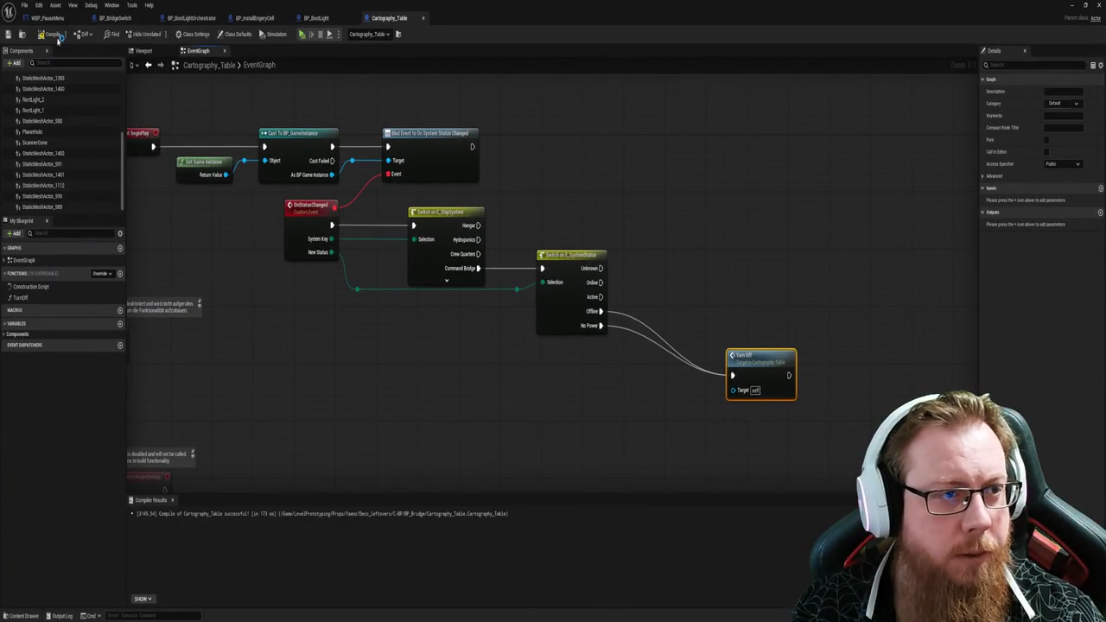
left_click_drag(462, 350, 424, 340)
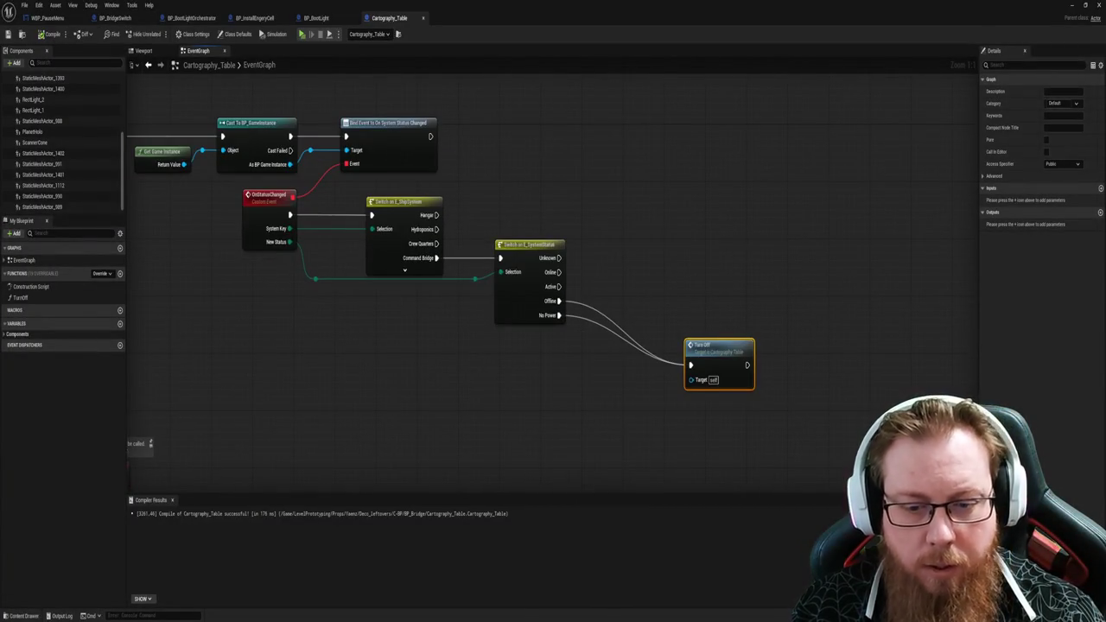
mouse_move(617, 621)
mouse_move(502, 395)
left_mouse_down()
mouse_move(474, 311)
mouse_move(460, 189)
mouse_move(540, 276)
mouse_move(484, 199)
left_mouse_up()
left_click(26, 298)
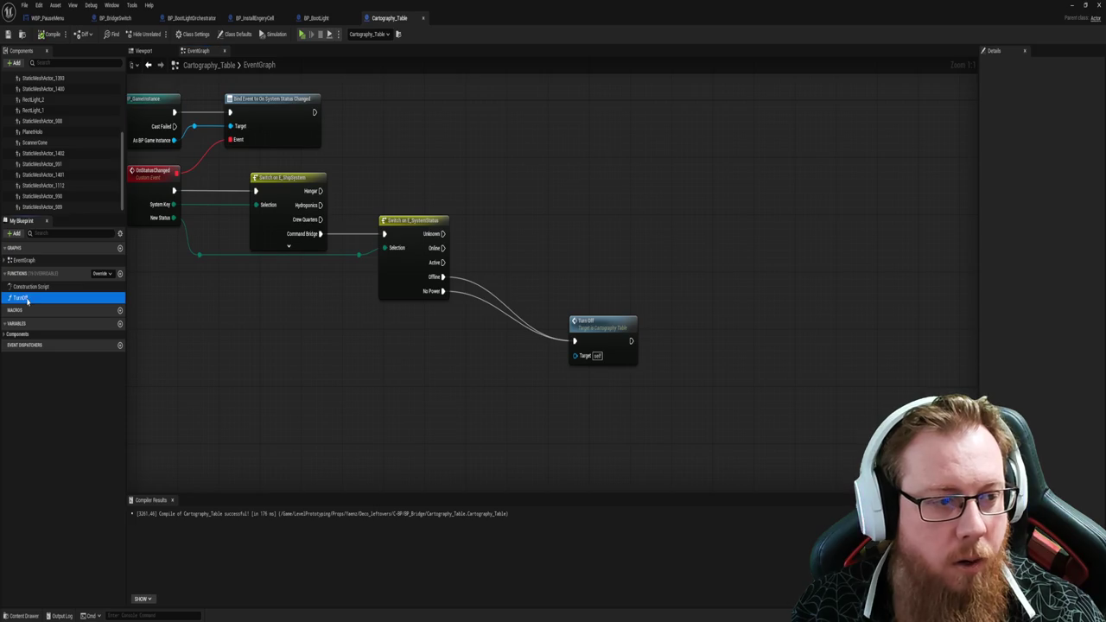
Step: Duplicate TurnOff as TurnOn, review its Set Visibility nodes, and compile the blueprint
key("ctrl+d")
type("TurnOn")
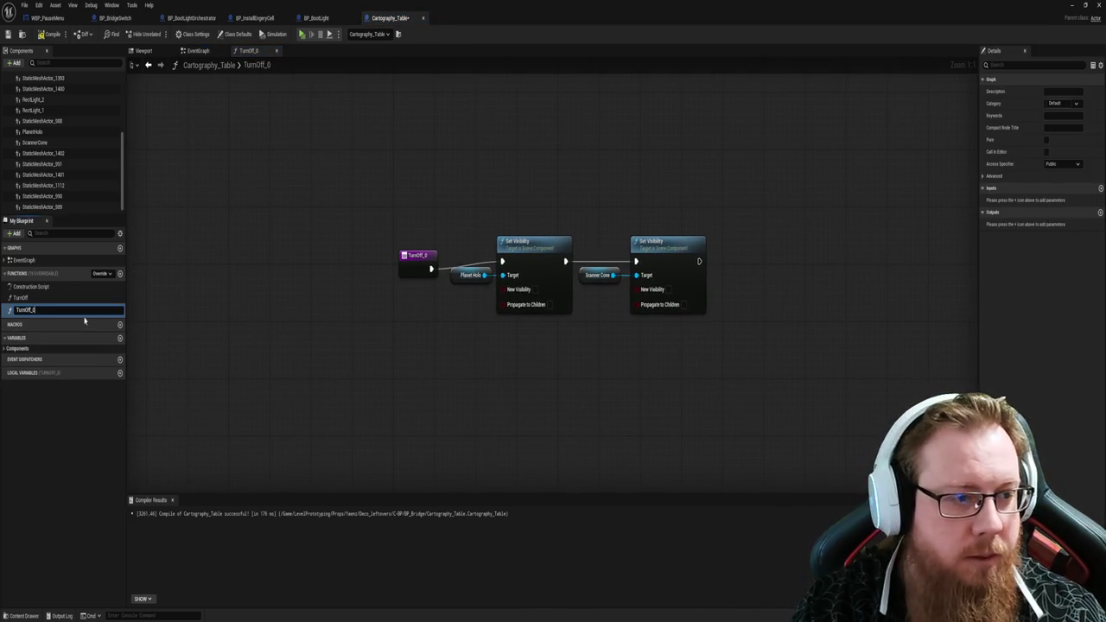
key("Return")
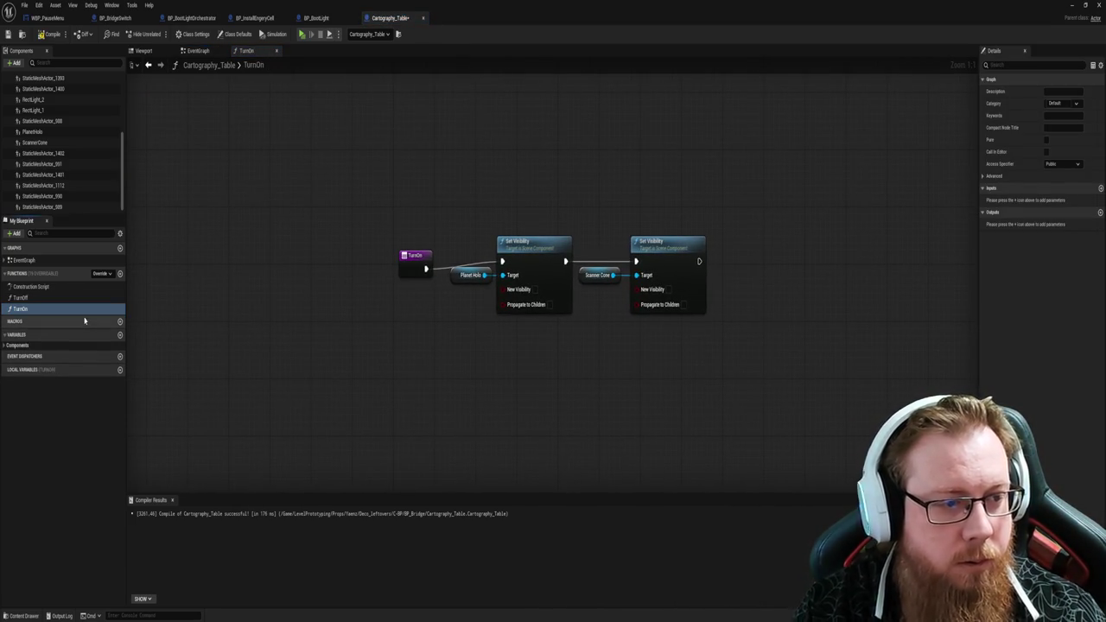
left_click_drag(380, 207, 725, 365)
left_click(520, 399)
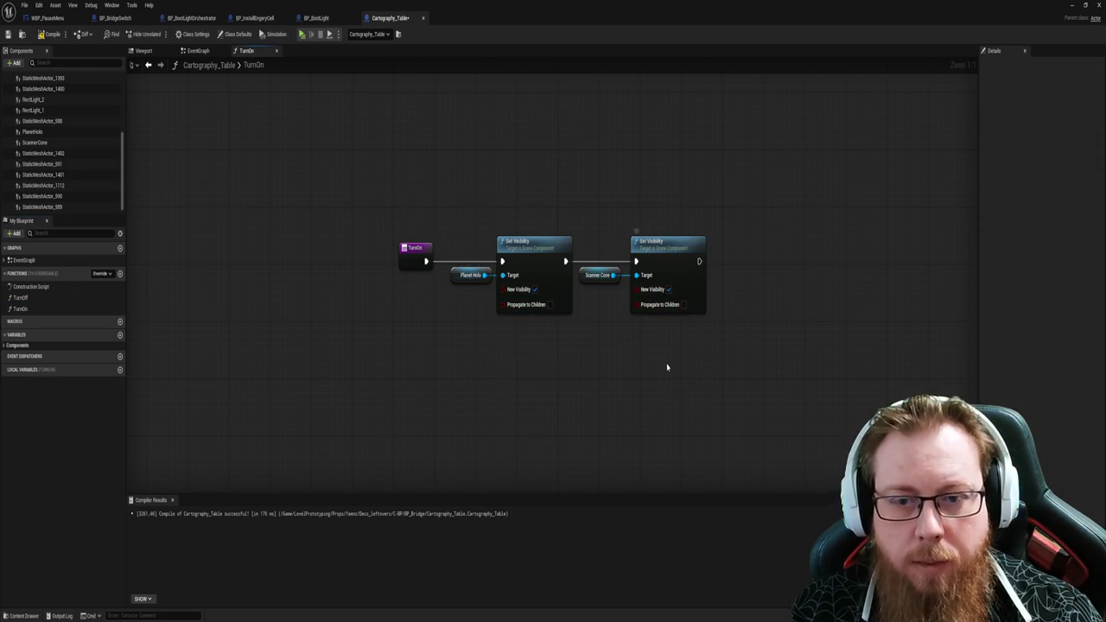
left_click(49, 33)
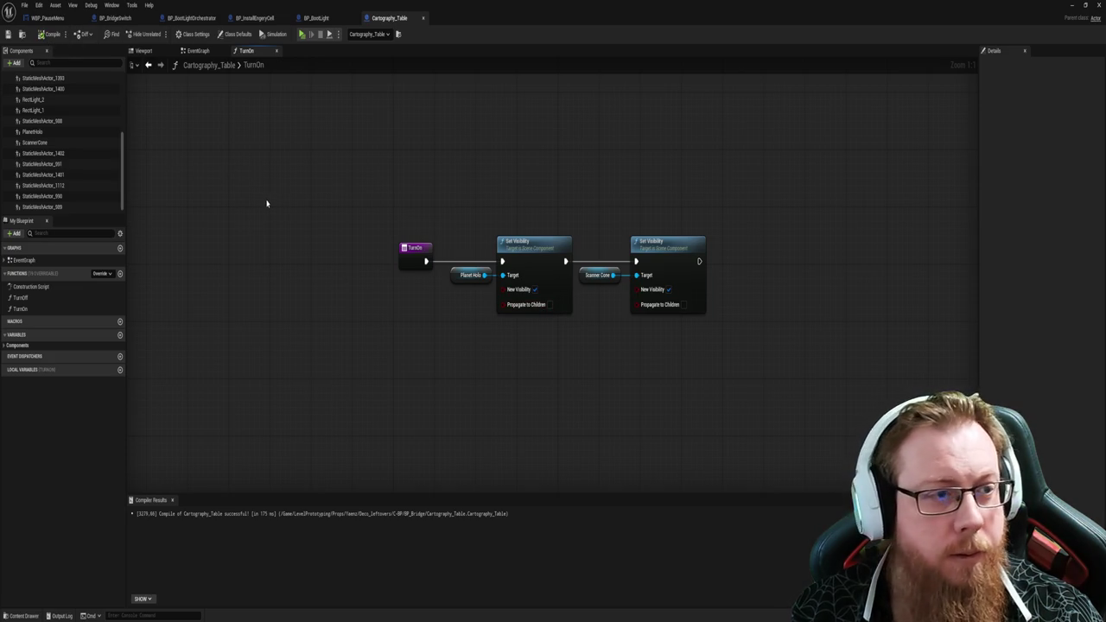
left_click(39, 100)
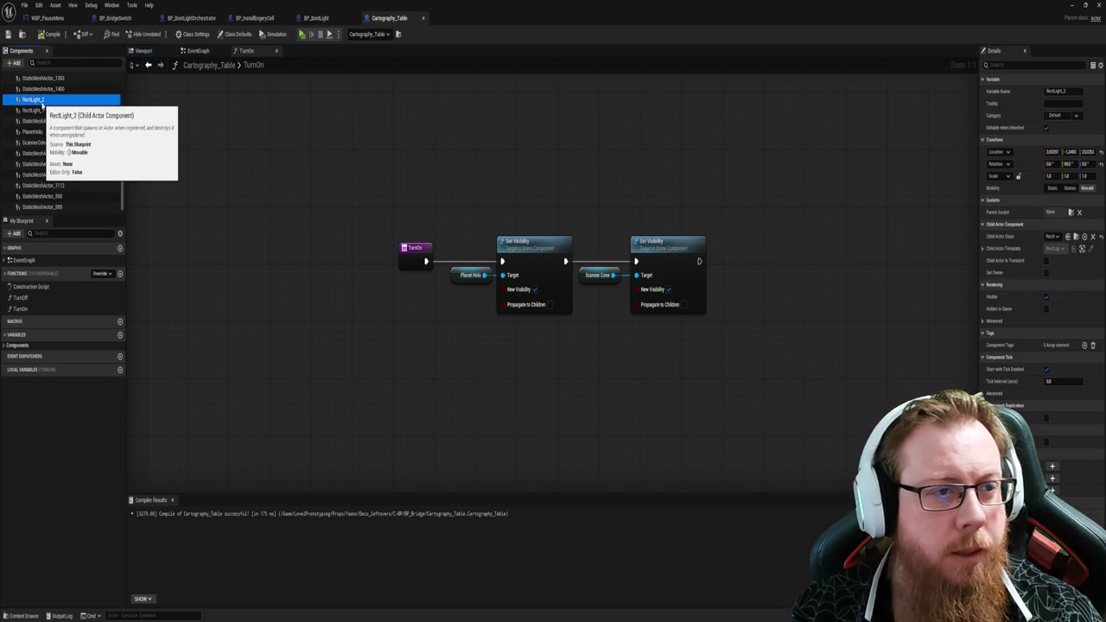
Step: Frame the RectLight_2 lamp in the 3D preview and rename it LightInCone
left_click(141, 50)
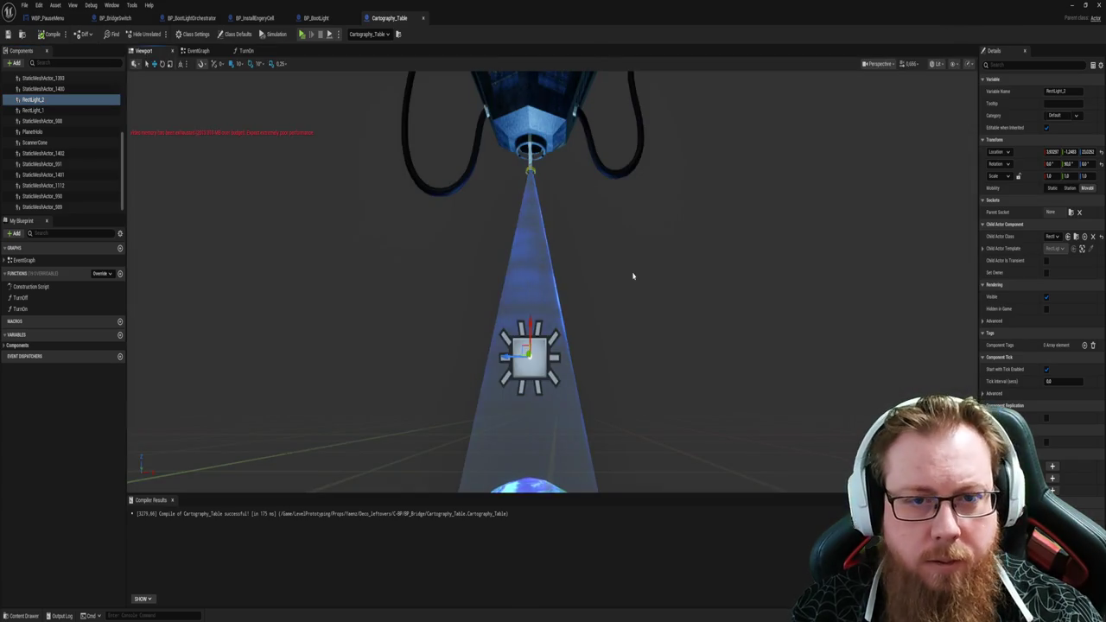
mouse_move(553, 286)
left_mouse_down()
mouse_move(553, 216)
mouse_move(553, 276)
left_mouse_up()
key("f")
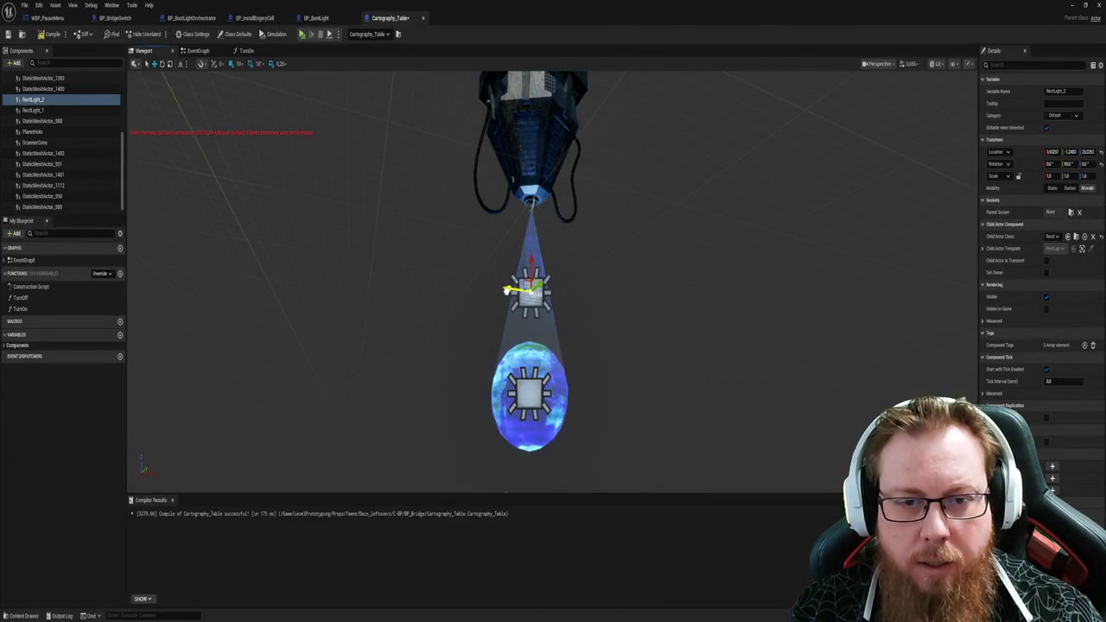
scroll(553, 285, "up", 2)
left_click_drag(553, 285, 553, 173)
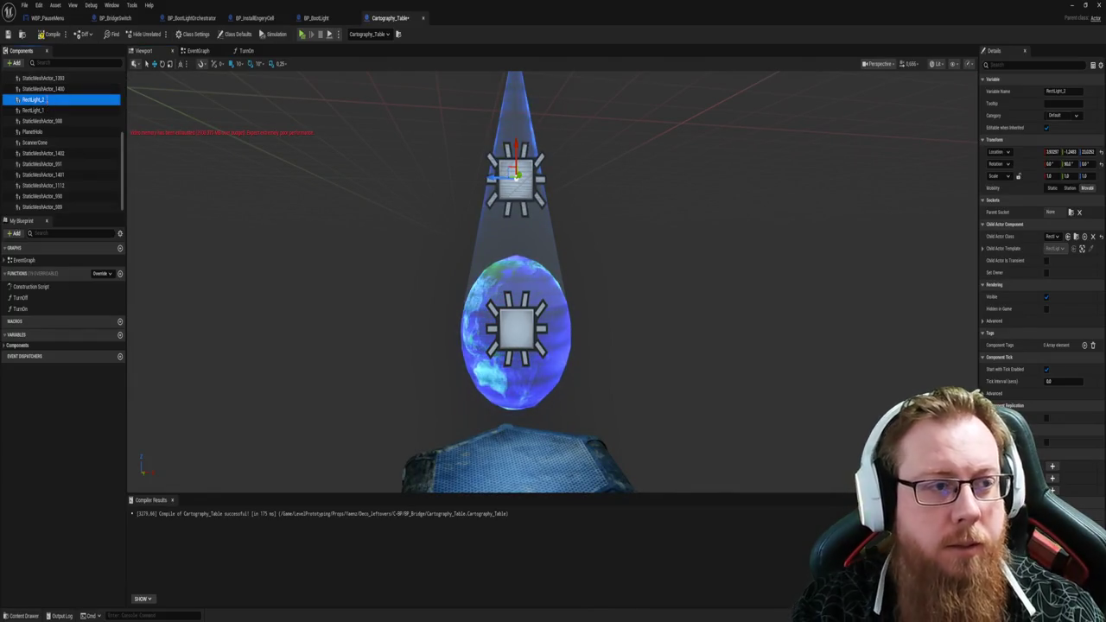
key("F2")
type("Light")
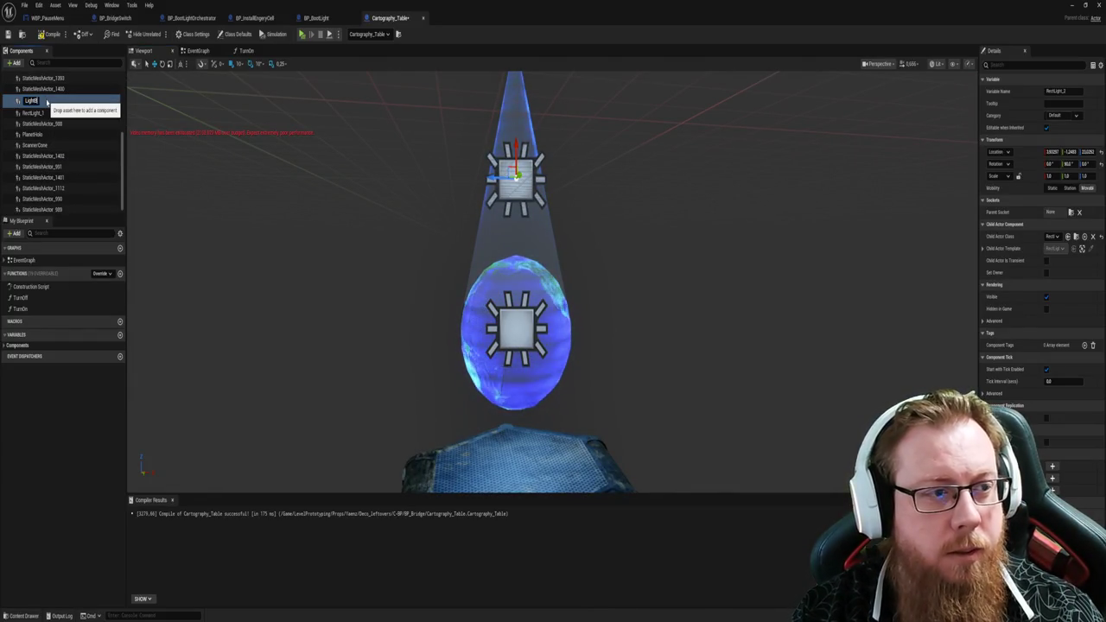
type("InCone")
key("Return")
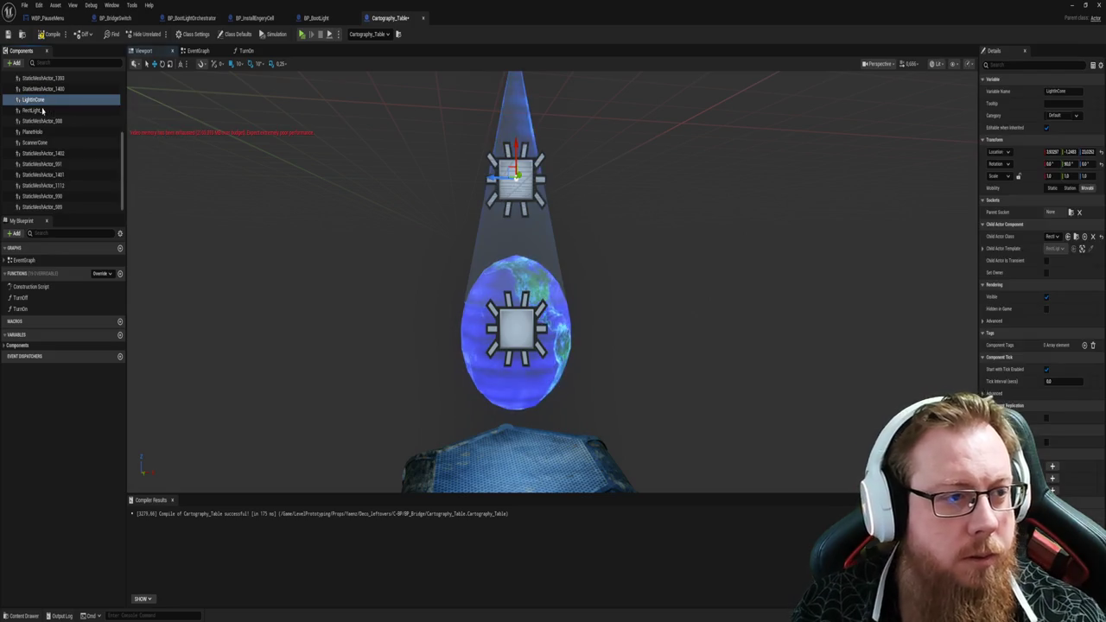
Step: Rename RectLight_1 to LightNextToCone and recompile the blueprint
left_click(33, 110)
key("F2")
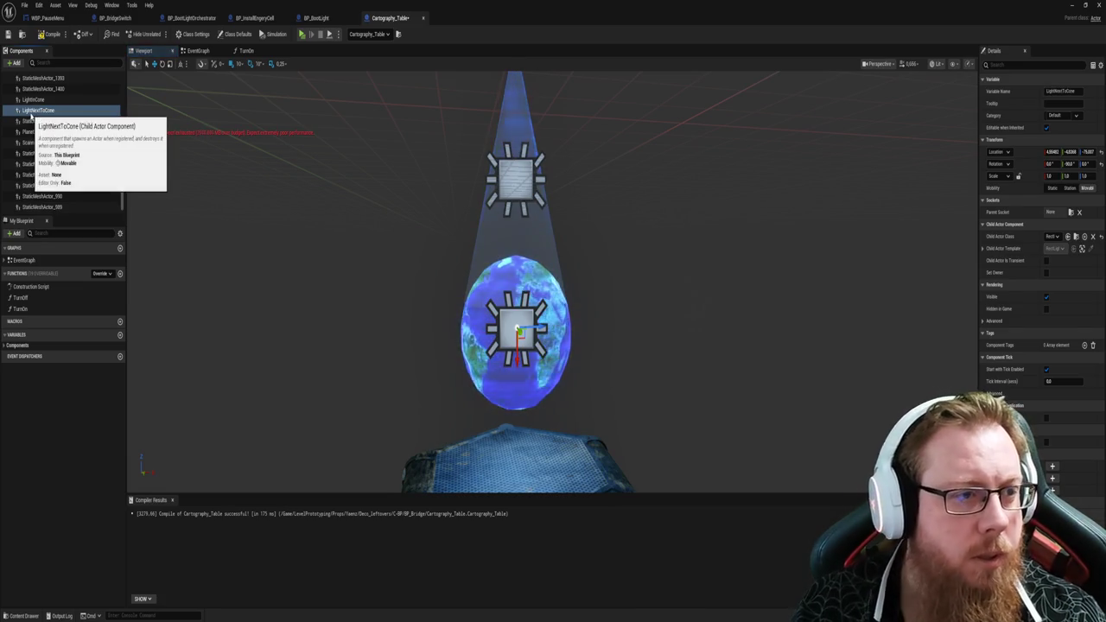
key("Return")
left_click(41, 36)
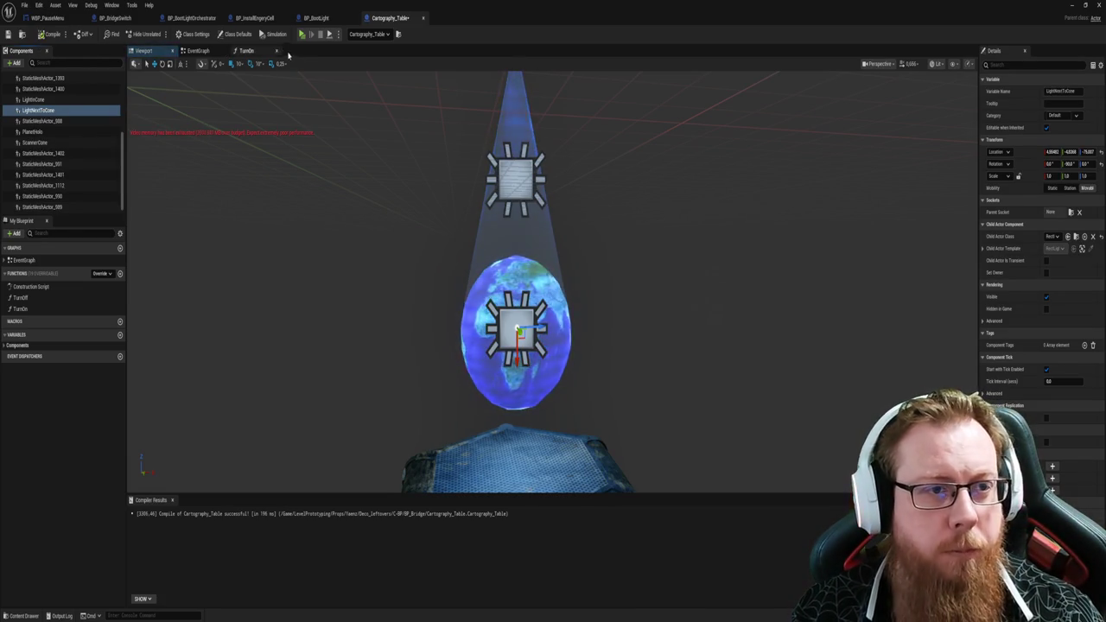
Step: Drop a LightInCone component reference node into the TurnOff graph beside its Set Visibility nodes
left_click(247, 51)
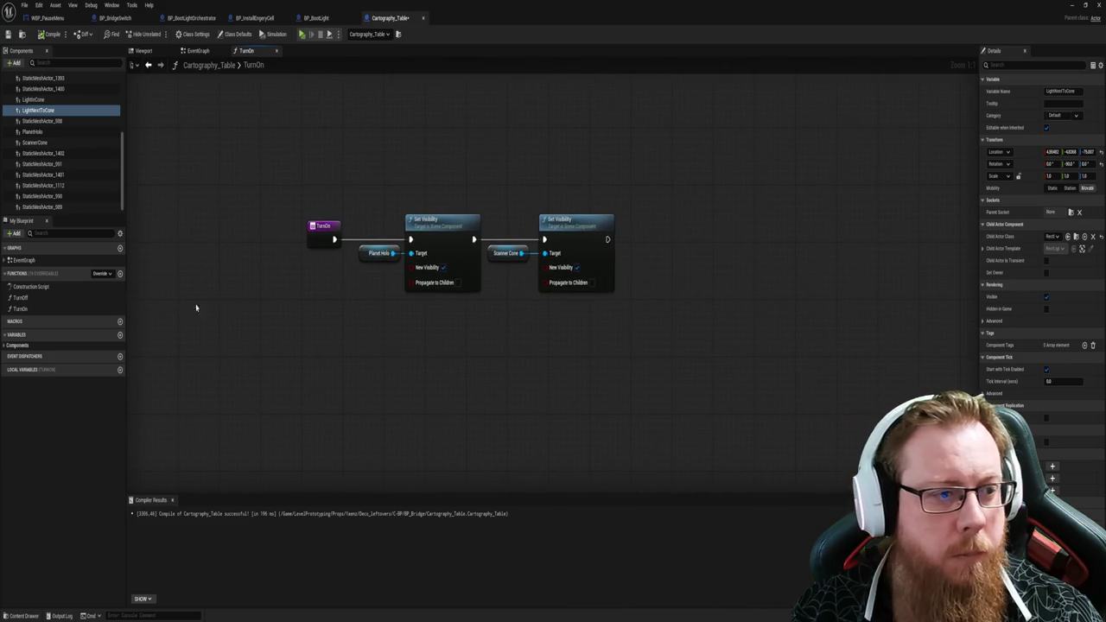
double_click(19, 297)
left_click_drag(254, 195, 627, 307)
left_click(388, 341)
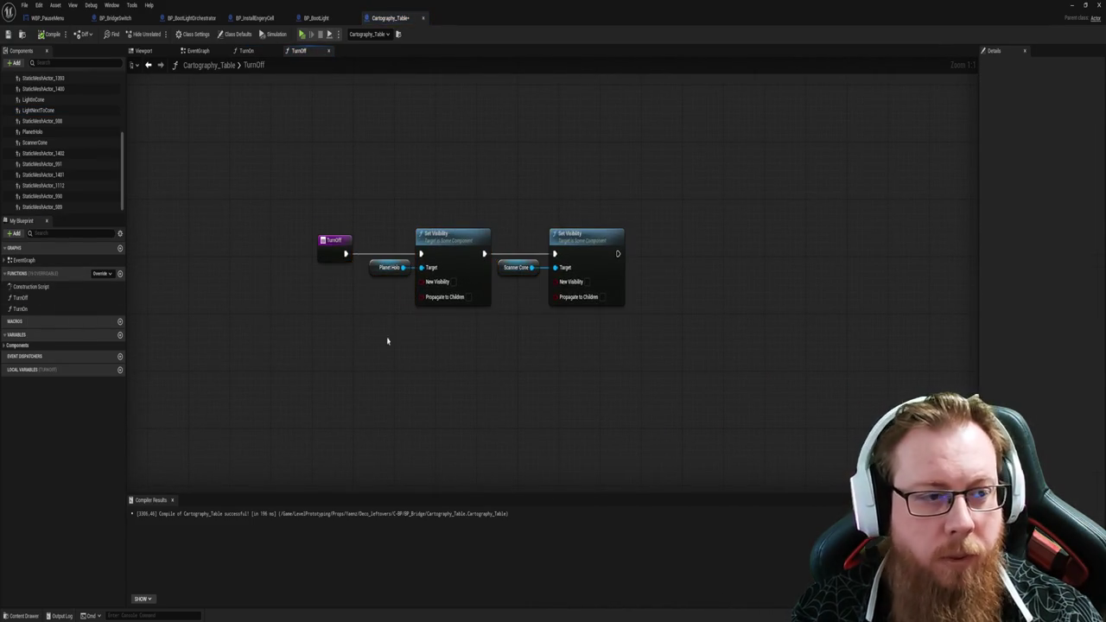
left_click(39, 100)
mouse_move(679, 317)
left_mouse_down()
mouse_move(740, 328)
mouse_move(732, 319)
left_mouse_up()
type("ch")
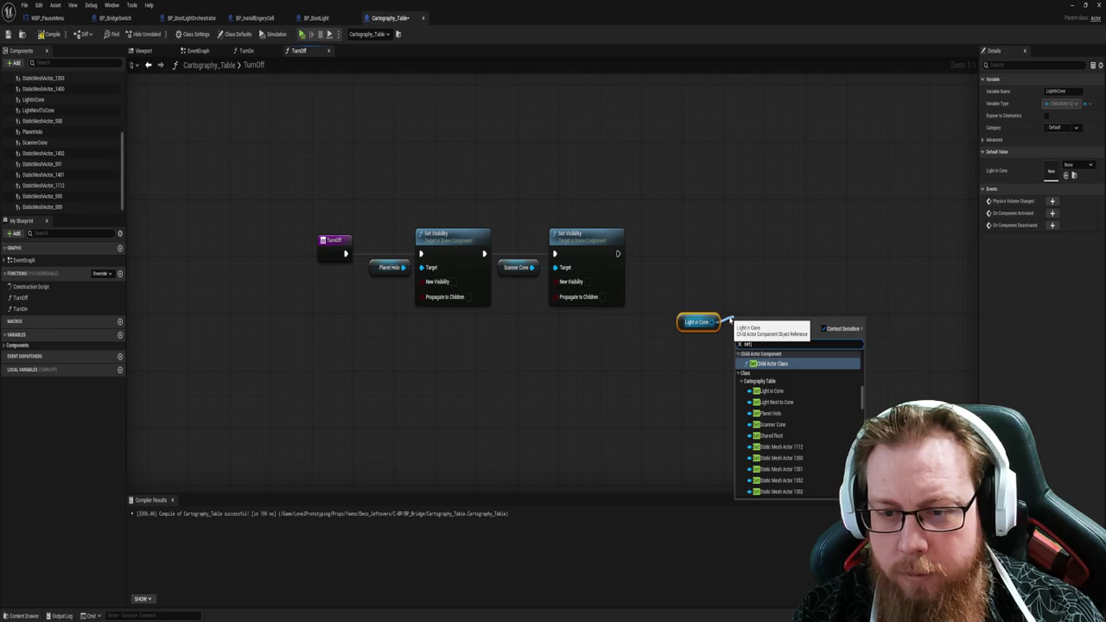
key("Escape")
left_click(761, 250)
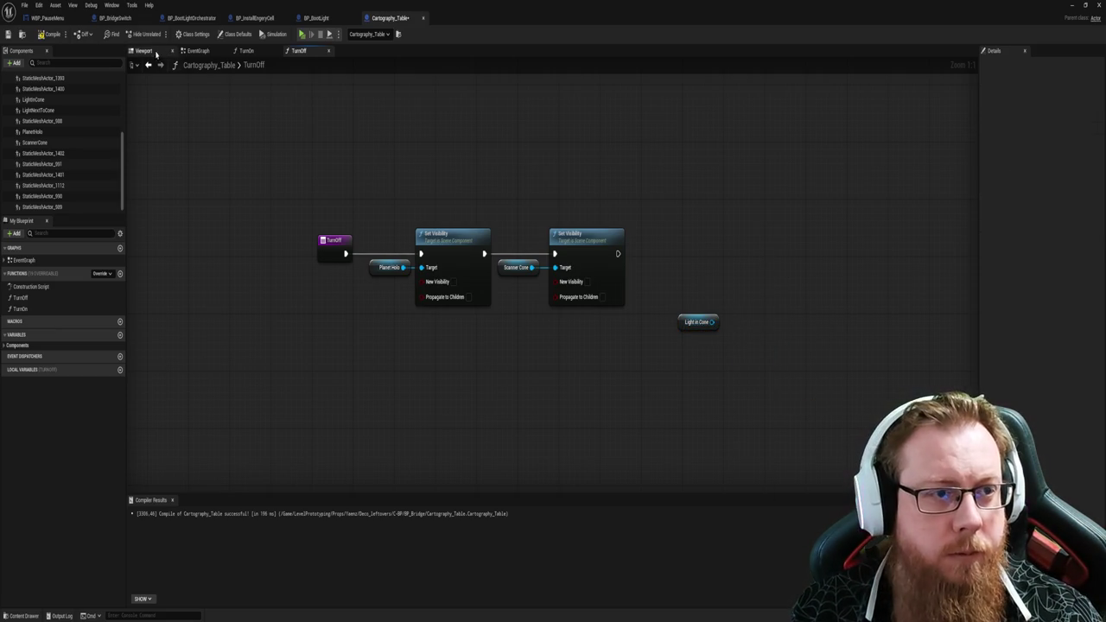
left_click(157, 54)
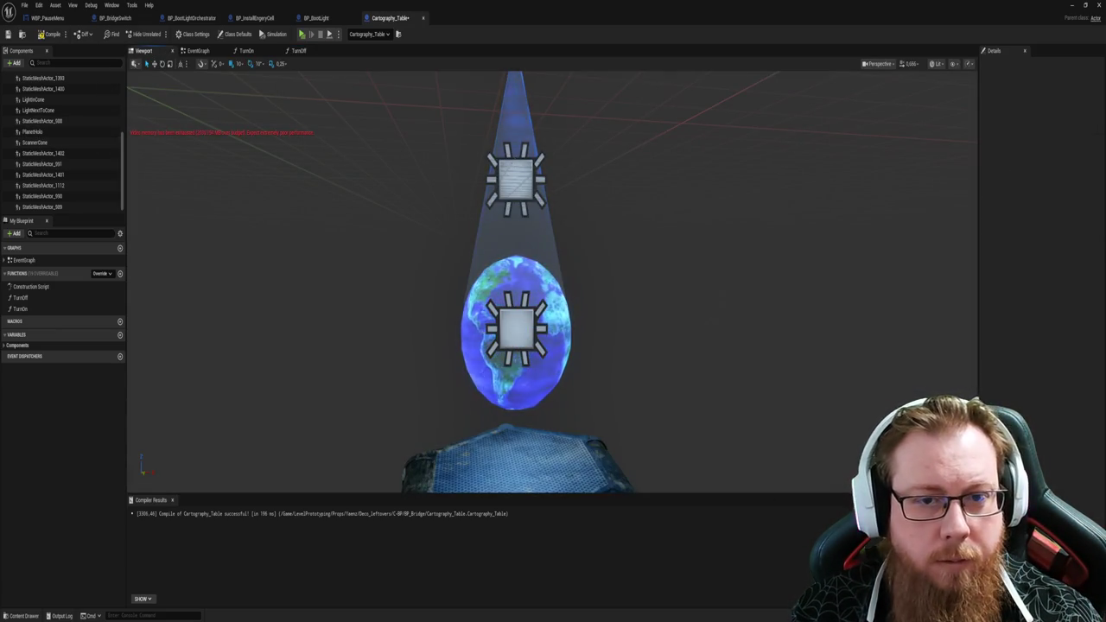
Step: Inspect ScannerCone and LightInCone properties, including LightInCone's Child Actor Template, then recompile
left_click(515, 163)
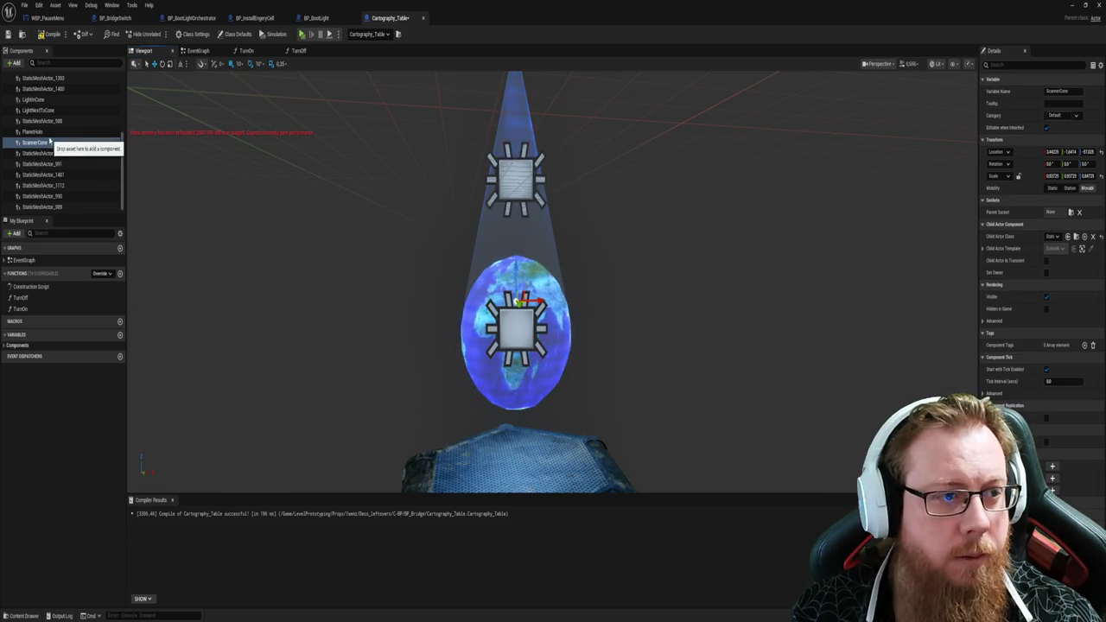
left_click(39, 100)
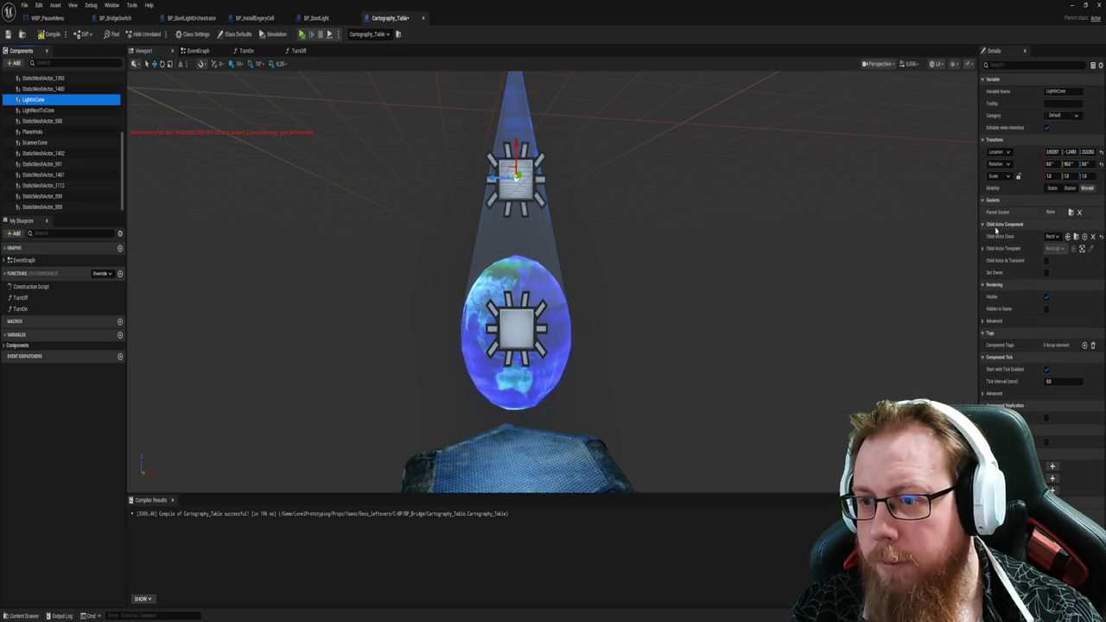
left_click(983, 249)
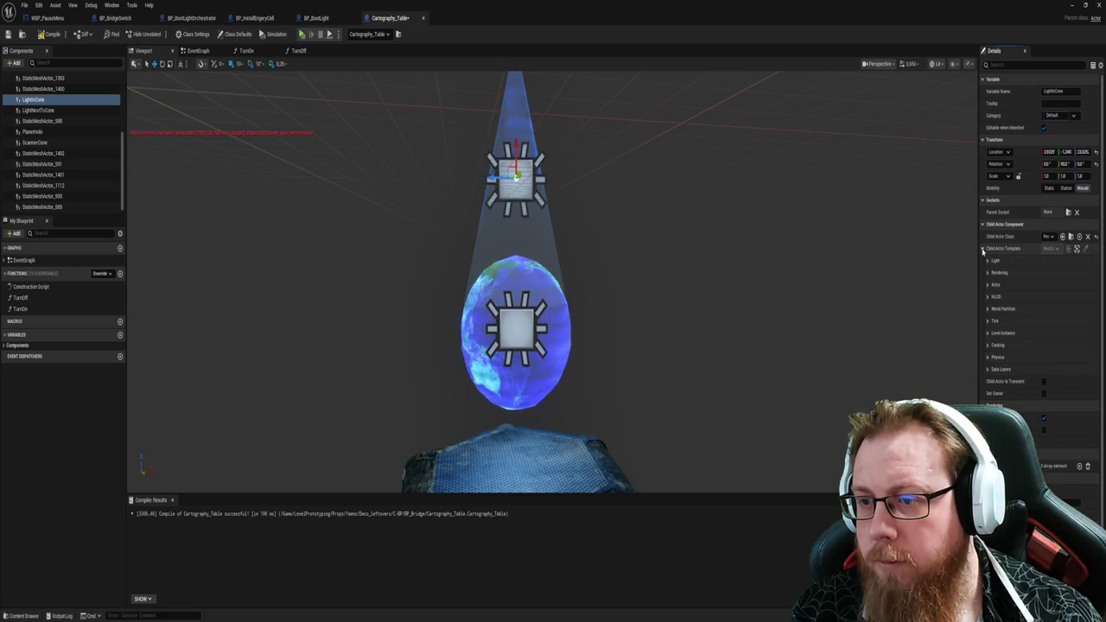
left_click(983, 248)
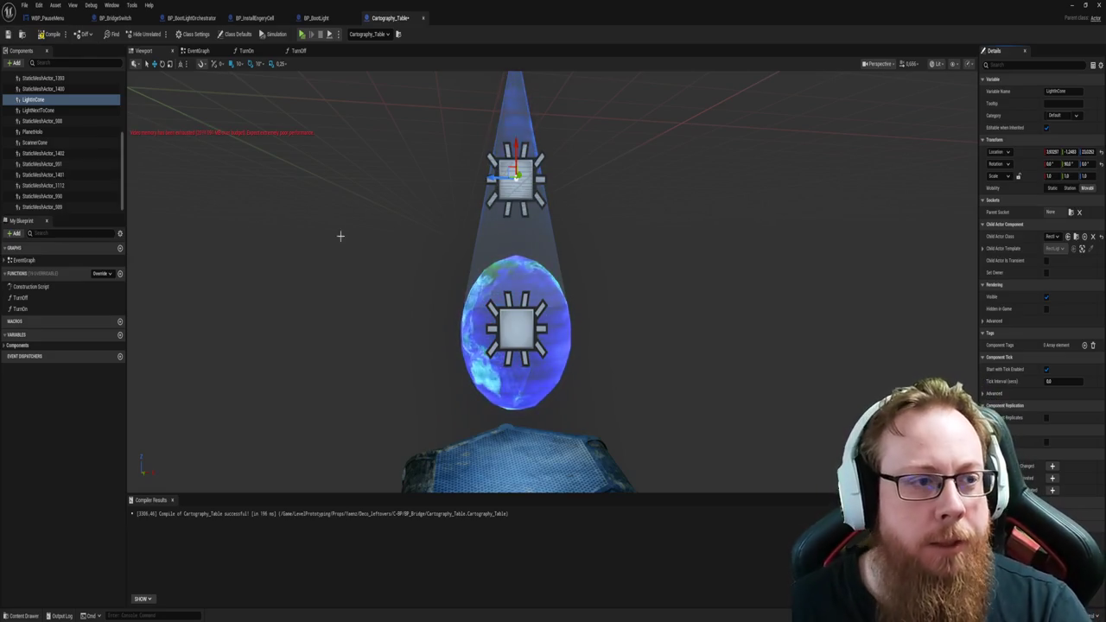
left_click(49, 34)
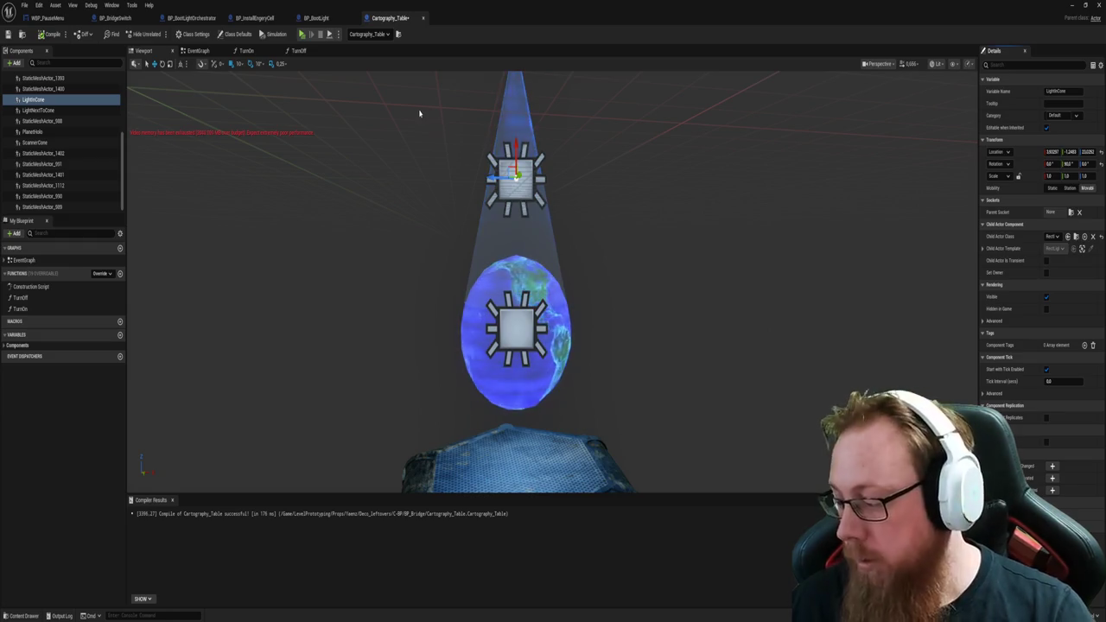
left_click_drag(392, 244, 392, 245)
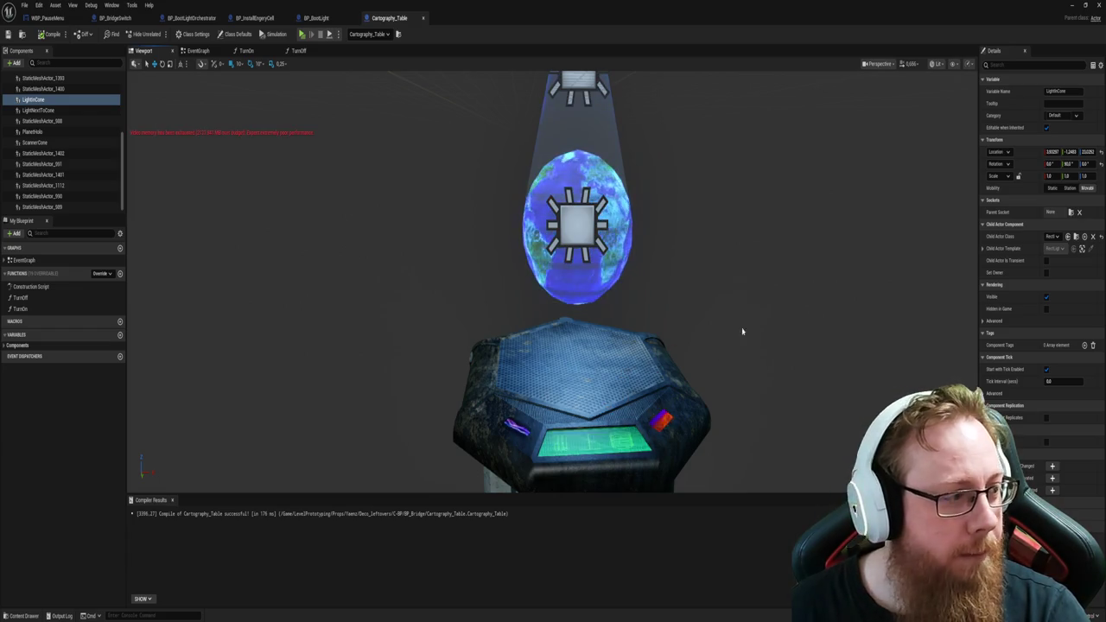
mouse_move(756, 302)
left_mouse_down()
mouse_move(847, 307)
mouse_move(810, 301)
left_mouse_up()
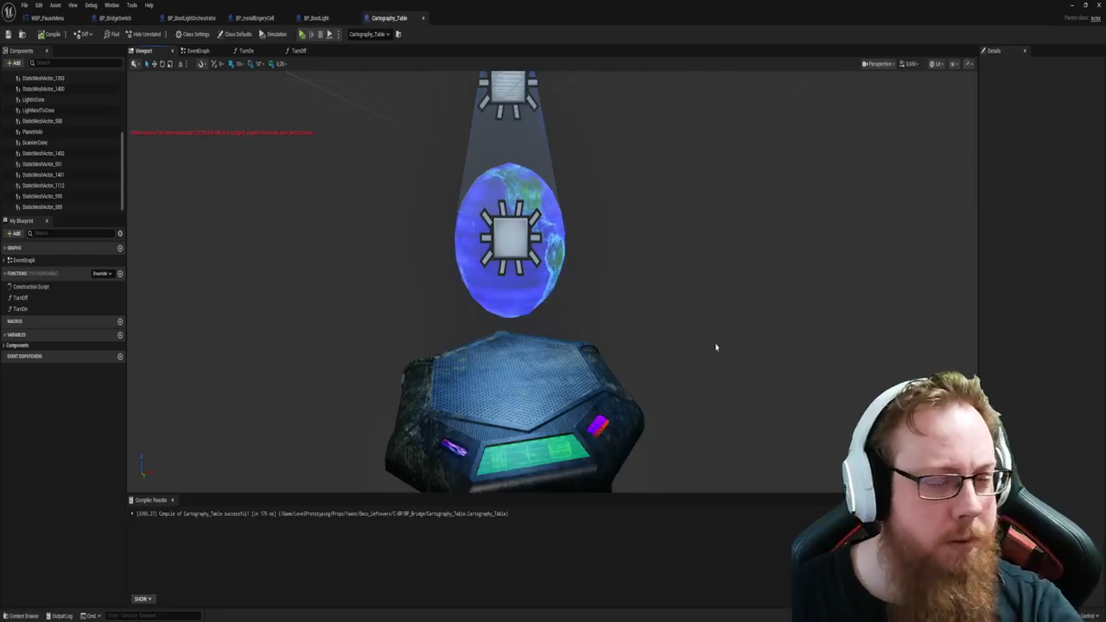
left_click(620, 436)
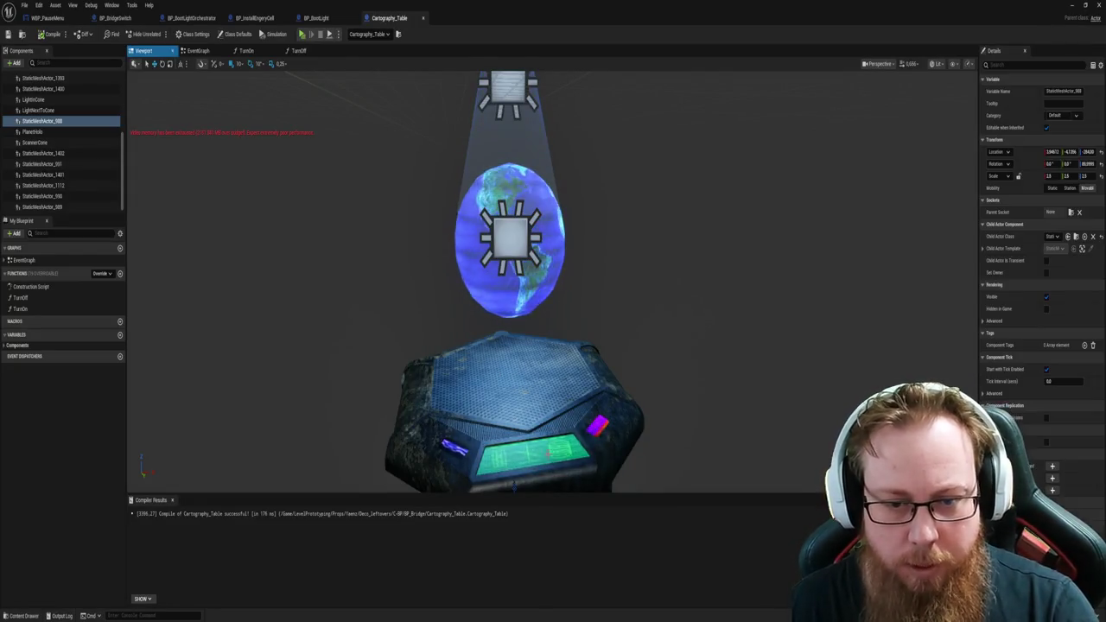
Step: Toggle the table mesh's Start with Tick Enabled and Use Attach Parent Bound back unchanged, then recompile
left_click_drag(620, 436, 620, 333)
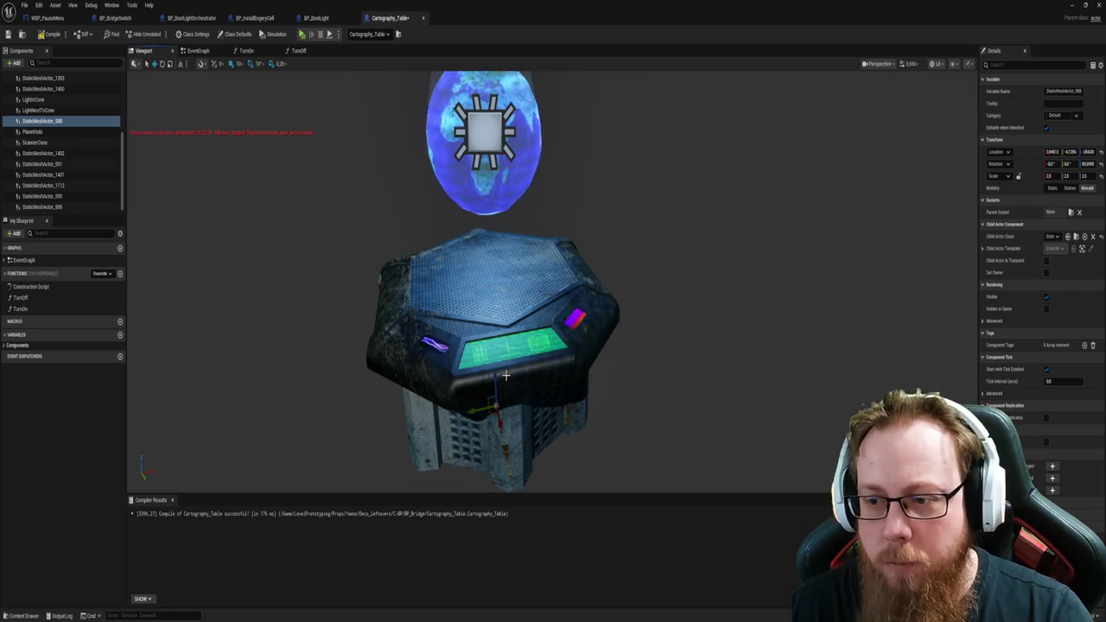
left_click(1046, 369)
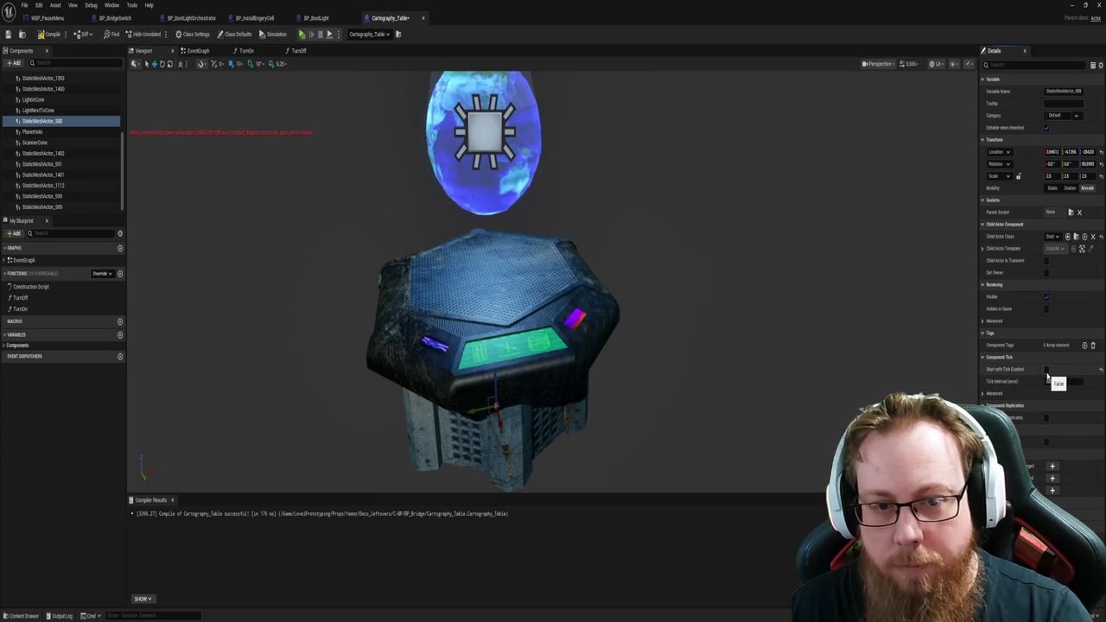
left_click(1046, 370)
mouse_move(562, 395)
left_mouse_down()
mouse_move(566, 372)
mouse_move(587, 389)
left_mouse_up()
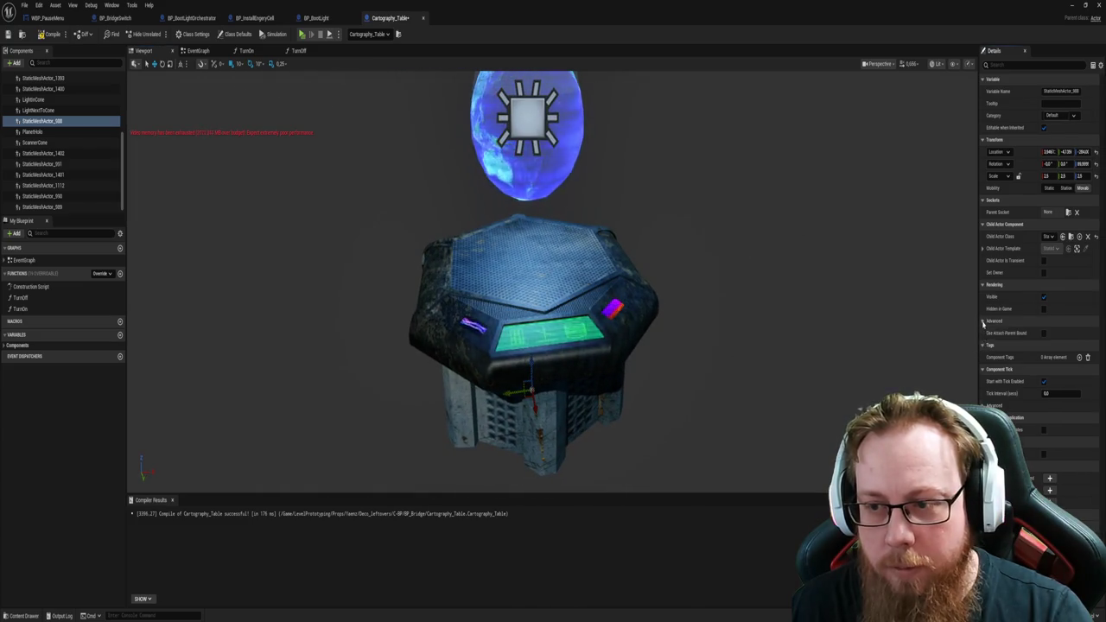
left_click(984, 321)
left_click(1045, 333)
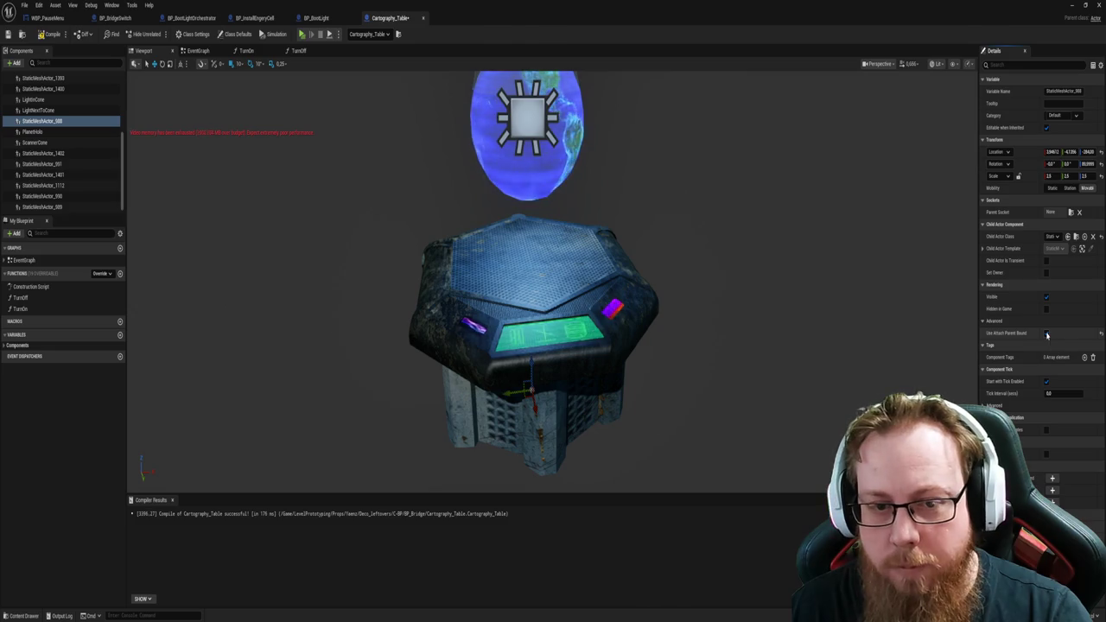
left_click(1046, 333)
left_click(1046, 297)
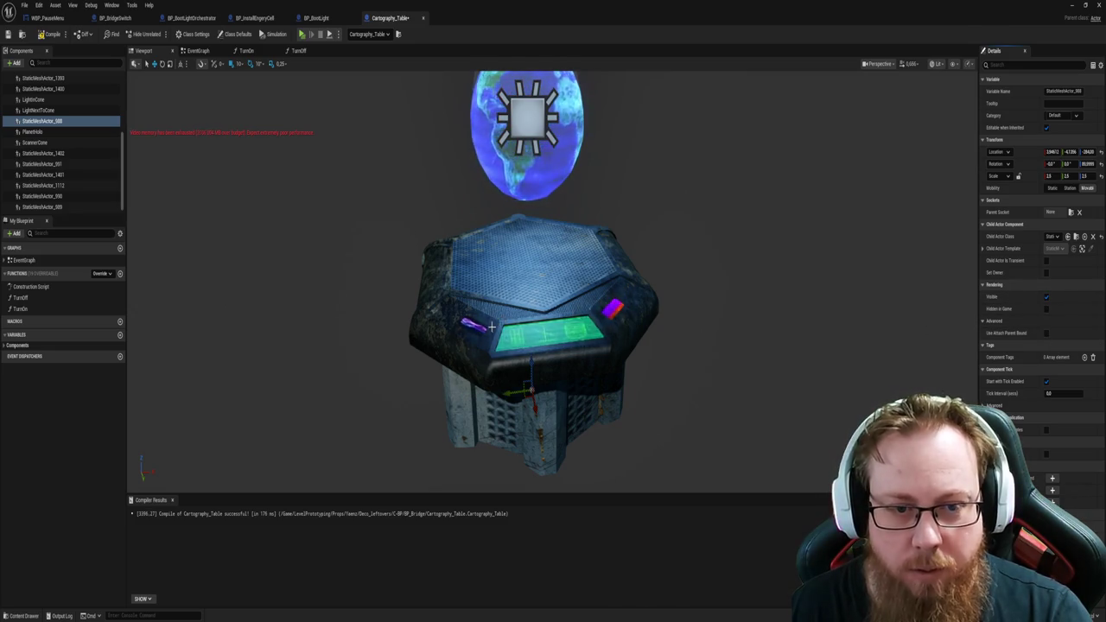
left_click(611, 309)
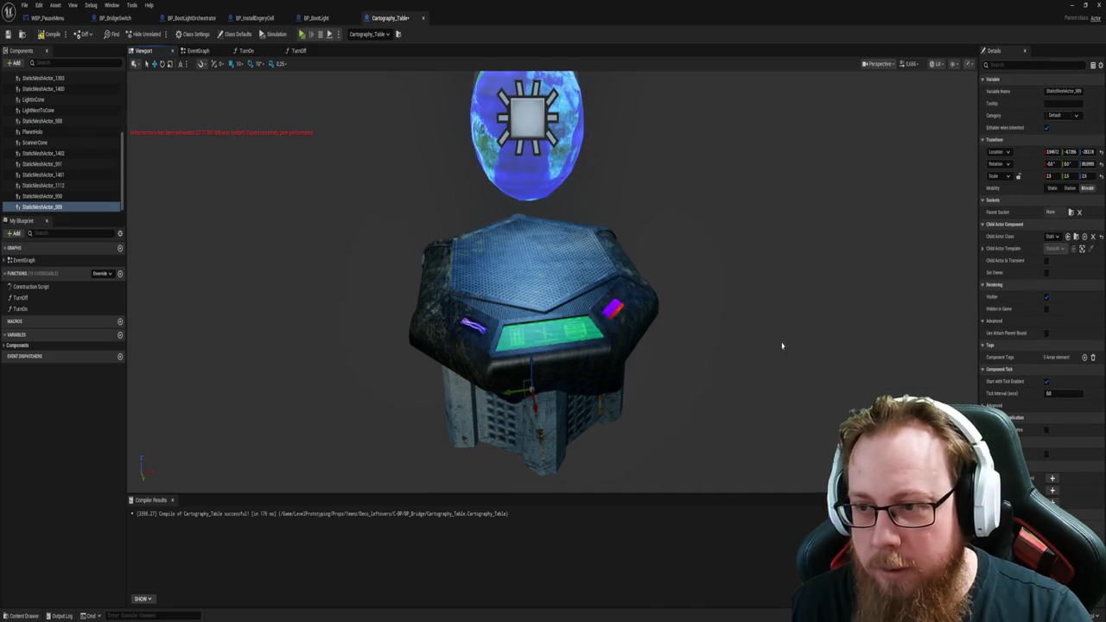
left_click(41, 121)
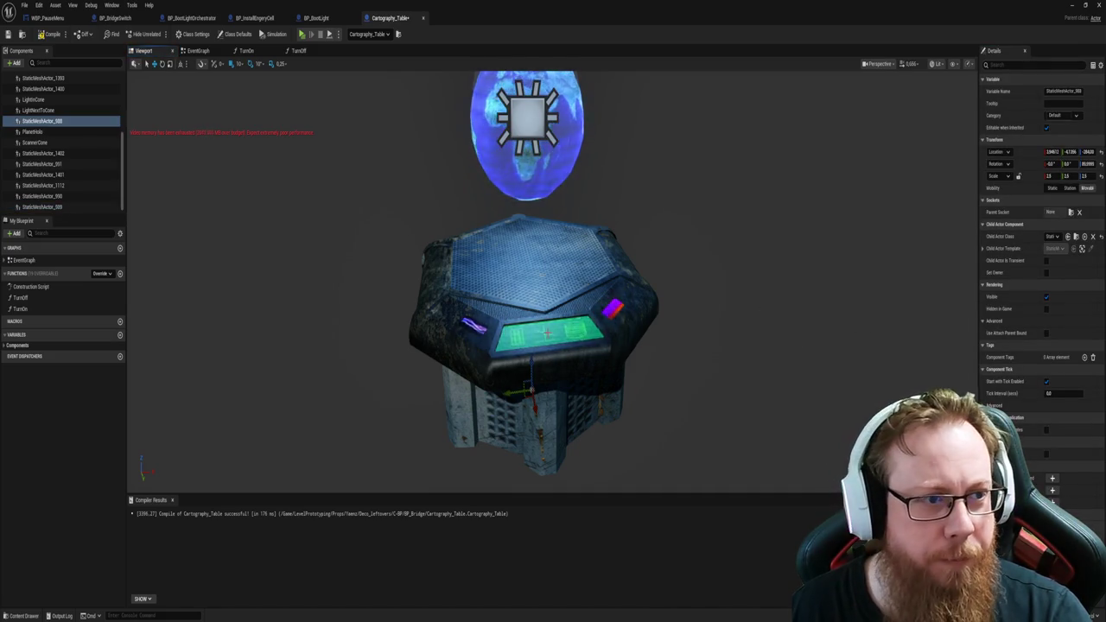
left_click(47, 33)
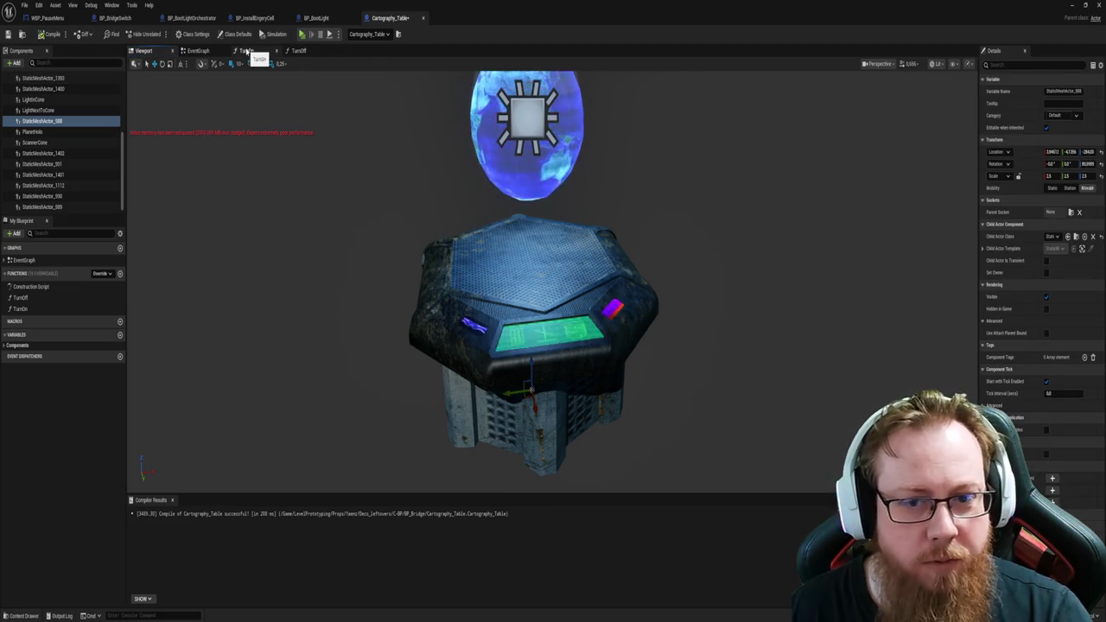
Step: In TurnOn, add a Set Visibility node for Light in Cone, chained after Scanner Cone and aligned
left_click(247, 50)
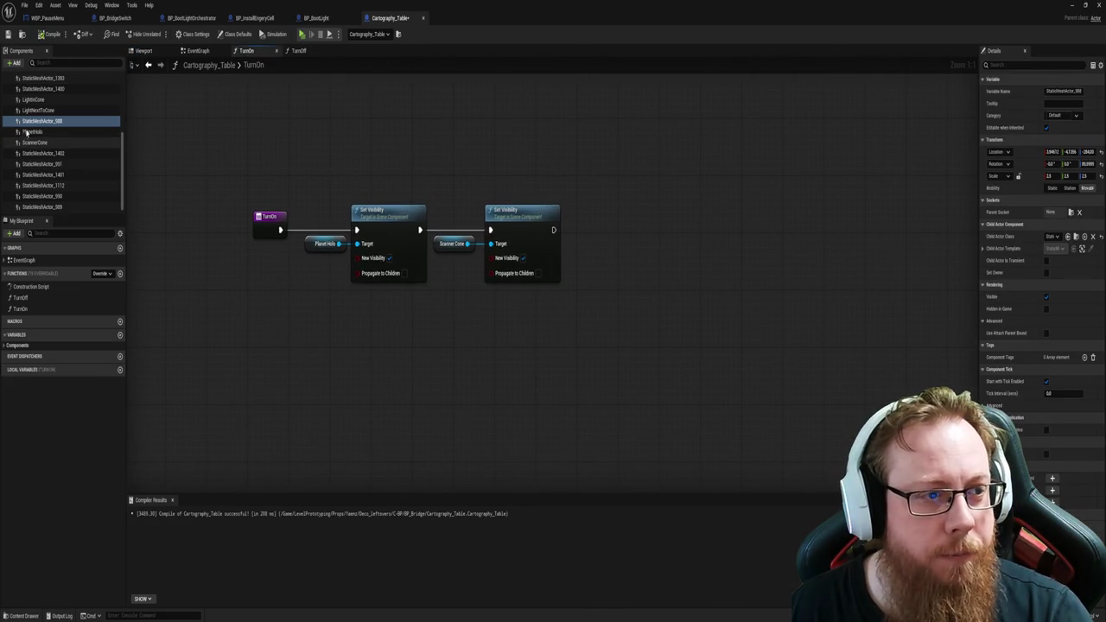
left_click_drag(35, 99, 711, 267)
type("set visi")
key("Return")
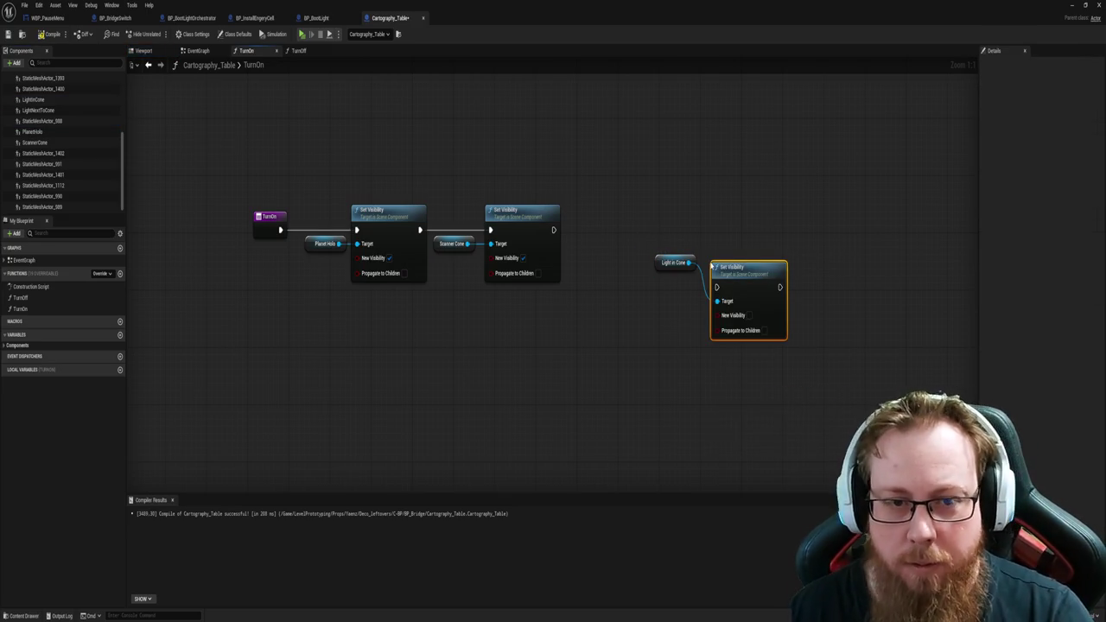
left_click_drag(636, 213, 767, 363)
key("q")
left_click_drag(740, 276, 660, 227)
left_click(561, 231)
left_click_drag(554, 230, 634, 237)
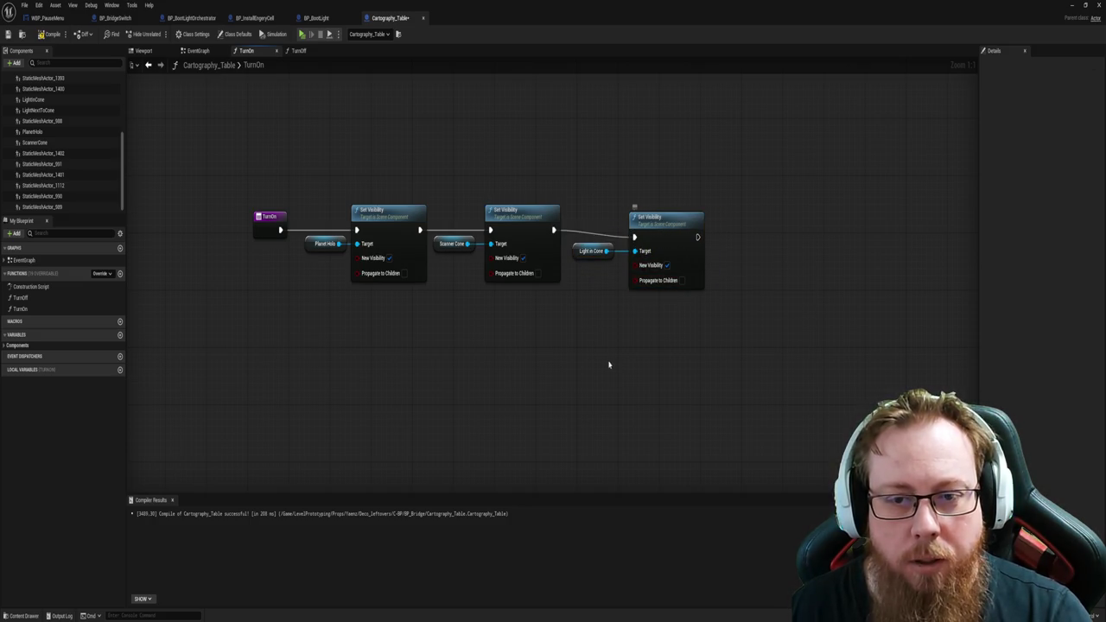
left_click_drag(247, 176, 667, 321)
key("q")
left_click(622, 335)
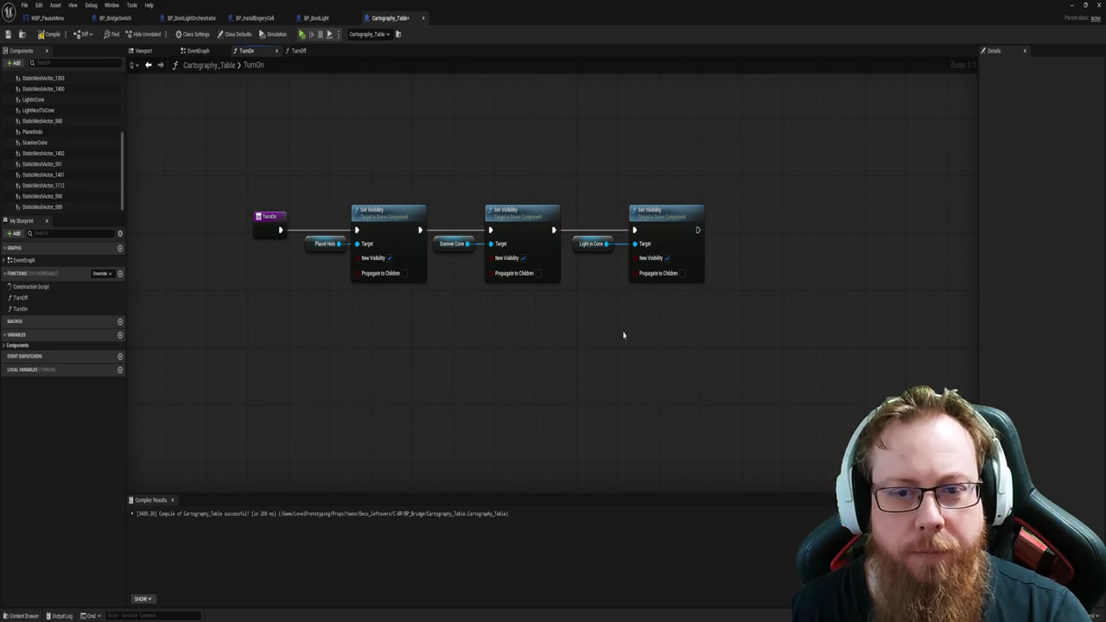
Step: Add a Light Next to Cone Set Visibility as the fourth step, aligned, and select both for copying
left_click(52, 110)
left_click_drag(760, 240, 827, 287)
type("set visibility")
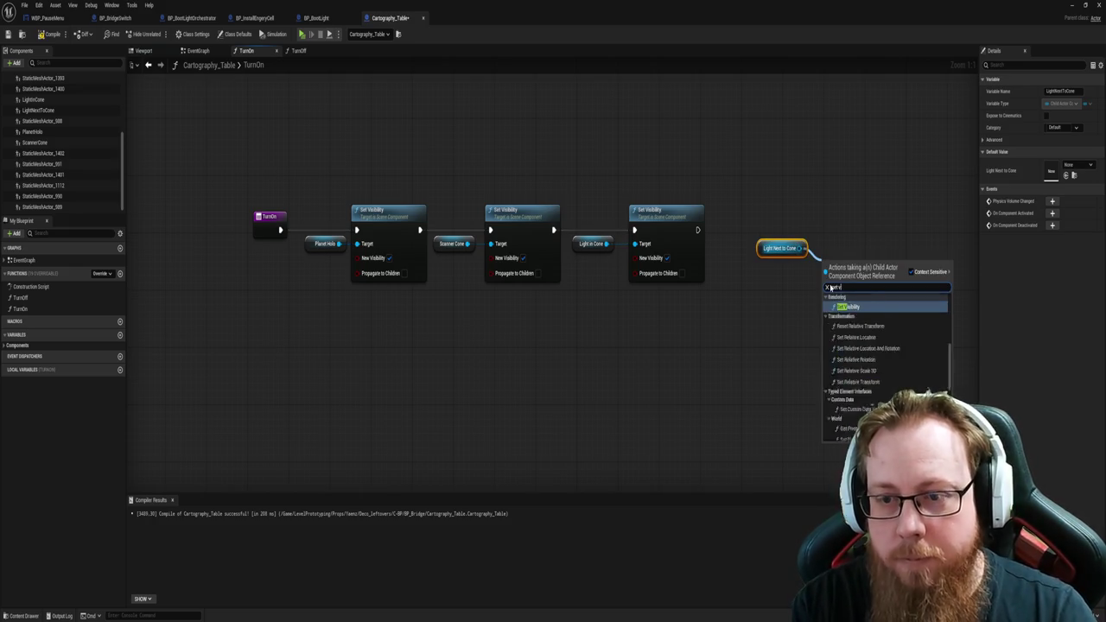
key("Return")
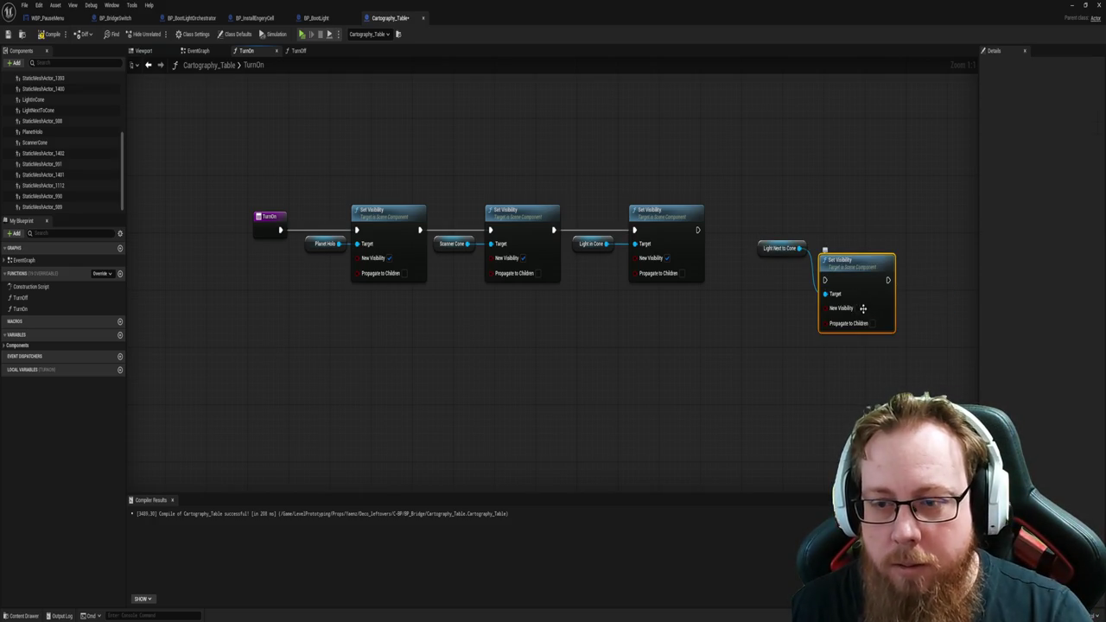
mouse_move(698, 230)
left_mouse_down()
mouse_move(819, 294)
mouse_move(824, 280)
left_mouse_up()
left_click_drag(276, 167, 855, 393)
key("q")
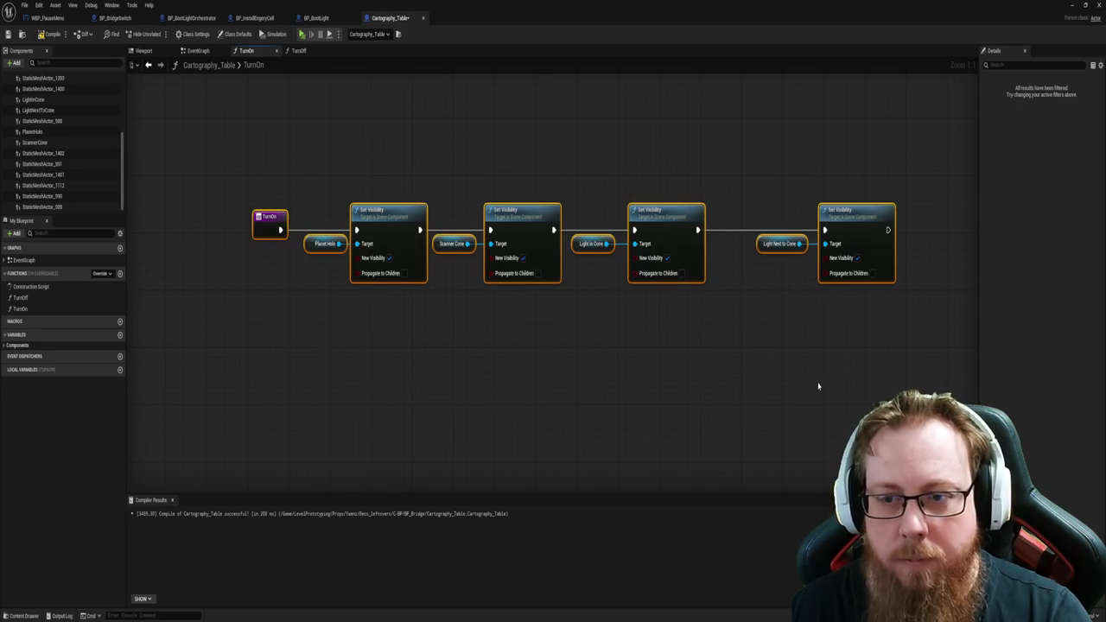
left_click_drag(786, 192, 855, 318)
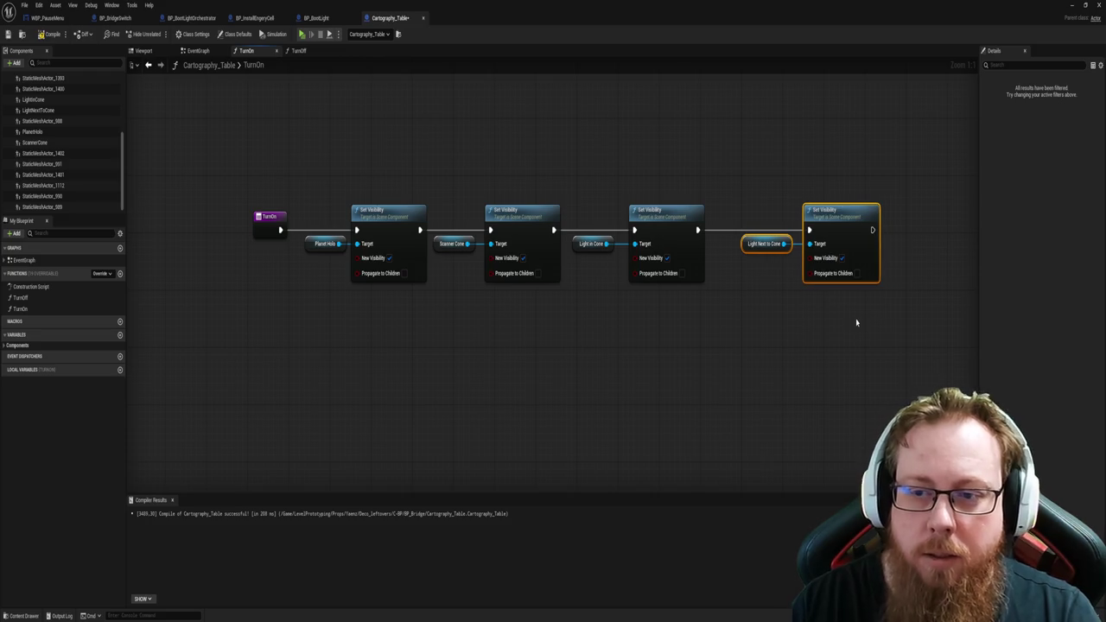
left_click_drag(851, 372, 633, 209)
left_click(298, 51)
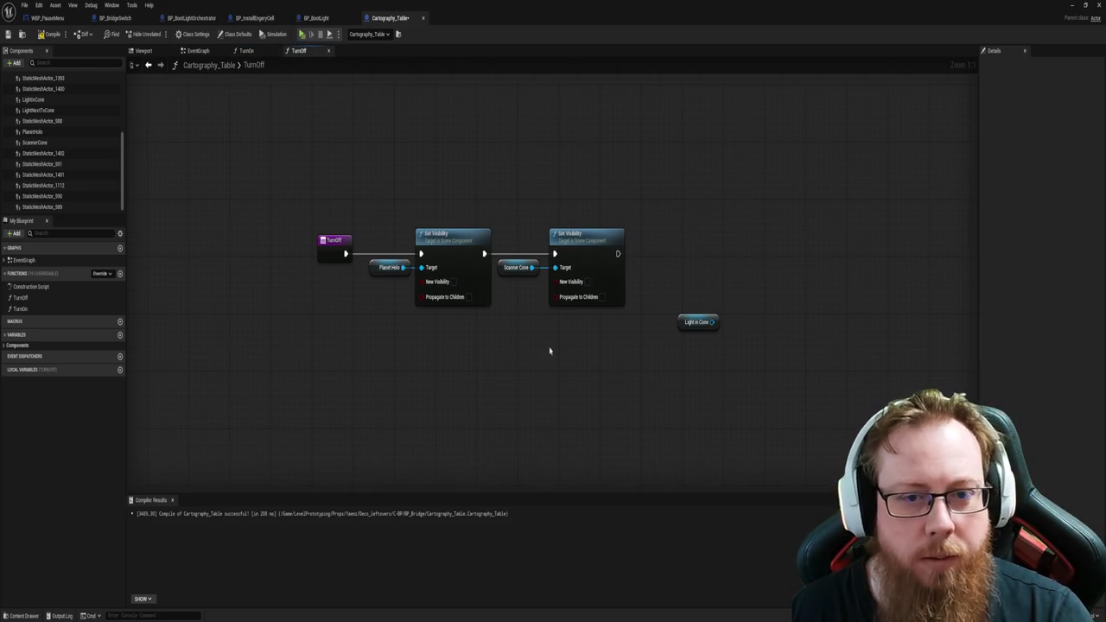
Step: In TurnOff, replace the stray node with the pasted visibility pair, chained after Scanner Cone with New Visibility unticked
left_click_drag(626, 269, 672, 341)
key("Delete")
right_click(607, 329)
key("Escape")
key("ctrl+v")
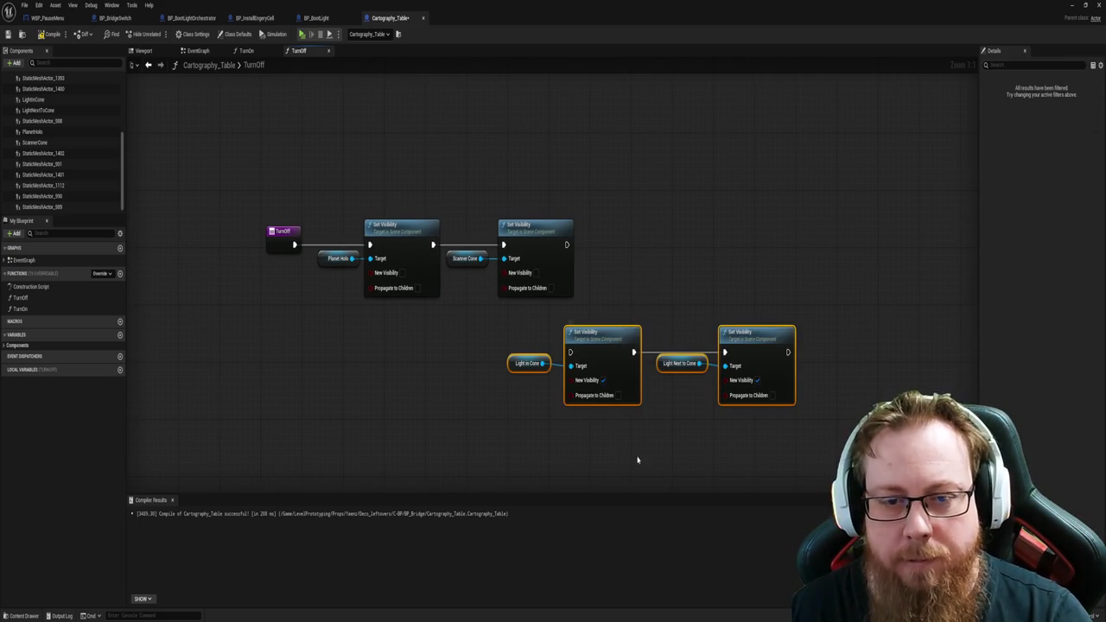
left_click_drag(600, 339, 682, 239)
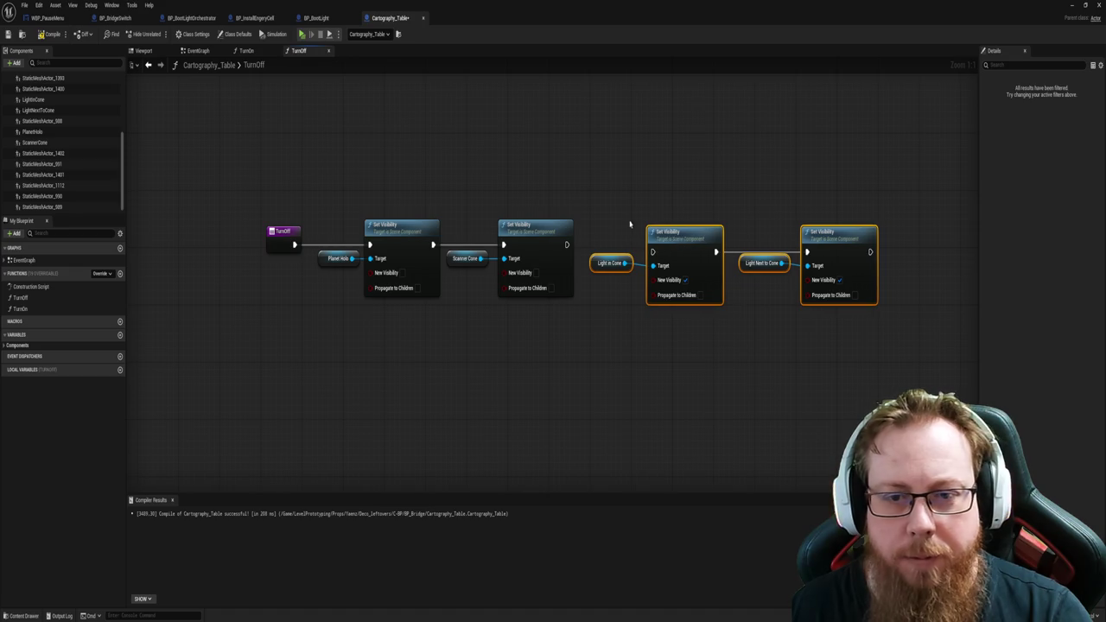
left_click_drag(566, 245, 653, 252)
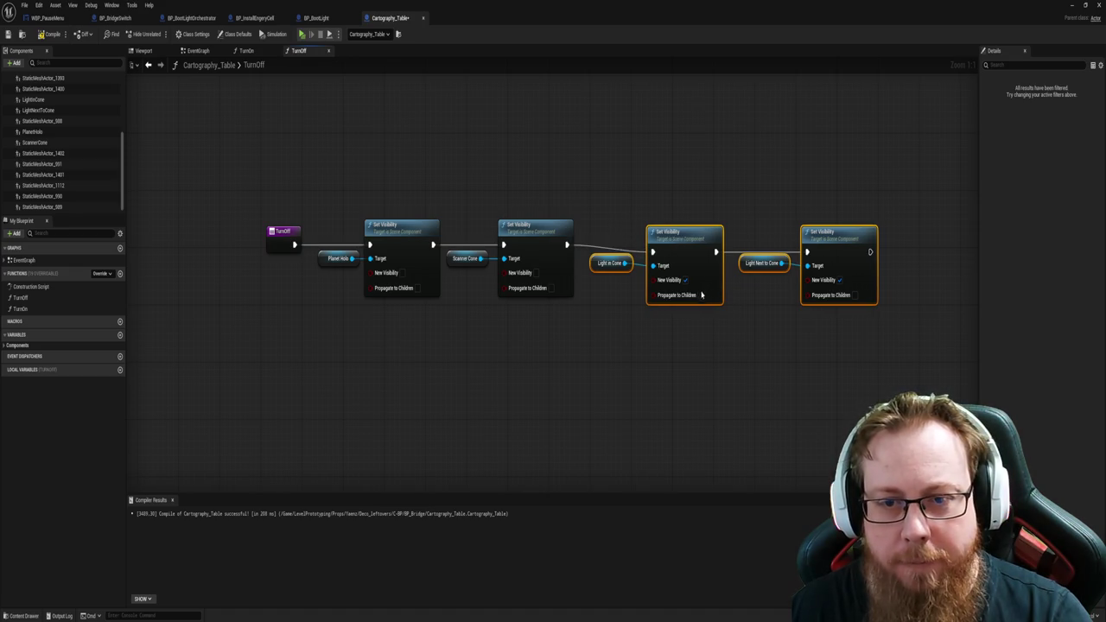
left_click(686, 280)
left_click(838, 282)
left_click_drag(239, 178, 792, 351)
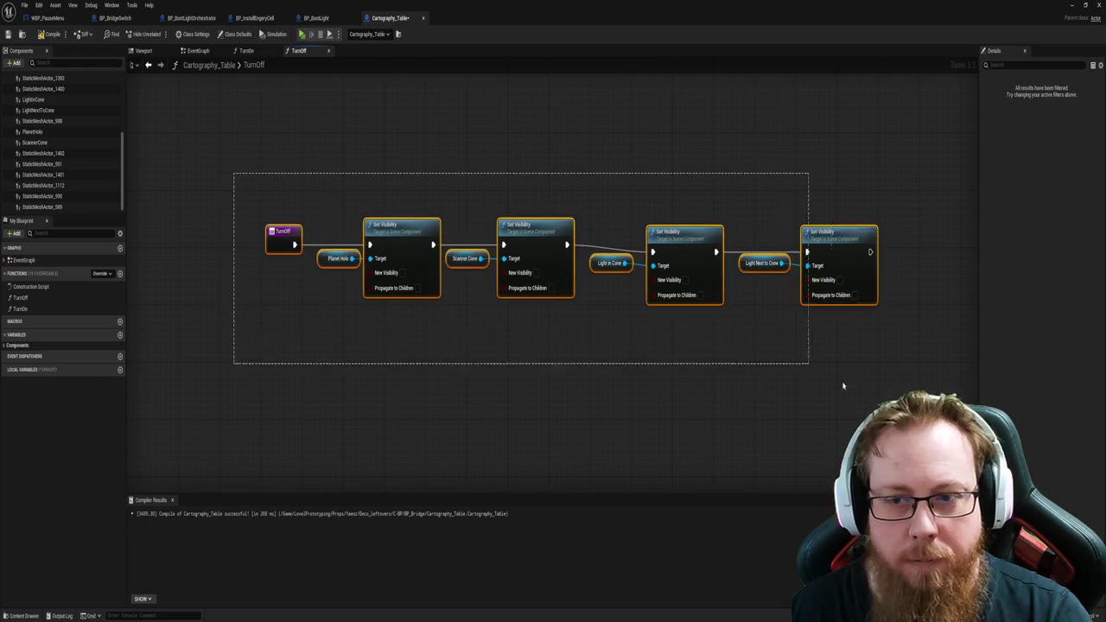
key("q")
left_click(713, 394)
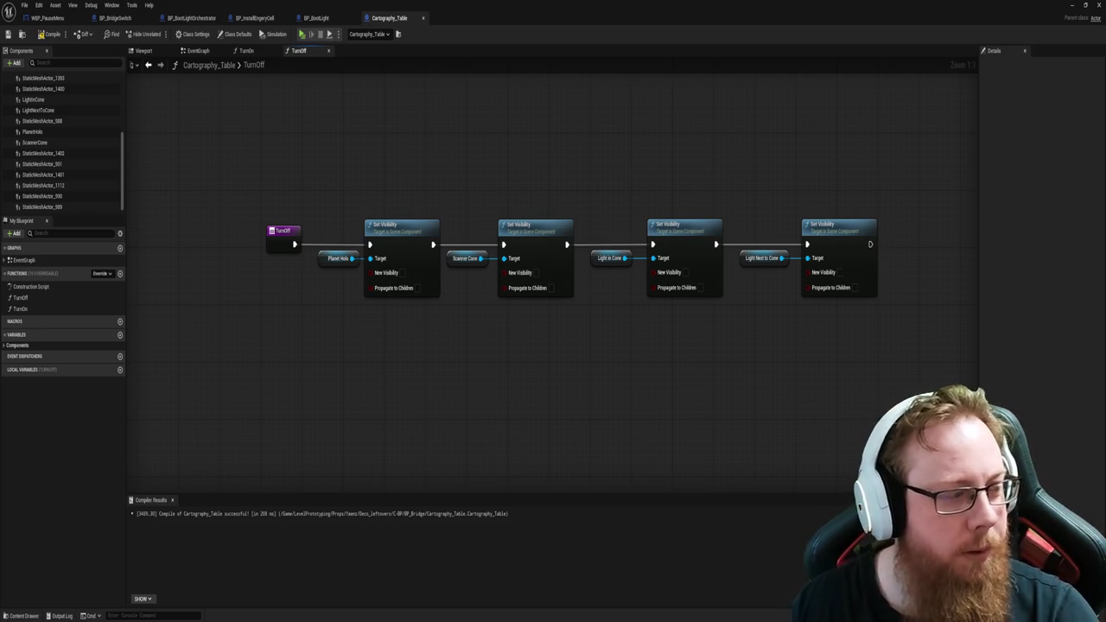
Step: Nudge the last two TurnOff steps into line, then save and compile Cartography_Table
right_click(689, 354)
left_click(614, 122)
left_click_drag(614, 122, 950, 388)
left_click_drag(776, 220, 771, 220)
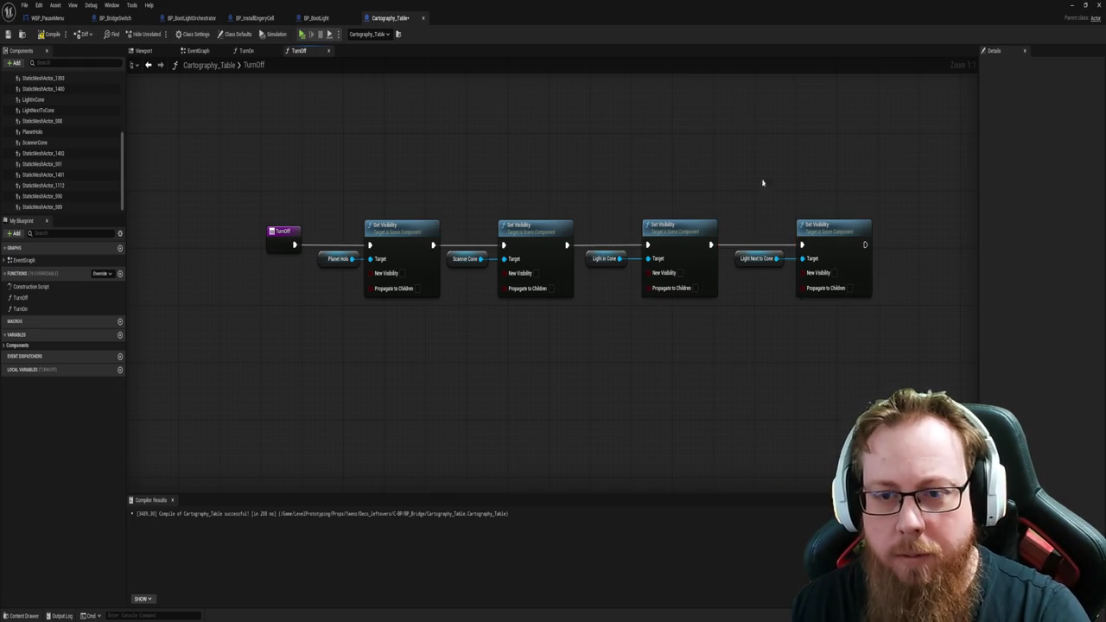
left_click(775, 348)
left_click_drag(560, 388, 653, 379)
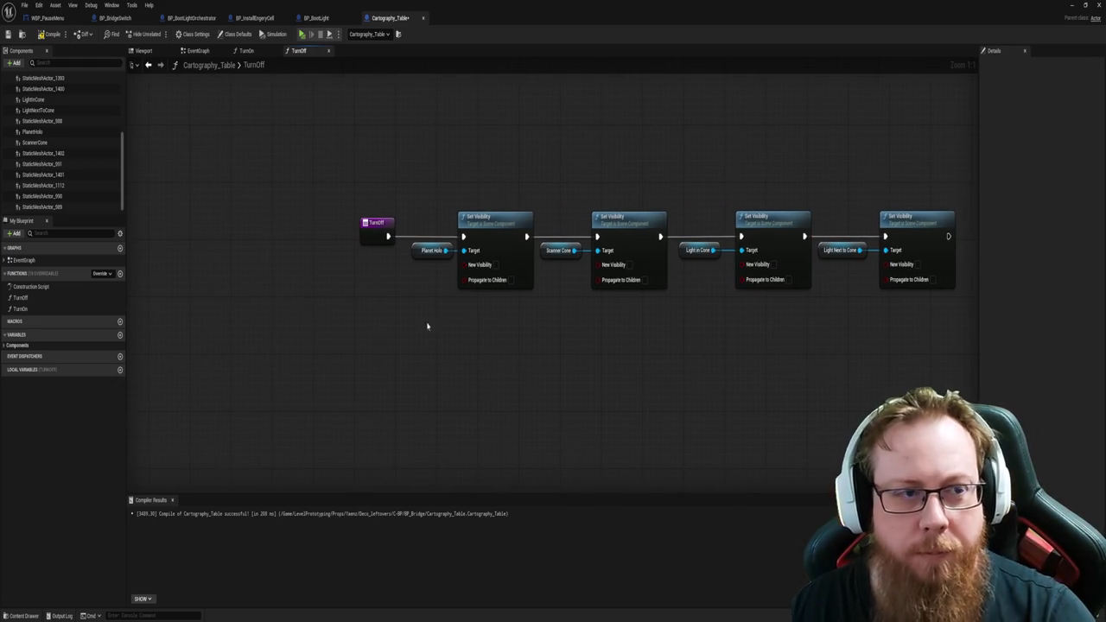
key("ctrl+s")
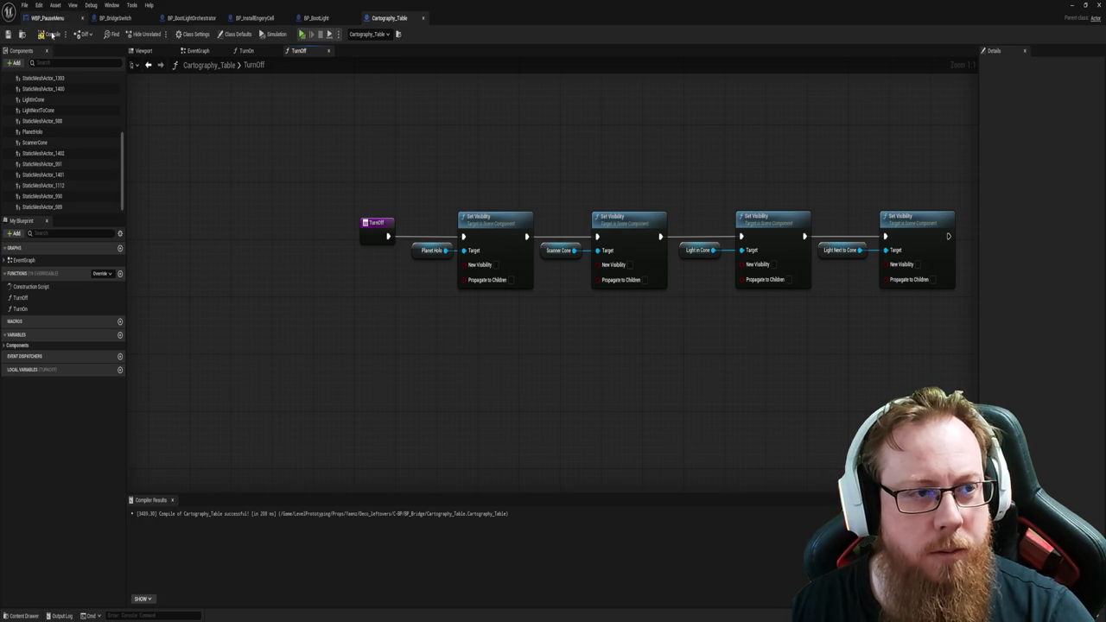
left_click(50, 37)
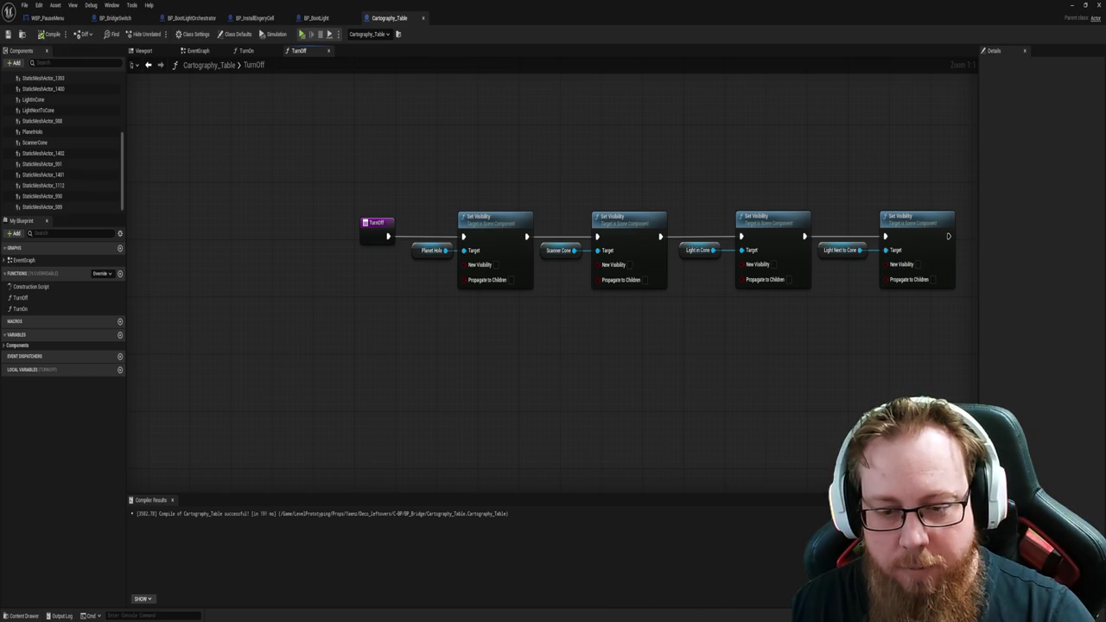
right_click(691, 621)
left_click(704, 597)
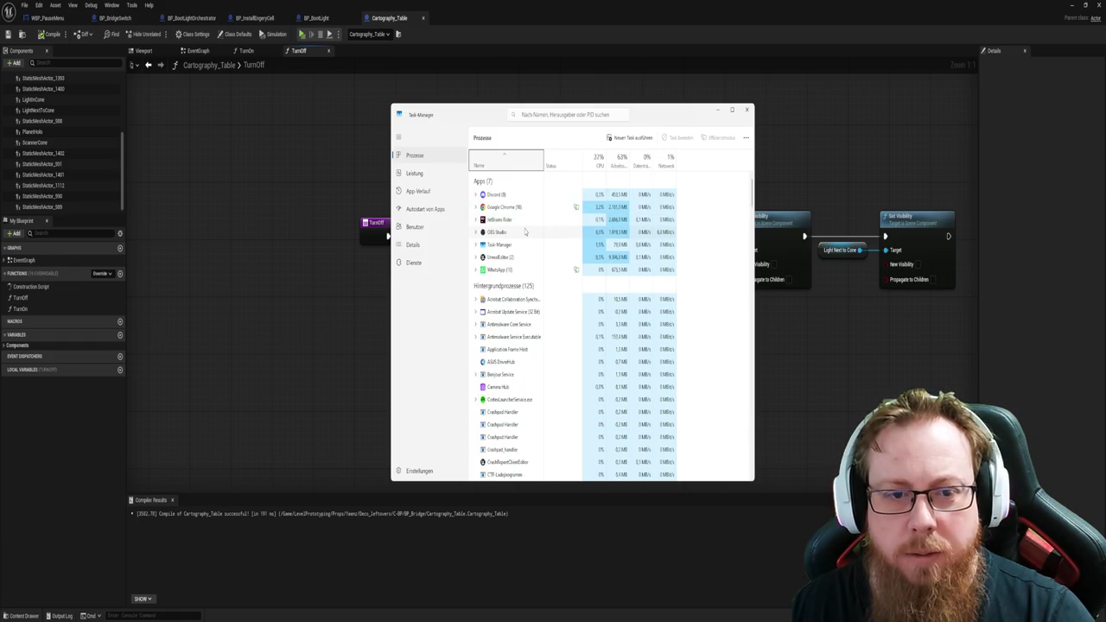
Step: End the JetBrains Rider task, confirm exiting Rider, and return to the Cartography_Table 3D view
left_click(521, 258)
left_click(524, 220)
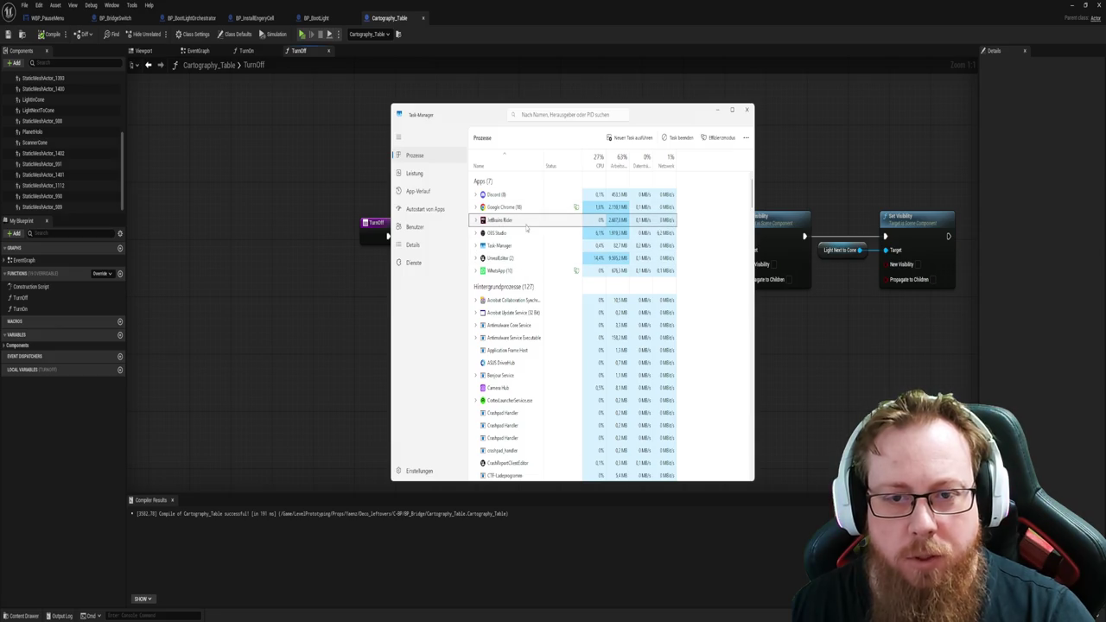
key("Delete")
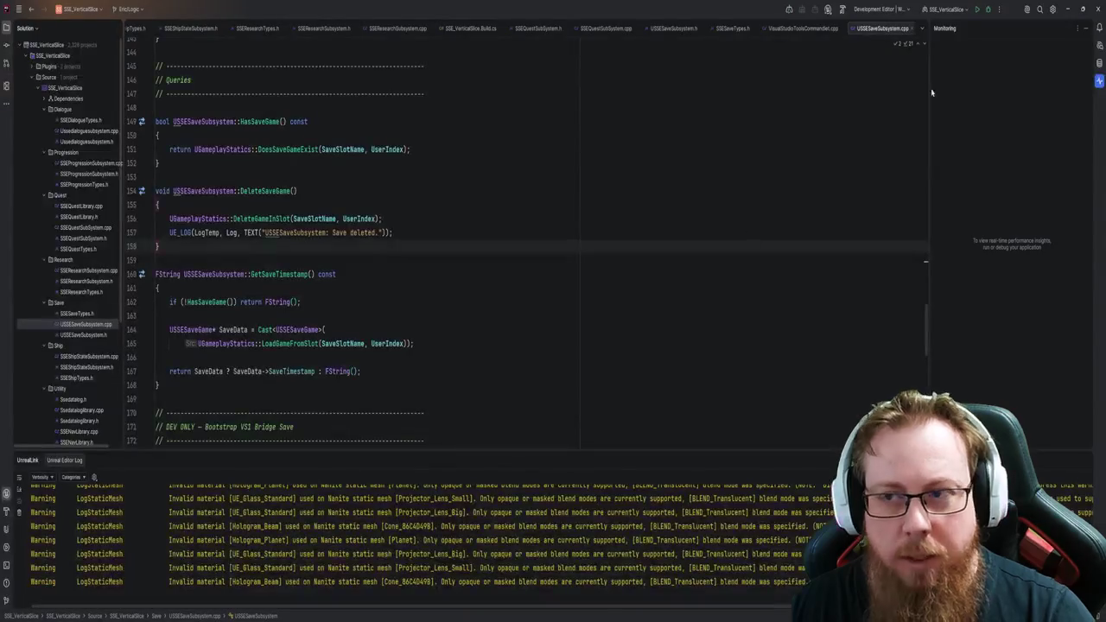
left_click(555, 336)
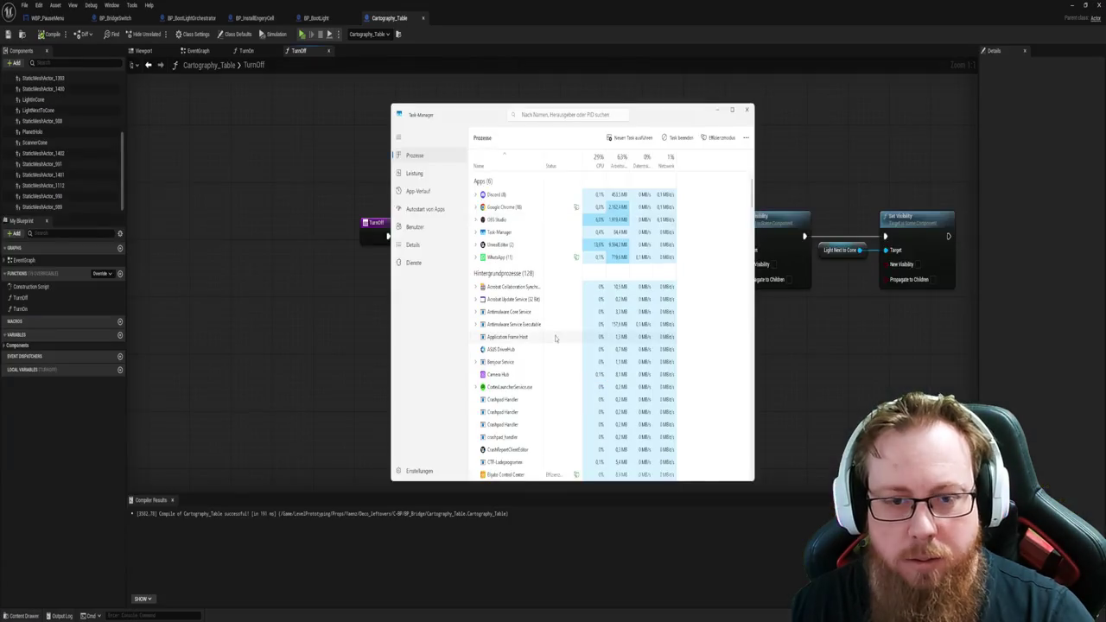
mouse_move(321, 345)
left_mouse_down()
mouse_move(350, 366)
mouse_move(541, 378)
mouse_move(439, 360)
left_mouse_up()
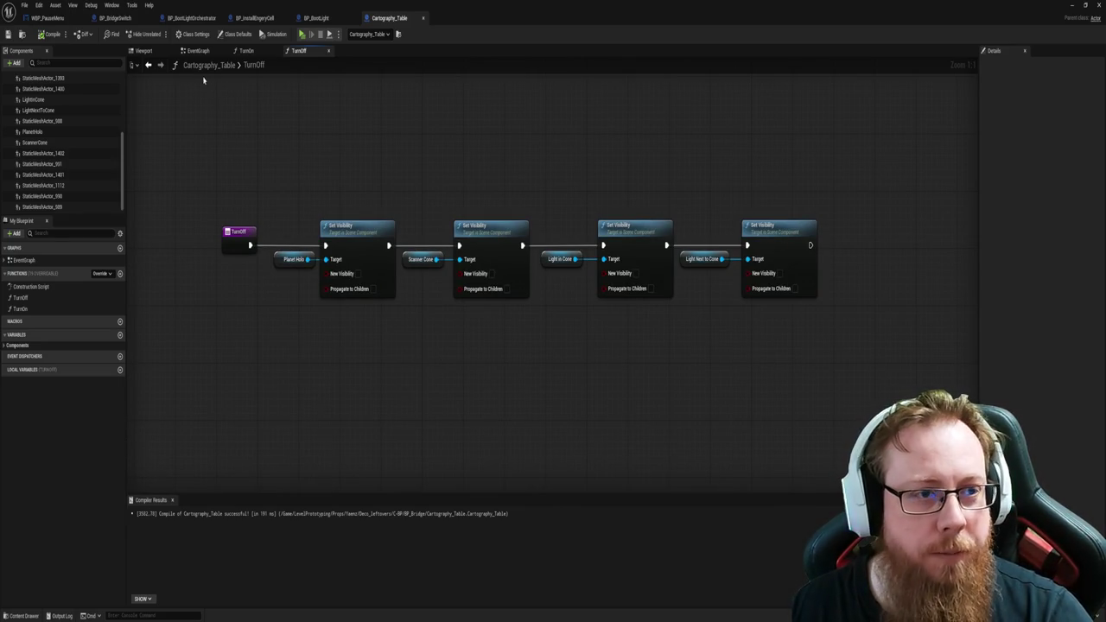
left_click(140, 50)
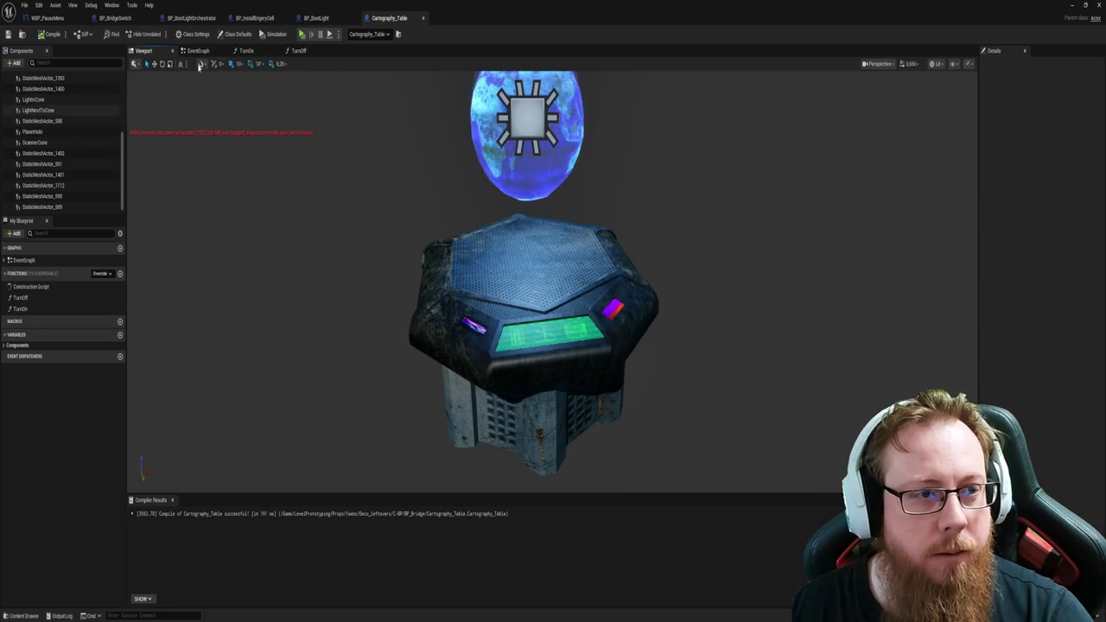
Step: In the event graph, call Turn On for Active and Online statuses, with Turn Off aligned below
left_click(196, 51)
mouse_move(430, 412)
left_mouse_down()
mouse_move(507, 444)
mouse_move(523, 422)
left_mouse_up()
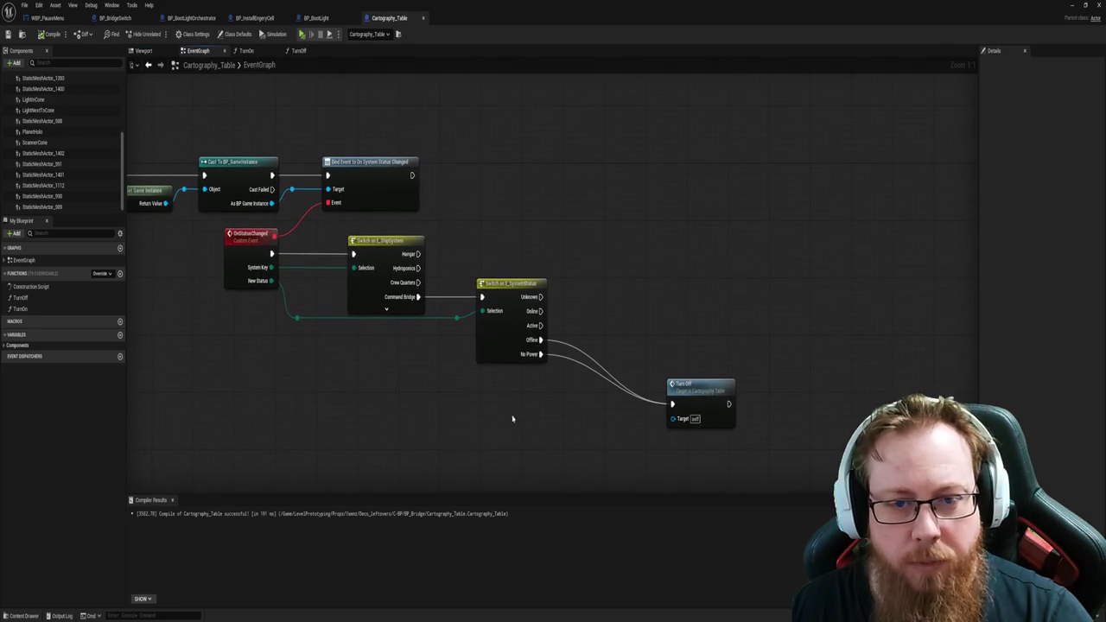
mouse_move(20, 297)
left_mouse_down()
mouse_move(632, 321)
mouse_move(383, 338)
mouse_move(41, 297)
mouse_move(26, 311)
mouse_move(654, 257)
left_mouse_up()
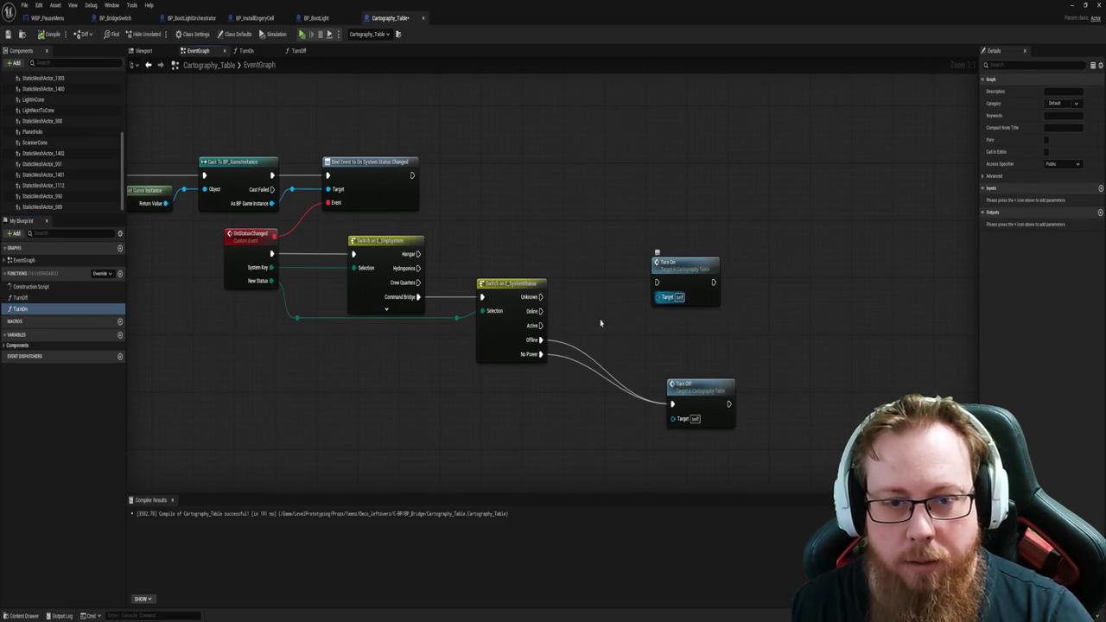
left_click_drag(540, 325, 657, 283)
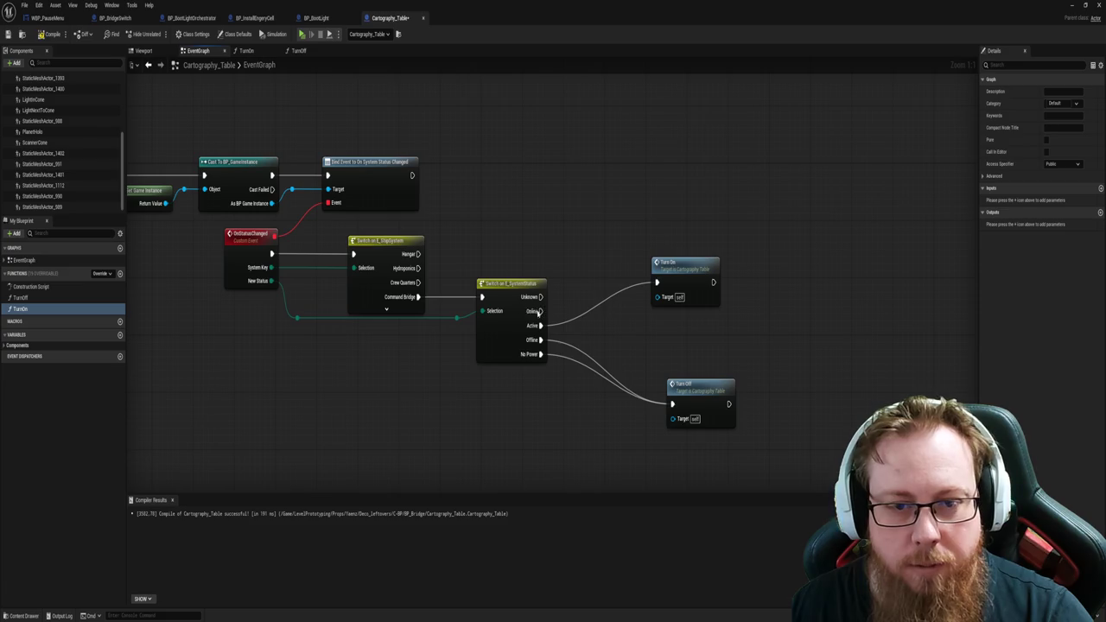
left_click_drag(540, 311, 657, 283)
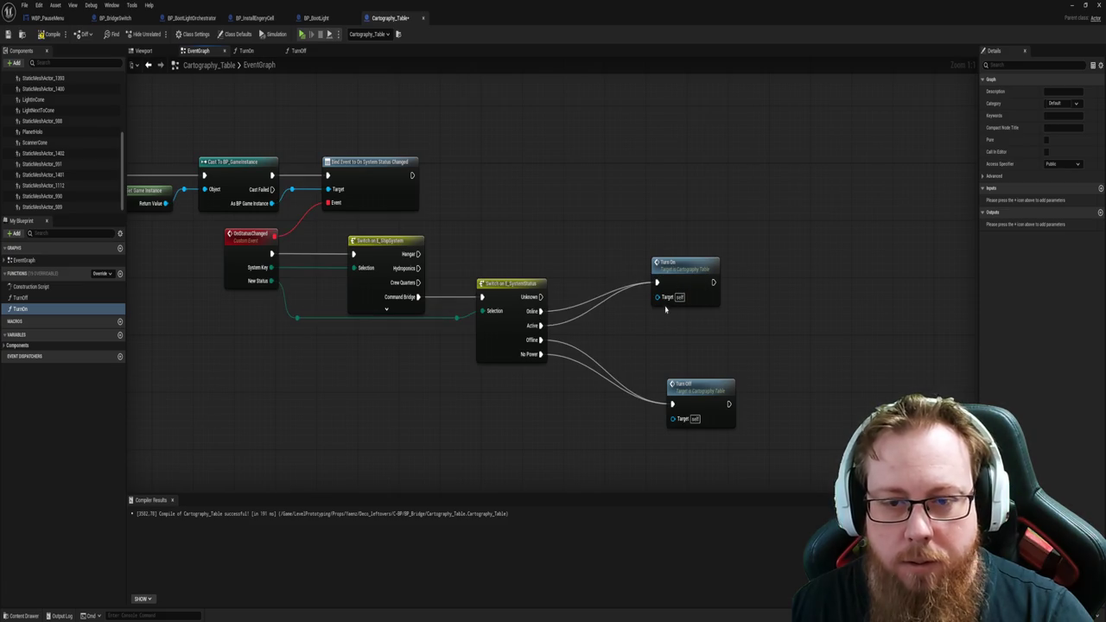
left_click_drag(706, 401, 690, 394)
left_click(545, 412)
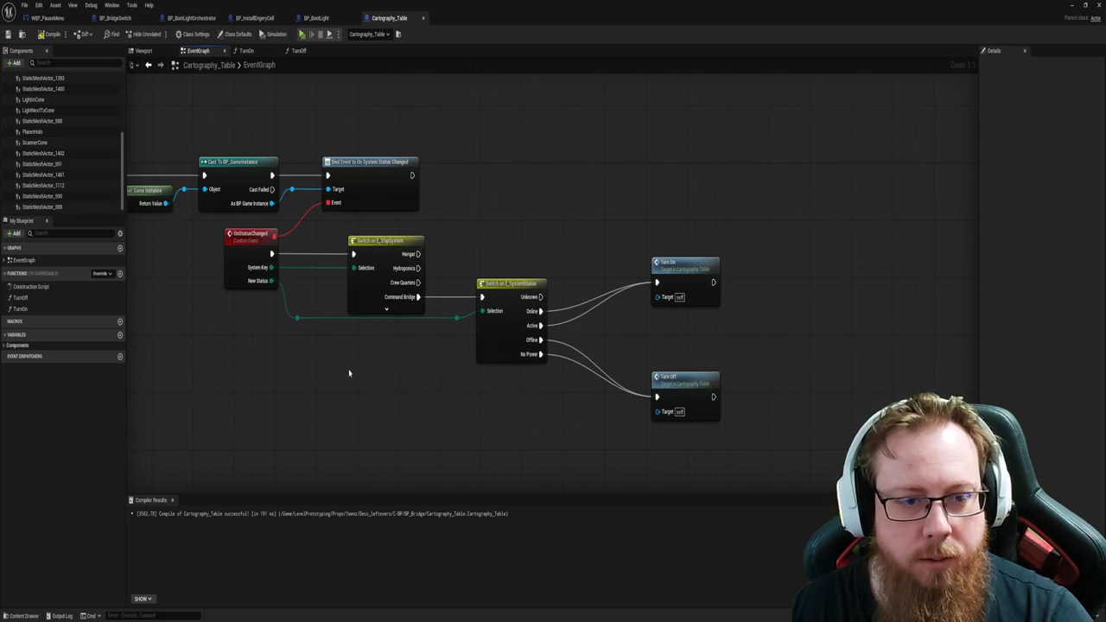
Step: Look over the BeginPlay chain and disabled nodes, then show the blueprint's Class Defaults
right_click(624, 395)
left_click(377, 444)
left_click_drag(378, 444, 531, 415)
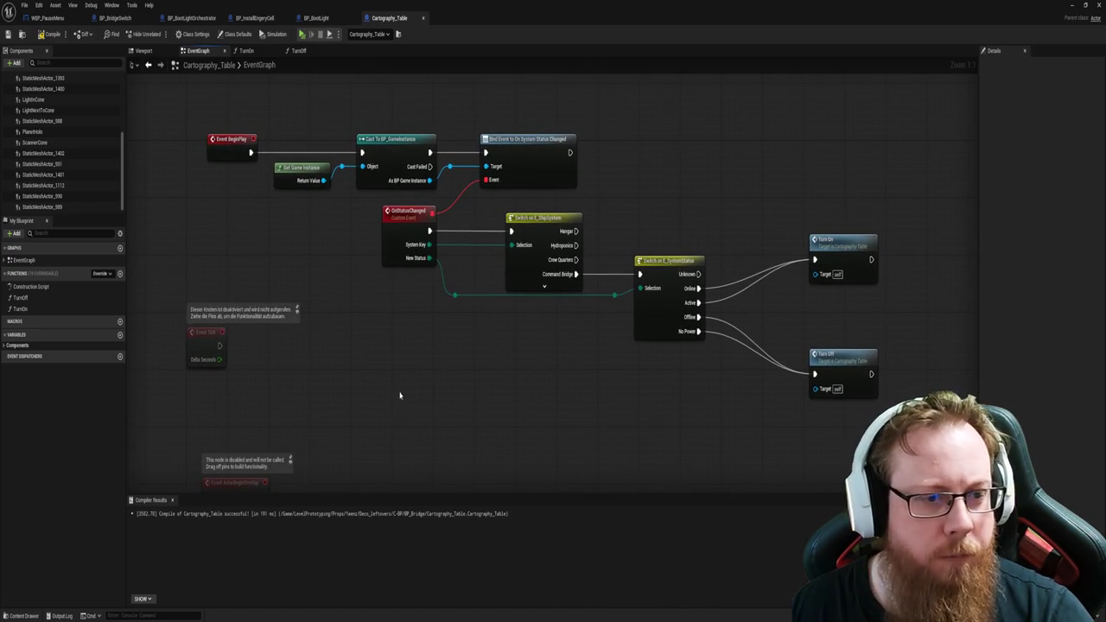
scroll(510, 429, "down", 1)
left_click_drag(510, 429, 414, 267)
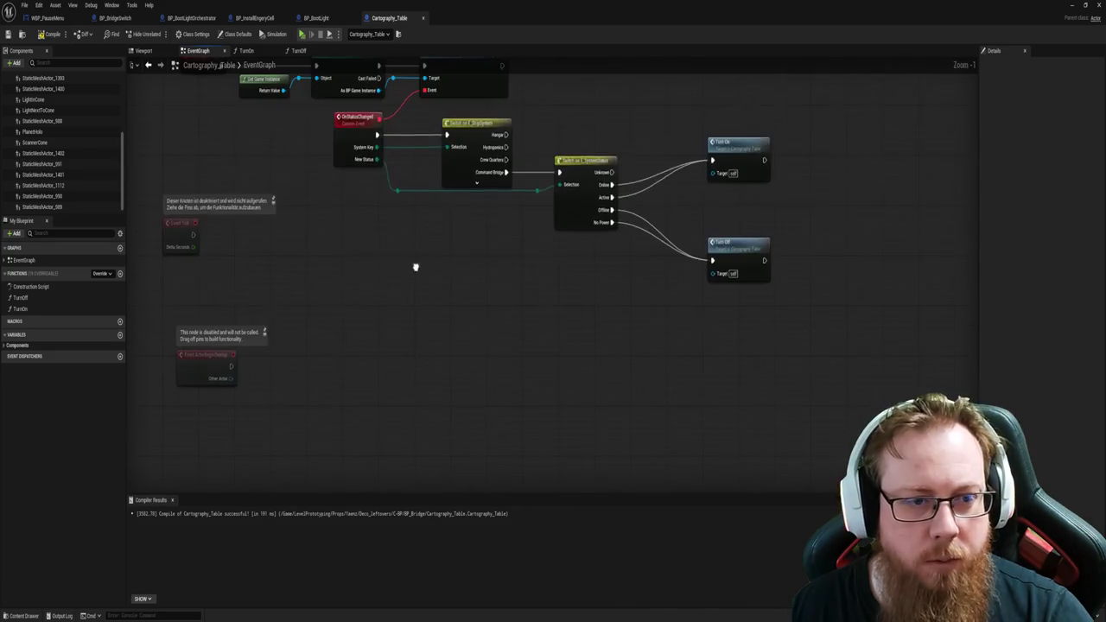
mouse_move(387, 338)
left_mouse_down()
mouse_move(427, 279)
mouse_move(544, 338)
mouse_move(513, 415)
left_mouse_up()
left_click_drag(543, 357, 516, 350)
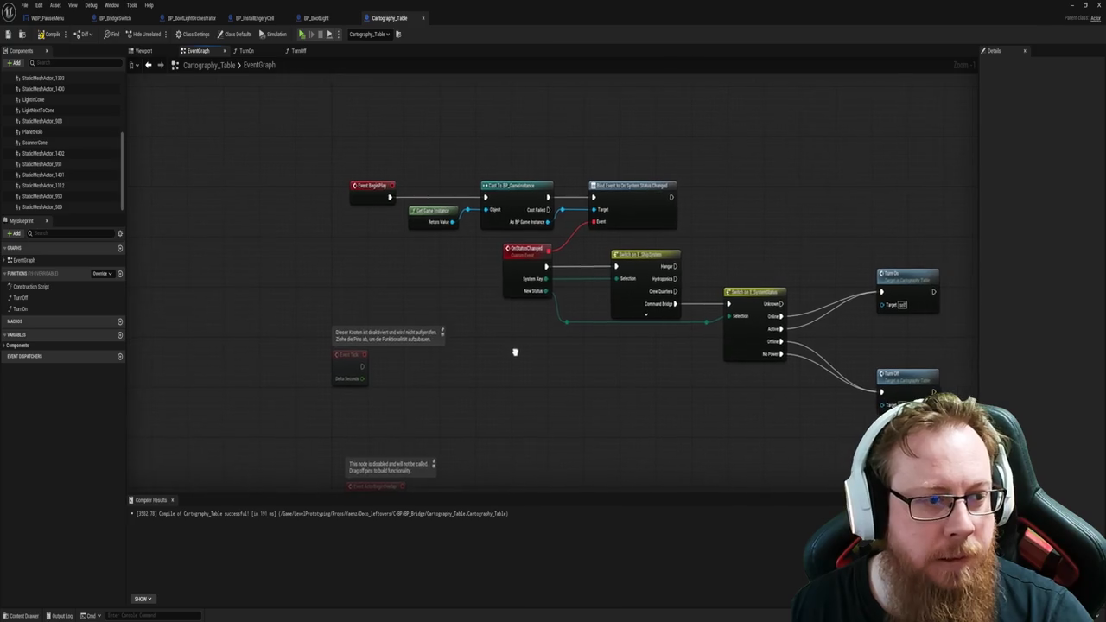
scroll(69, 145, "up", 3)
scroll(68, 129, "up", 5)
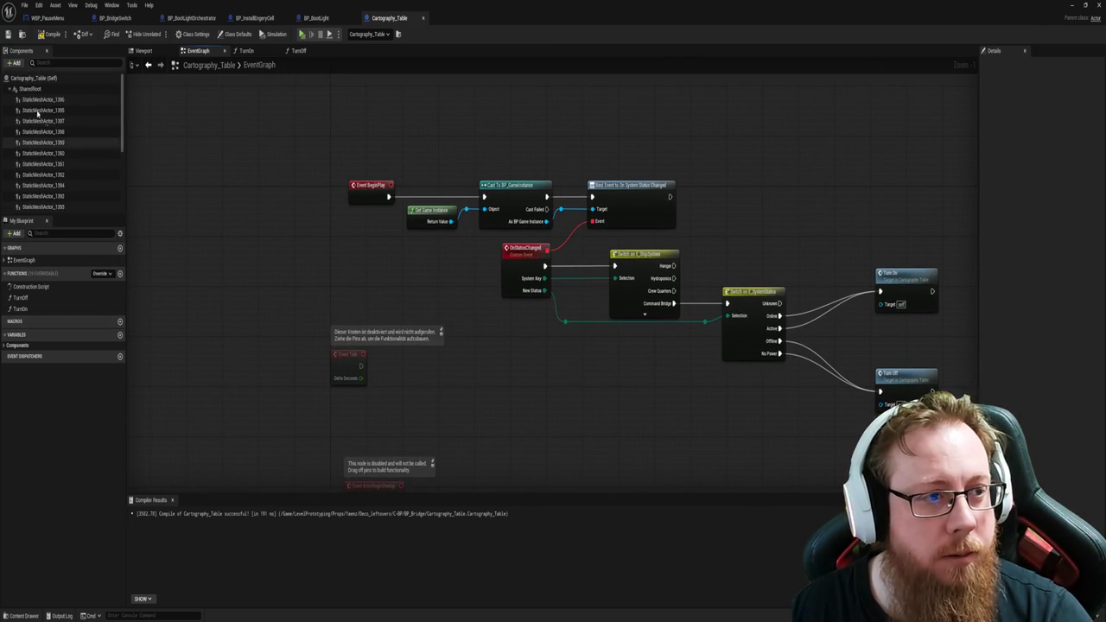
left_click(52, 79)
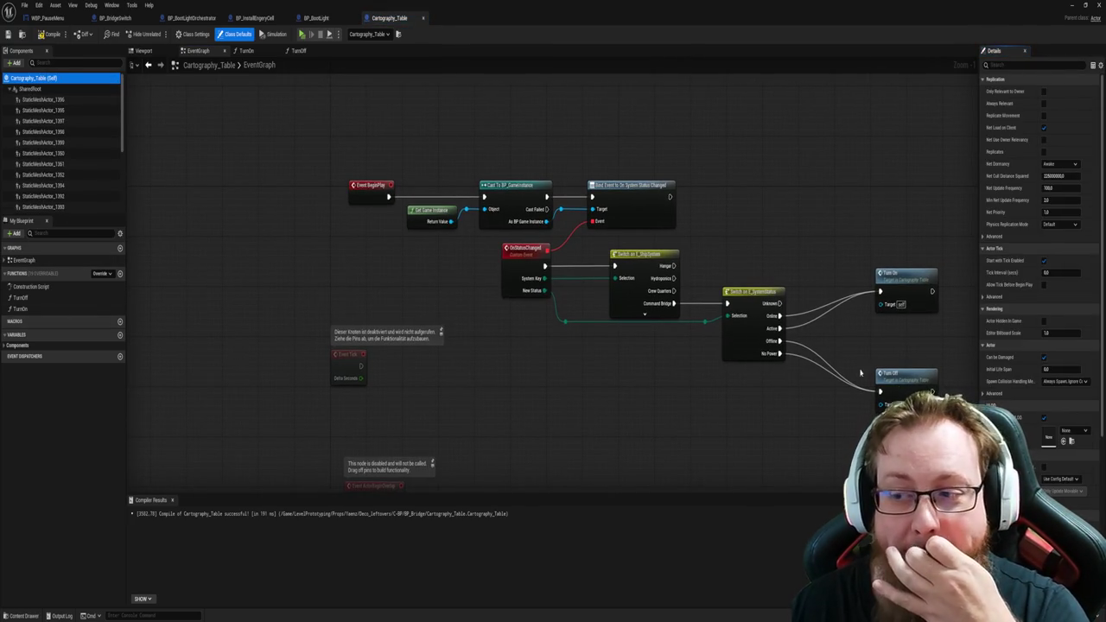
scroll(1071, 467, "down", 6)
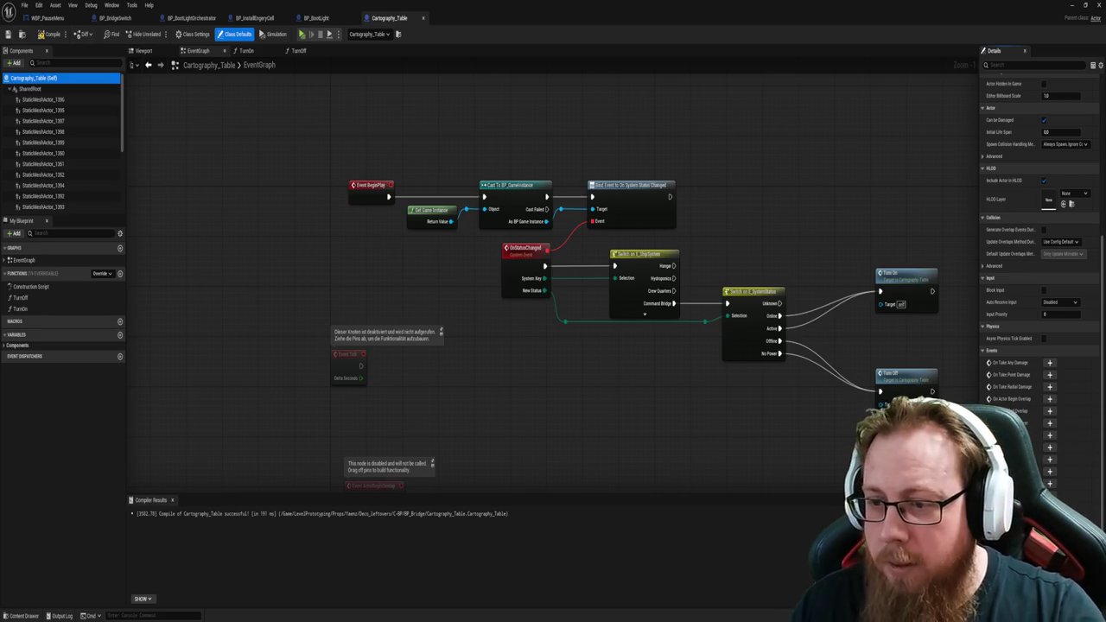
mouse_move(528, 414)
left_mouse_down()
mouse_move(394, 415)
mouse_move(463, 417)
left_mouse_up()
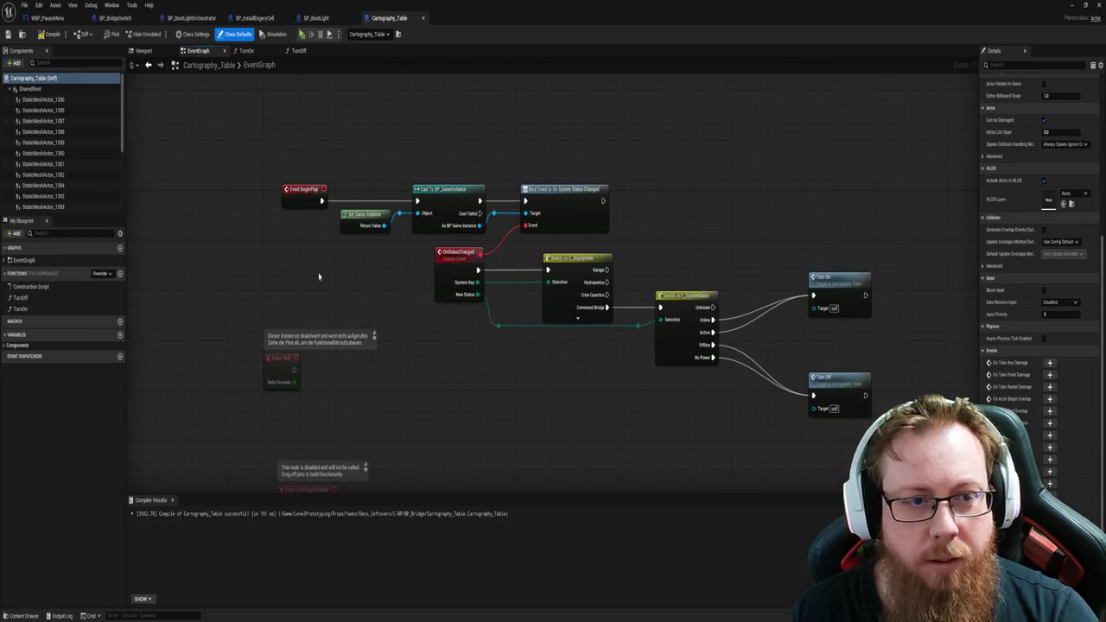
Step: Call Turn Off right after Event BeginPlay and rearrange the Get Game Instance and Cast nodes
left_click_drag(301, 192, 244, 192)
left_click(291, 210)
left_click(19, 297)
mouse_move(19, 297)
left_mouse_down()
mouse_move(314, 203)
mouse_move(293, 185)
mouse_move(291, 202)
mouse_move(418, 202)
left_mouse_up()
left_click_drag(276, 177, 402, 273)
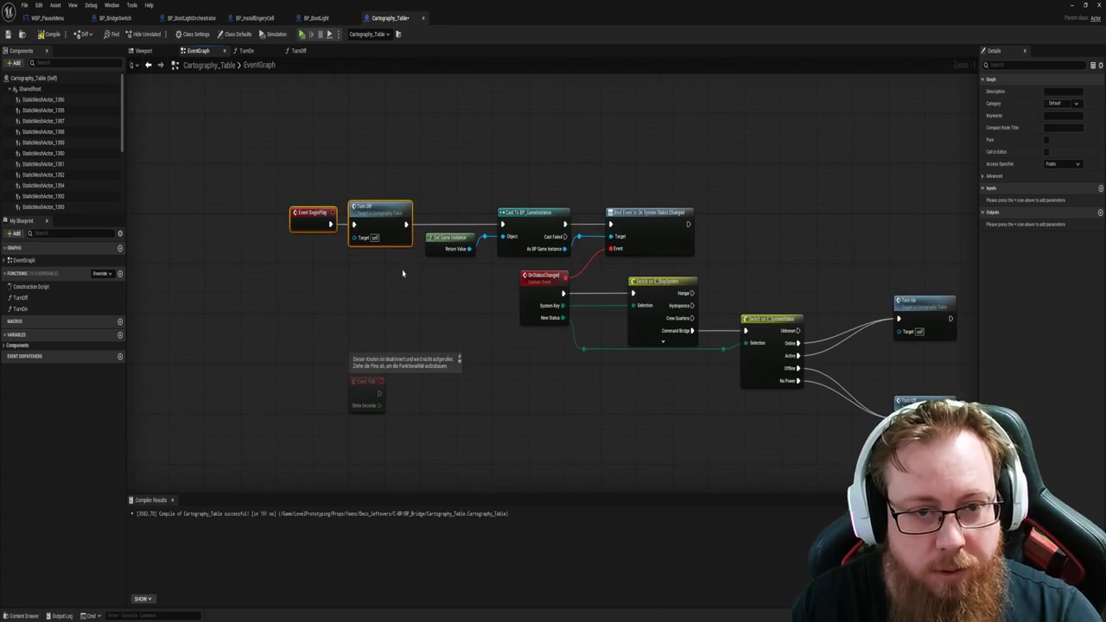
key("Left")
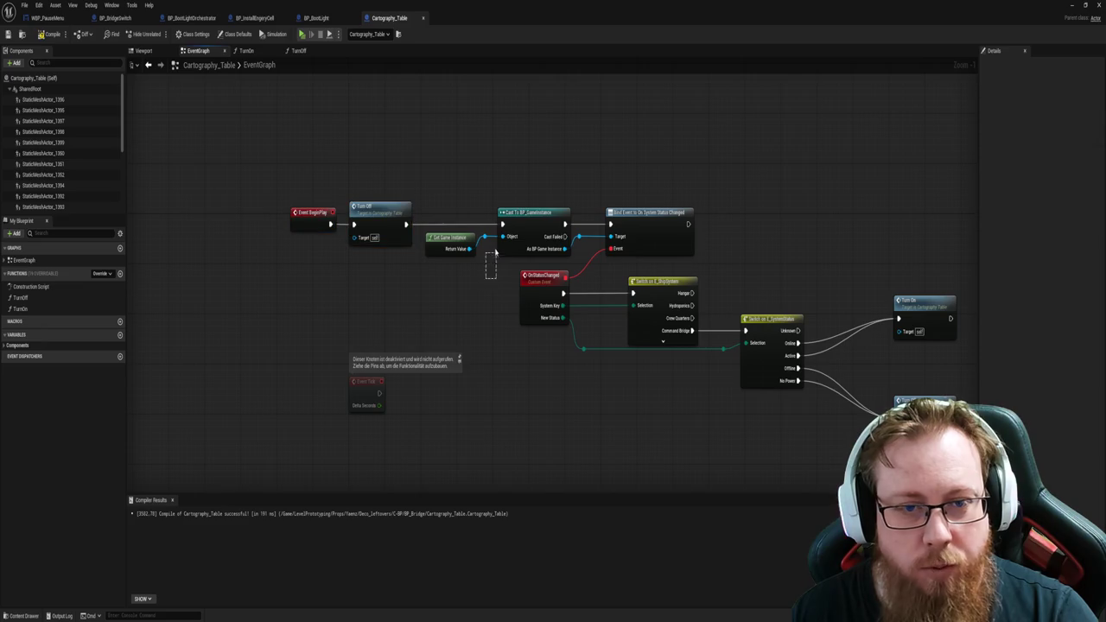
left_click_drag(464, 204, 522, 270)
left_click(476, 308)
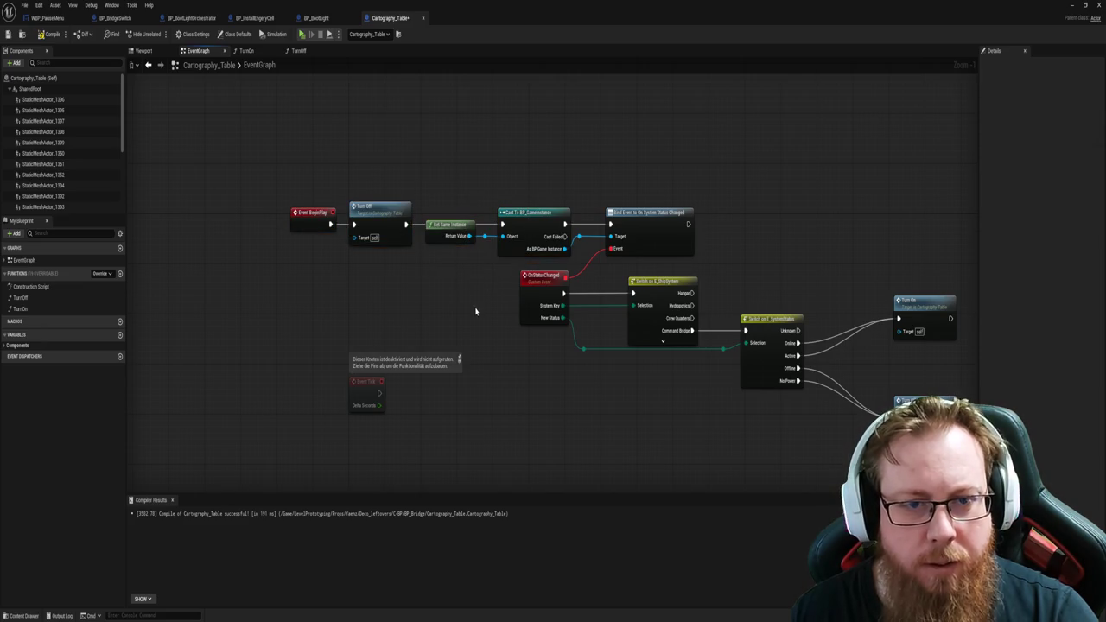
mouse_move(448, 238)
left_mouse_down()
mouse_move(449, 252)
mouse_move(448, 239)
left_mouse_up()
left_click(481, 307)
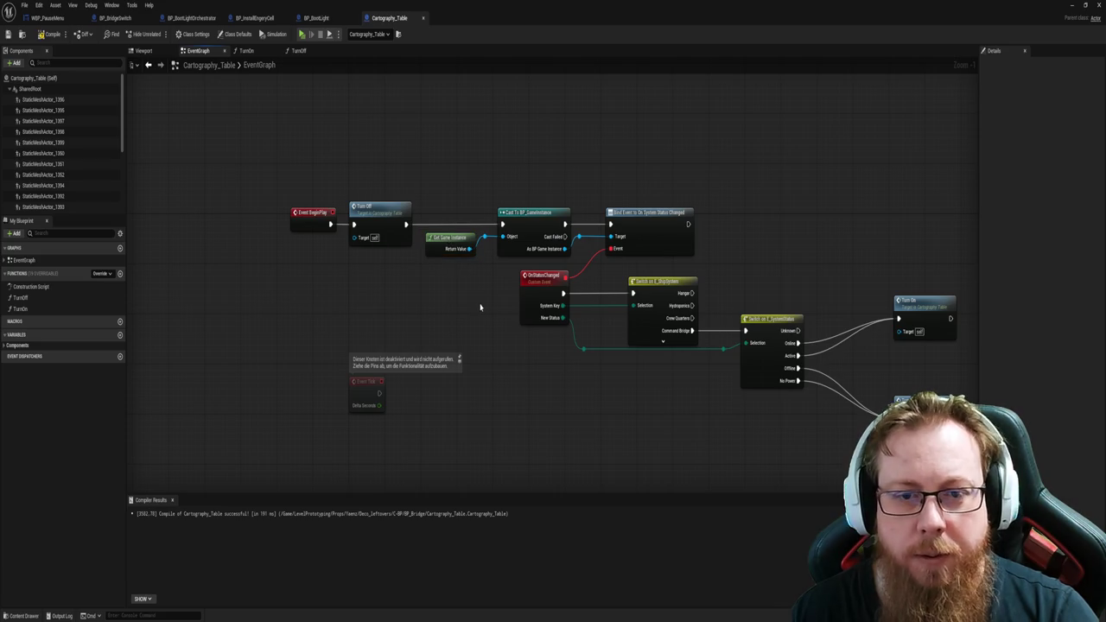
left_click_drag(575, 192, 617, 256)
left_click(600, 174)
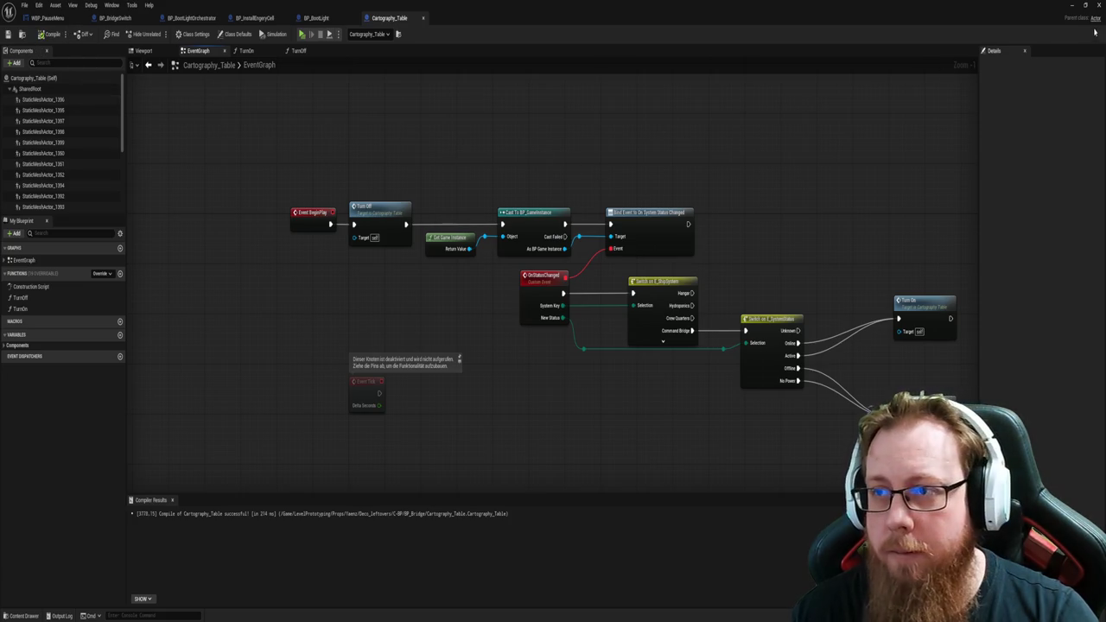
Step: Return to the level viewport and select a navigation wall light
left_click(1071, 4)
mouse_move(562, 295)
left_mouse_down()
mouse_move(531, 380)
mouse_move(449, 363)
mouse_move(519, 345)
mouse_move(496, 341)
mouse_move(561, 347)
mouse_move(408, 342)
mouse_move(458, 346)
mouse_move(358, 383)
left_mouse_up()
left_click(409, 342)
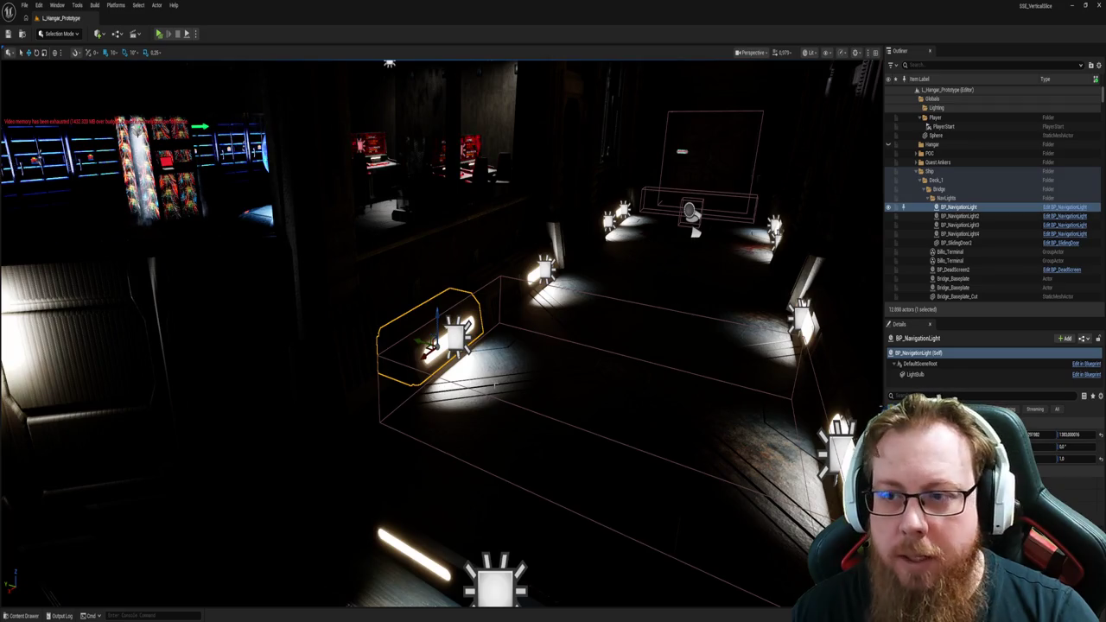
Step: Open the wall light's BP_NavigationLight blueprint with Ctrl+E, then switch back to Cartography_Table
key("ctrl+e")
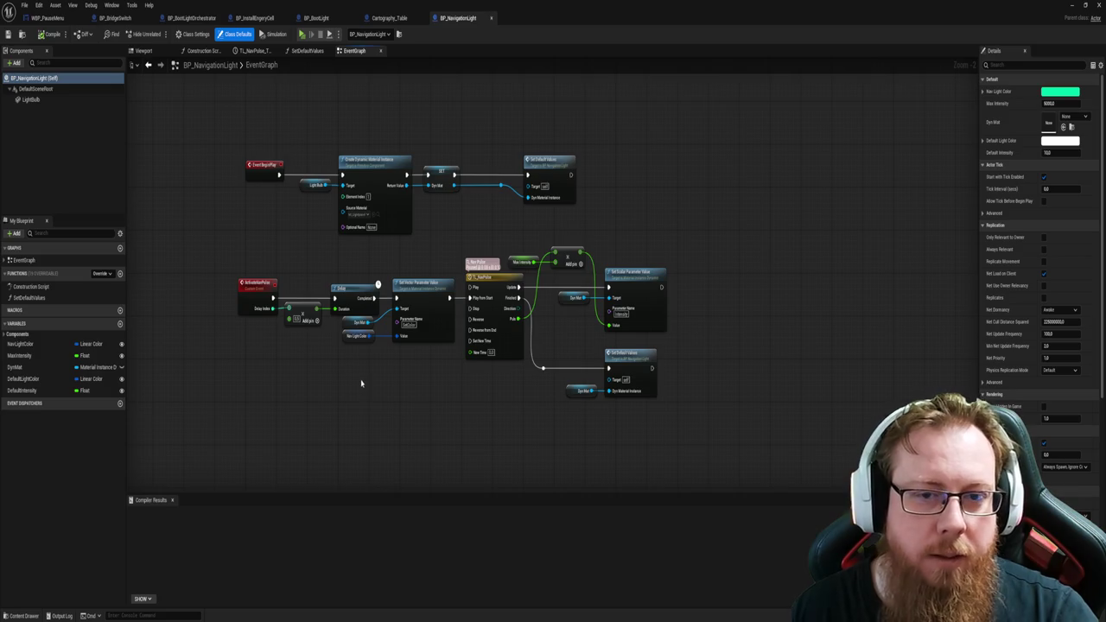
scroll(362, 383, "up", 1)
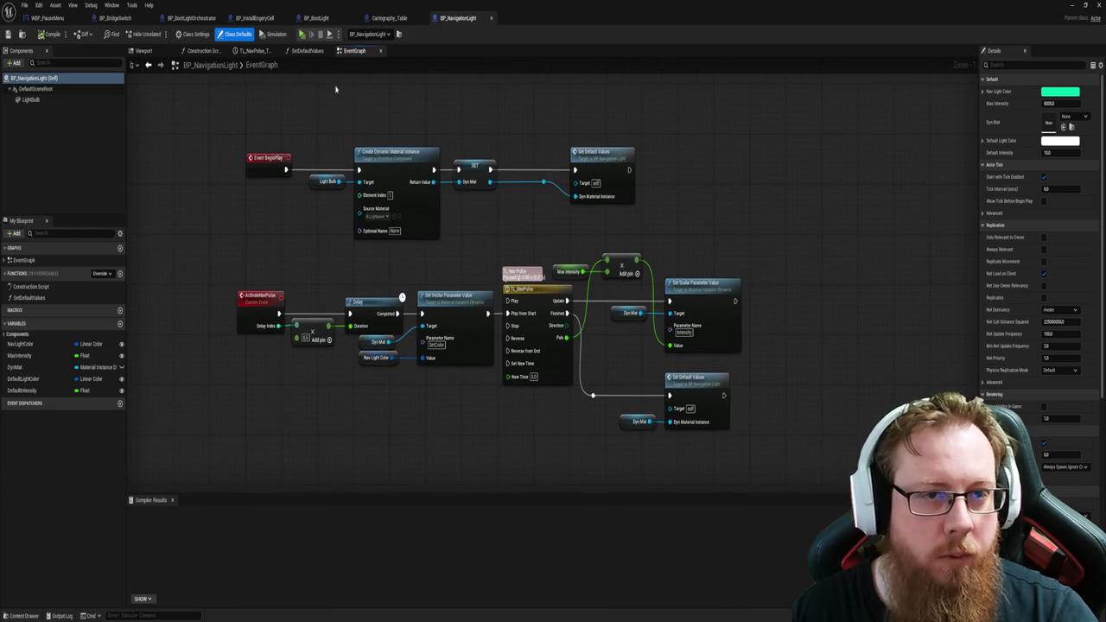
left_click(380, 19)
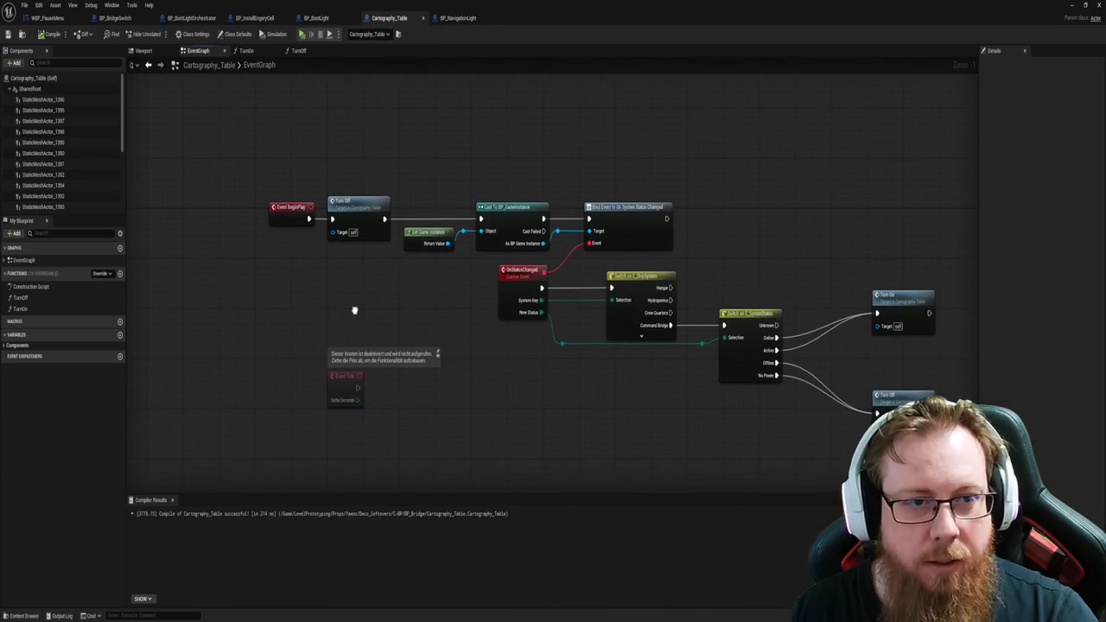
Step: In BP_NavigationLight, straighten the ActivateNavPulse event and Add node wires with Q and tidy the layout
left_click(454, 17)
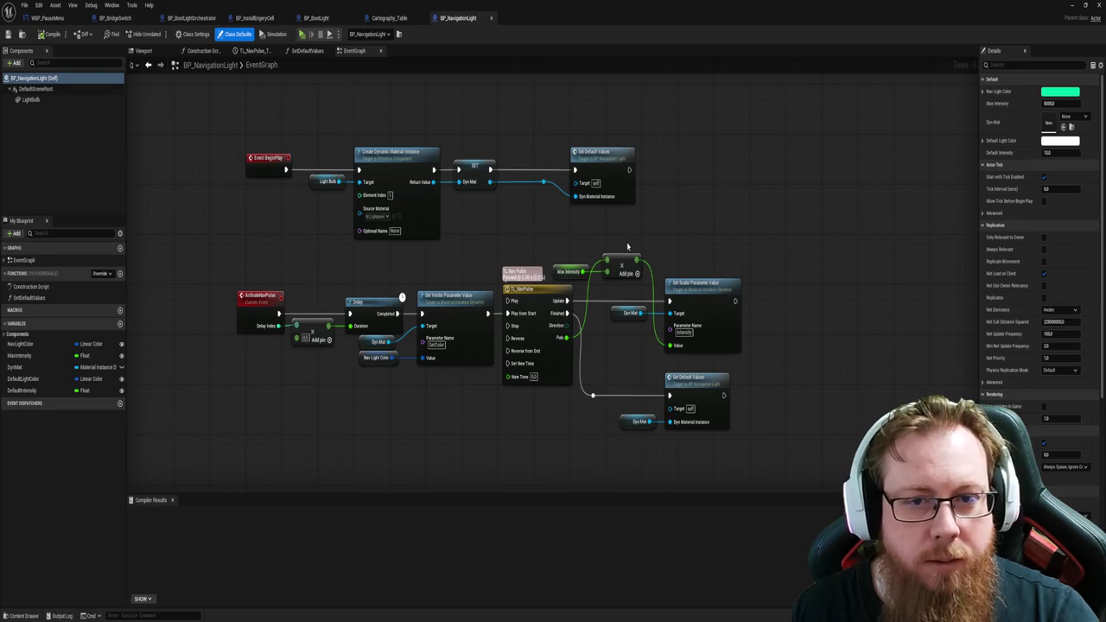
left_click_drag(595, 238, 328, 162)
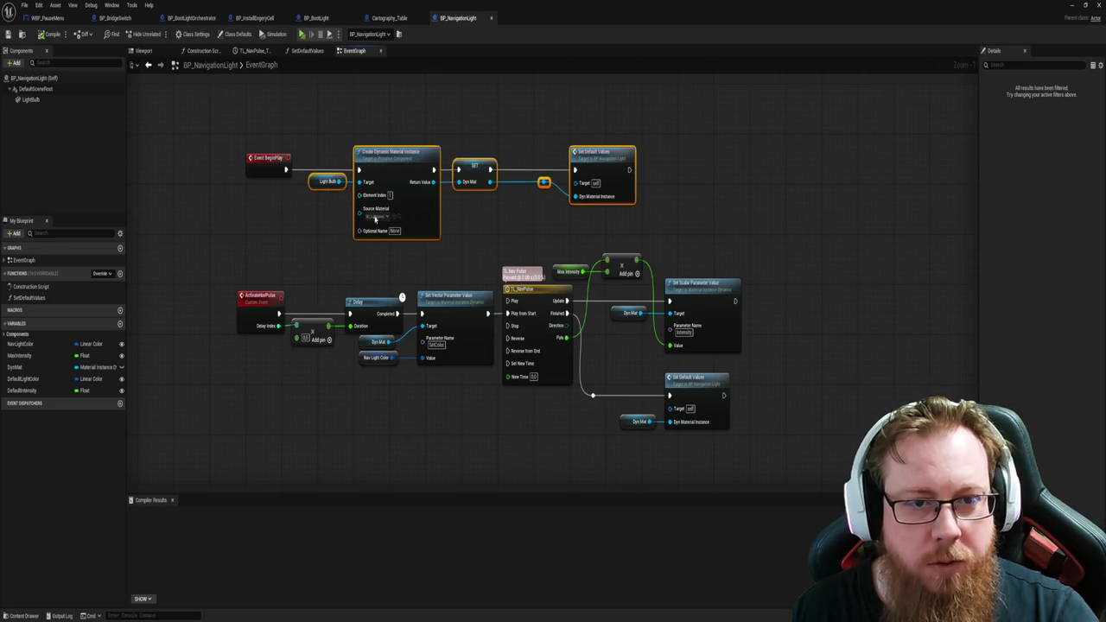
left_click(534, 219)
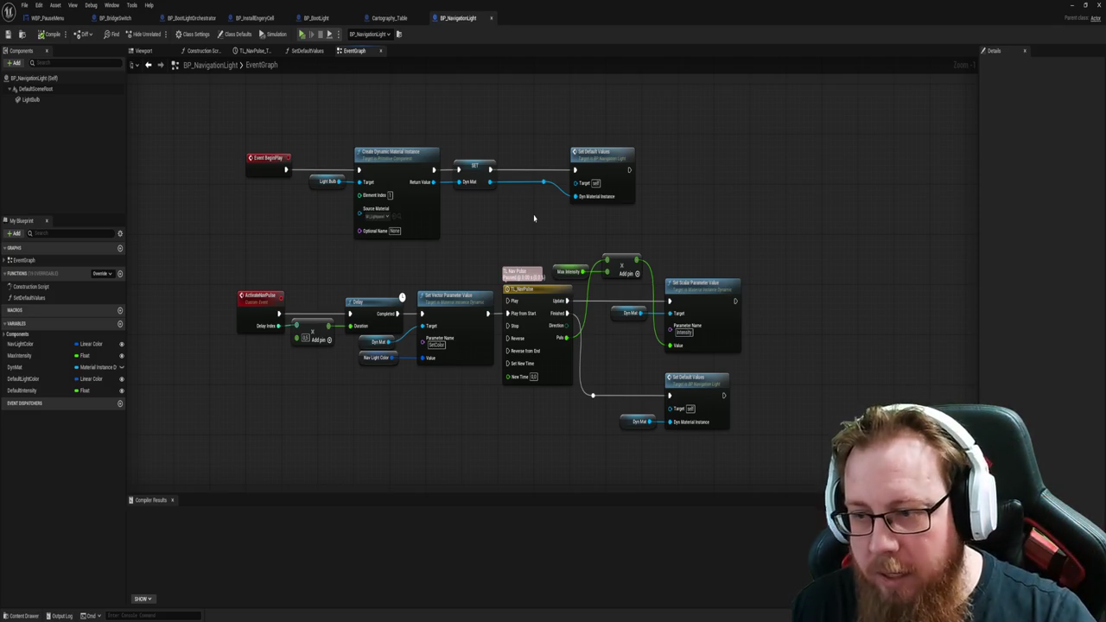
left_click_drag(546, 439, 529, 436)
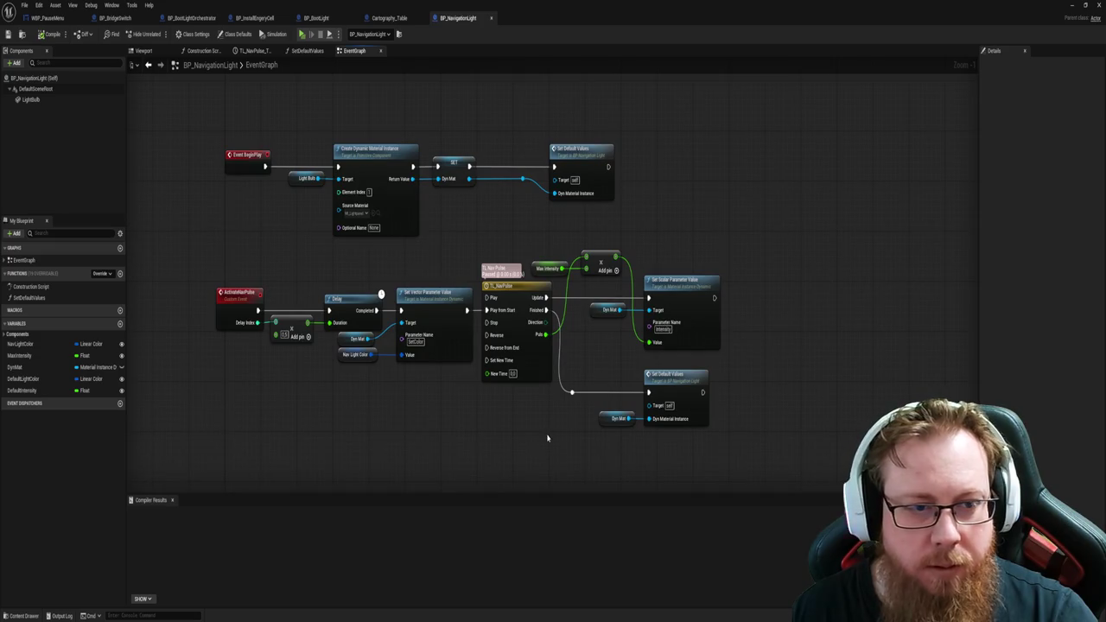
mouse_move(313, 347)
left_mouse_down()
mouse_move(215, 285)
mouse_move(718, 477)
left_mouse_up()
key("q")
key("f")
left_click(449, 464)
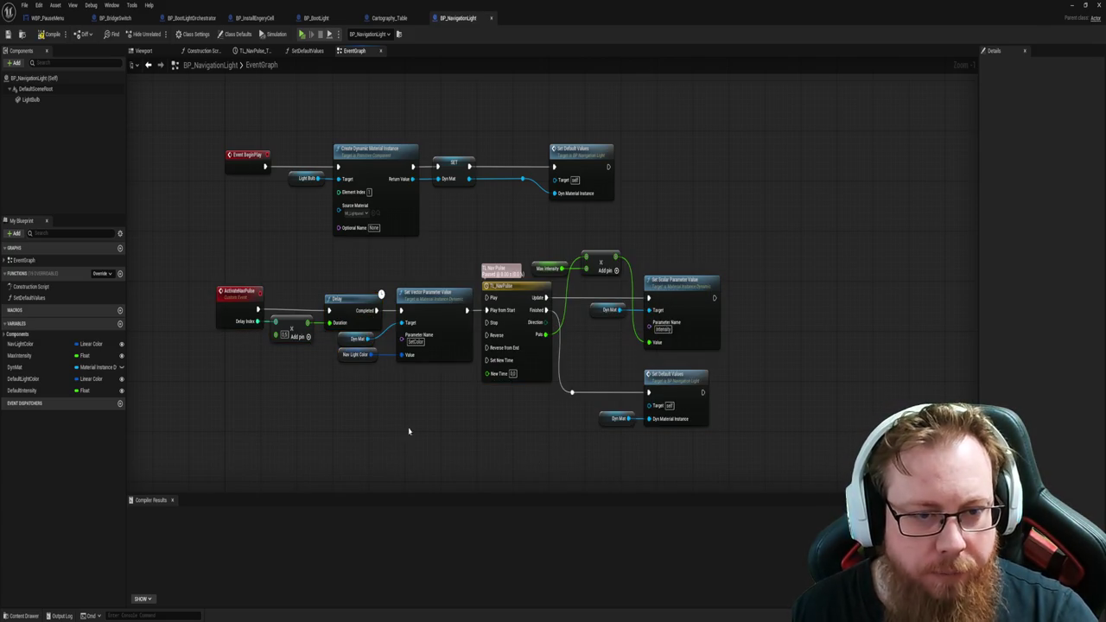
left_click(341, 358)
left_click(358, 416)
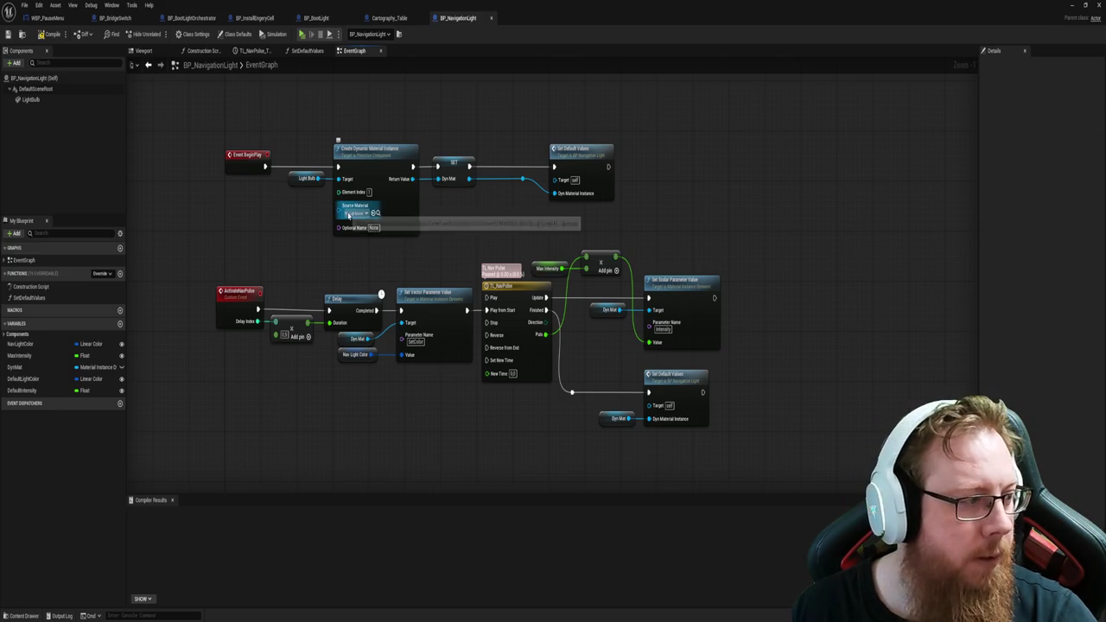
Step: Search the Light Bulb component's actions for 'set intens', then dismiss the list without adding anything
mouse_move(319, 173)
left_mouse_down()
mouse_move(359, 263)
mouse_move(367, 197)
left_mouse_up()
type("set intens")
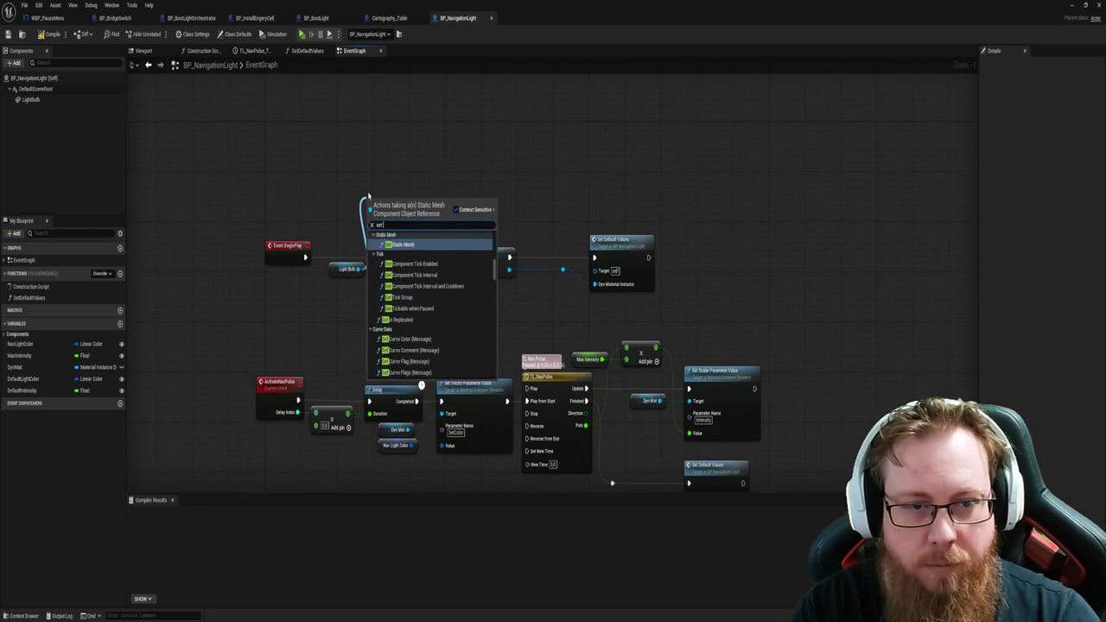
key("BackSpace")
key("BackSpace")
key("BackSpace")
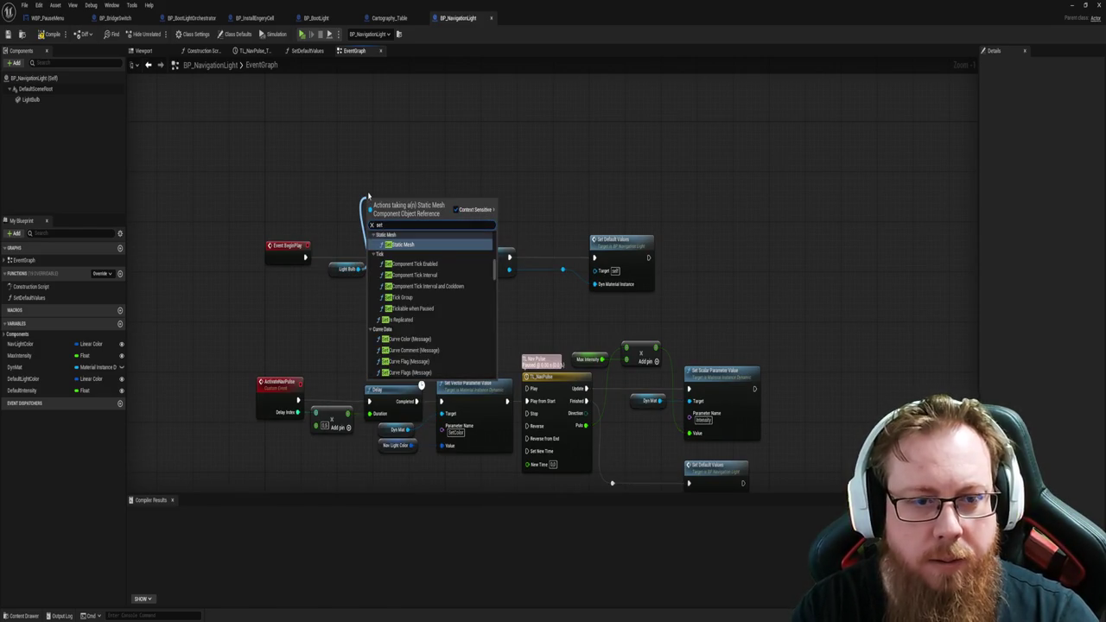
key("Escape")
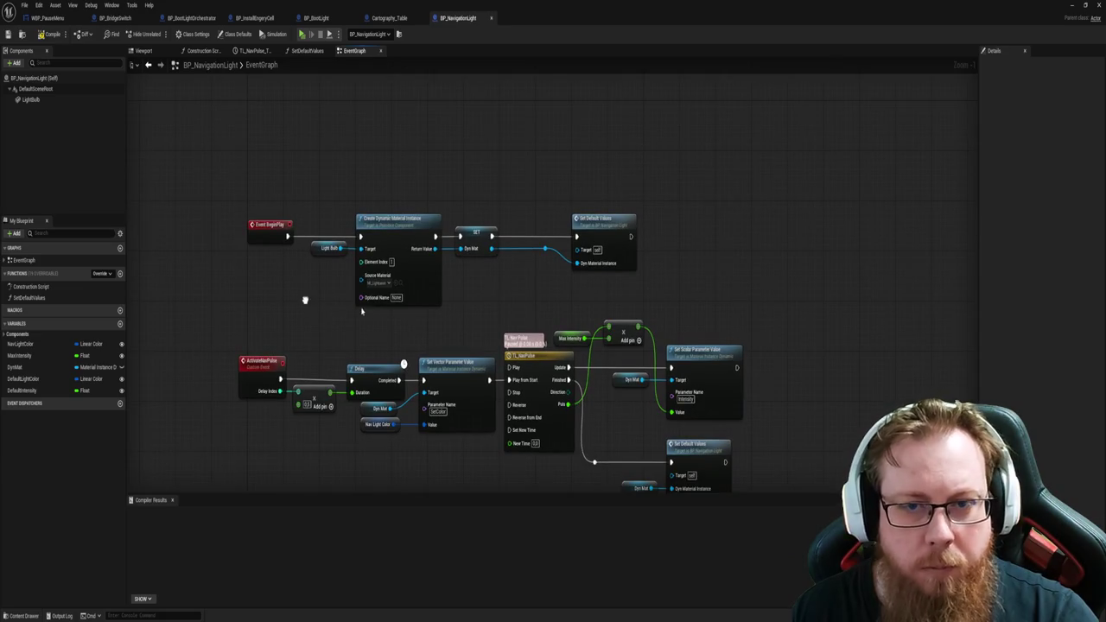
left_click_drag(306, 300, 239, 247)
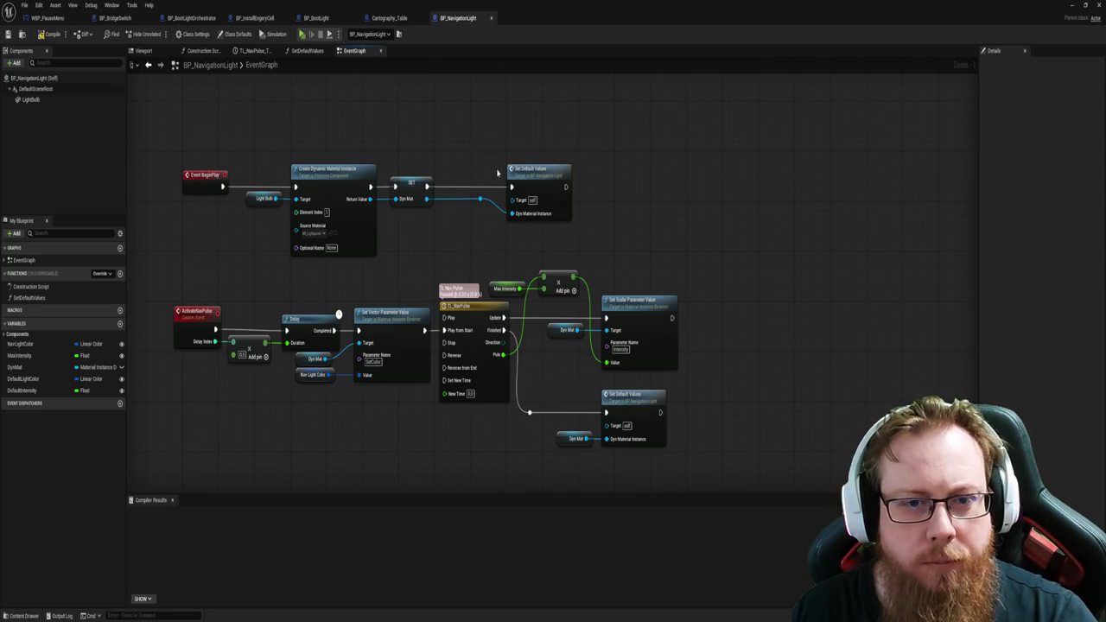
Step: Shift Set Default Values left and add a DynMat Set Scalar Parameter Value for 'Intensity'
left_click_drag(488, 156, 578, 256)
key("Left")
key("Left")
key("Left")
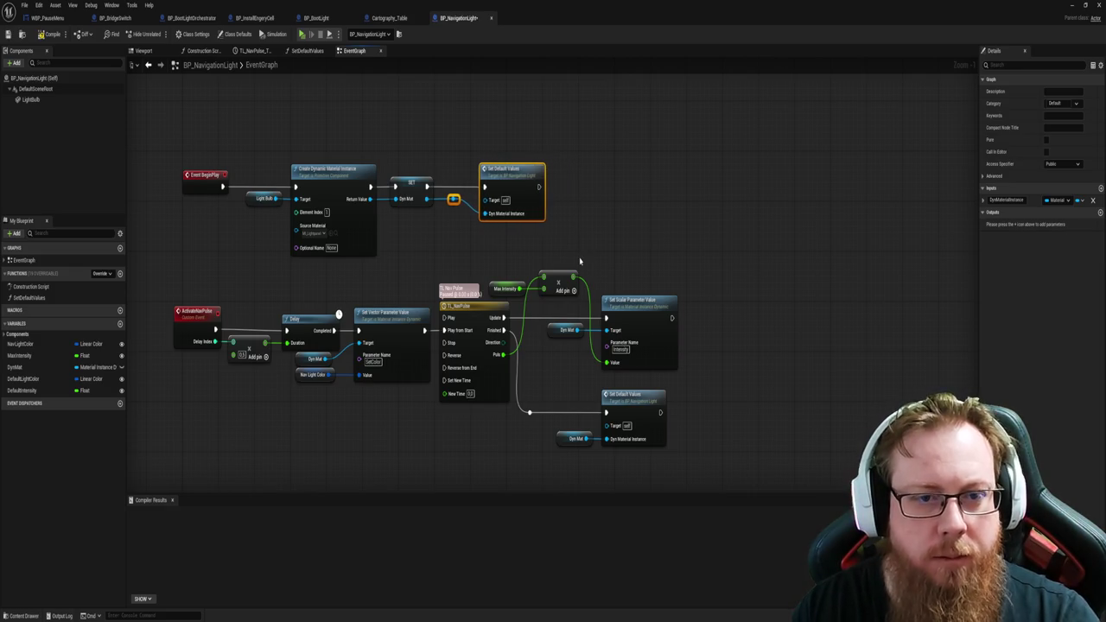
left_click_drag(598, 203, 629, 237)
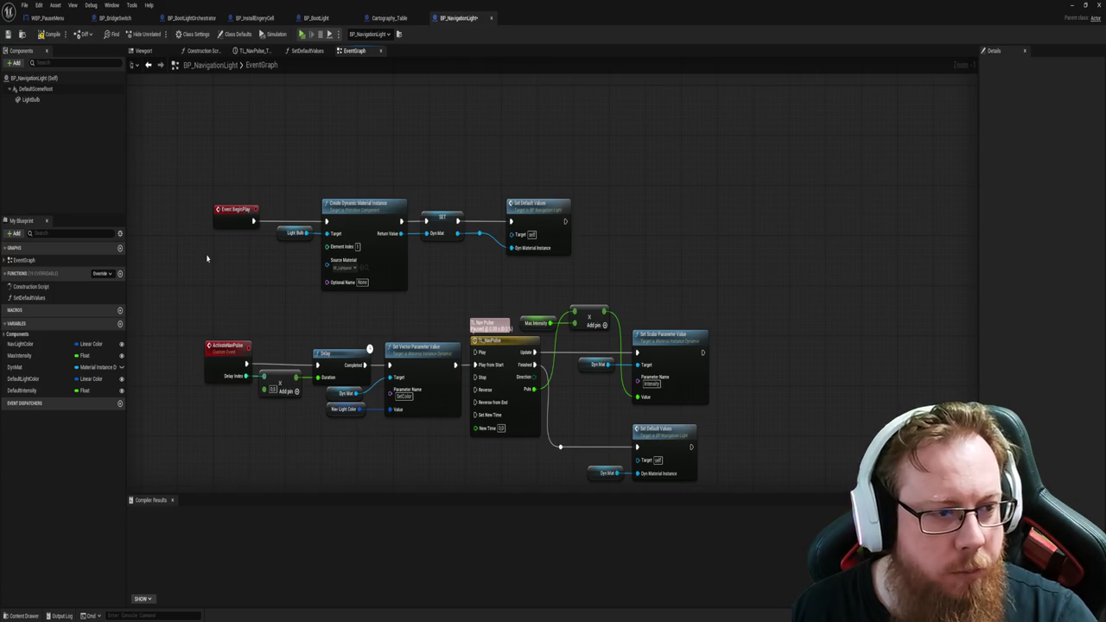
mouse_move(15, 367)
left_mouse_down()
mouse_move(572, 257)
mouse_move(626, 227)
left_mouse_up()
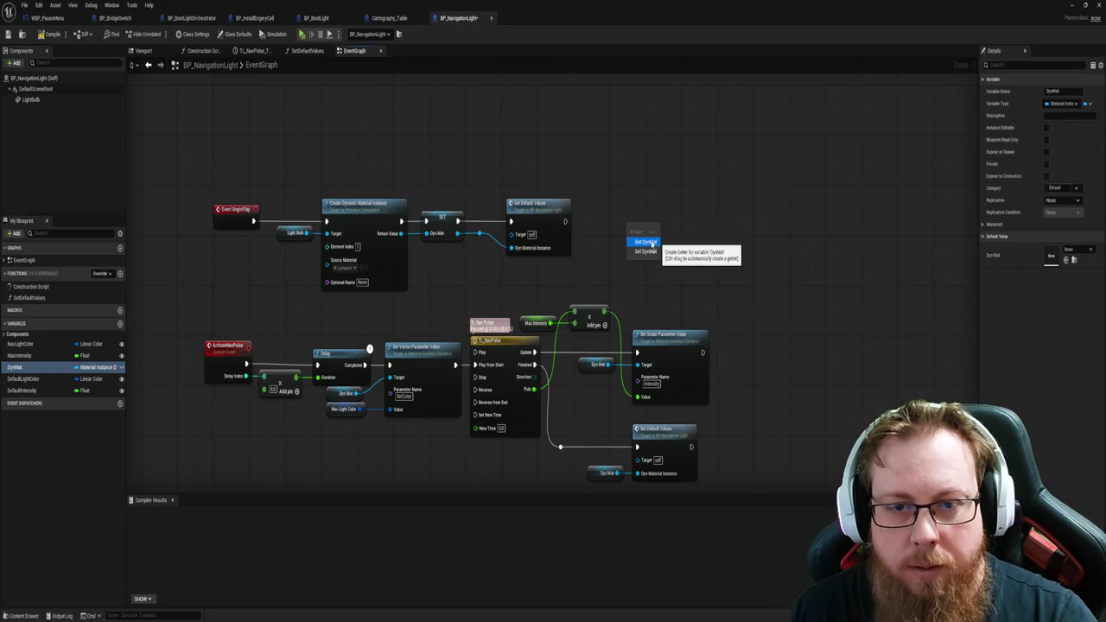
left_click(651, 243)
mouse_move(652, 227)
left_mouse_down()
mouse_move(689, 226)
mouse_move(616, 215)
mouse_move(607, 227)
mouse_move(704, 242)
mouse_move(691, 232)
left_mouse_up()
type("set scala")
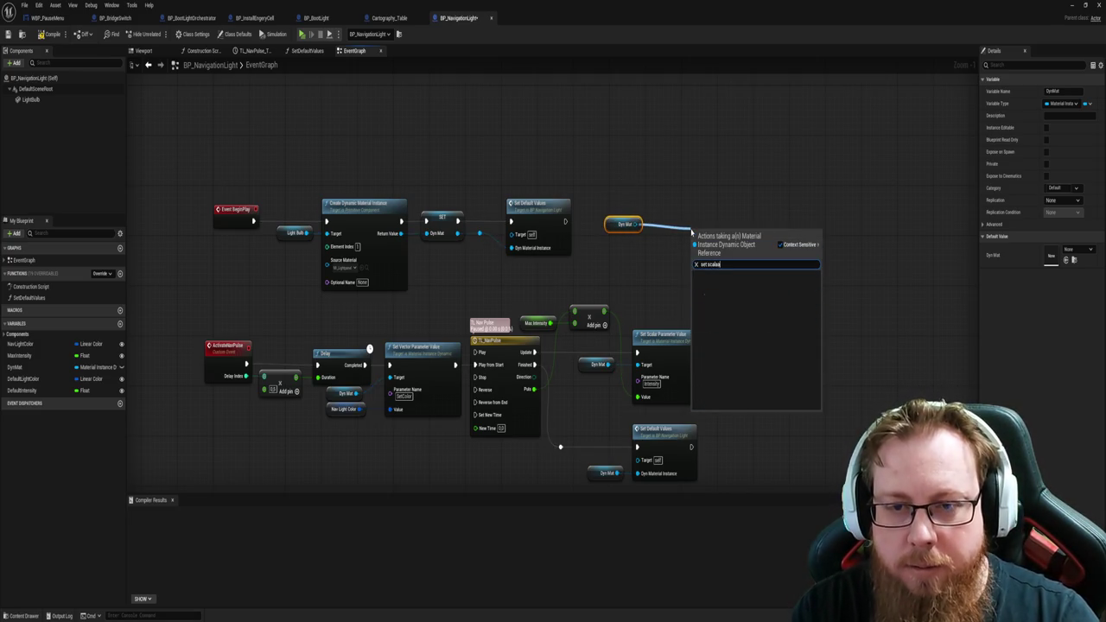
key("BackSpace")
key("BackSpace")
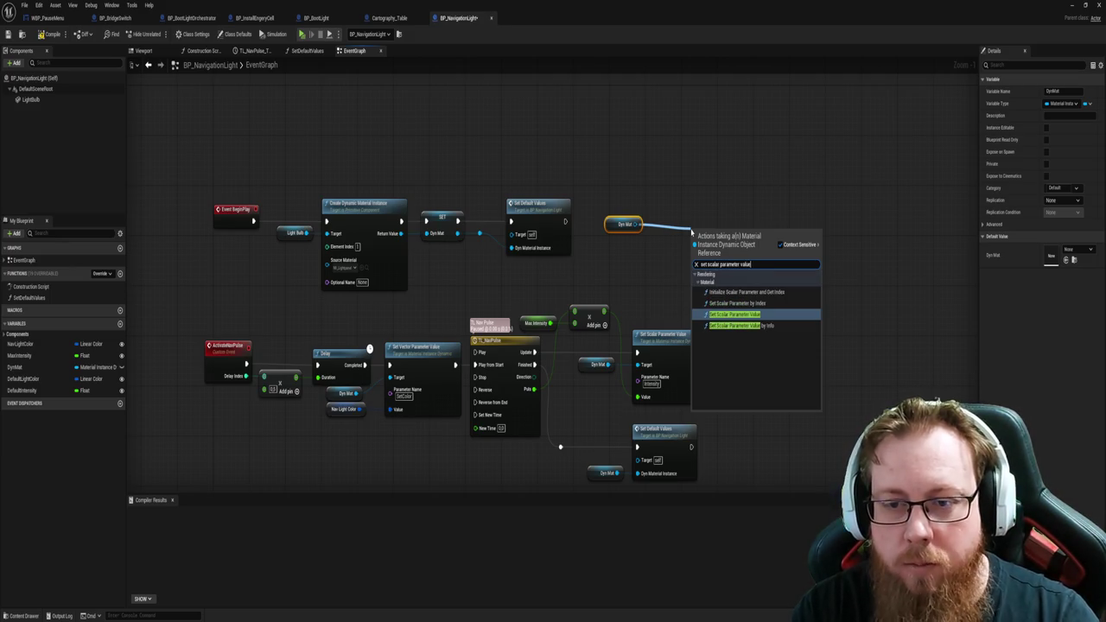
key("Return")
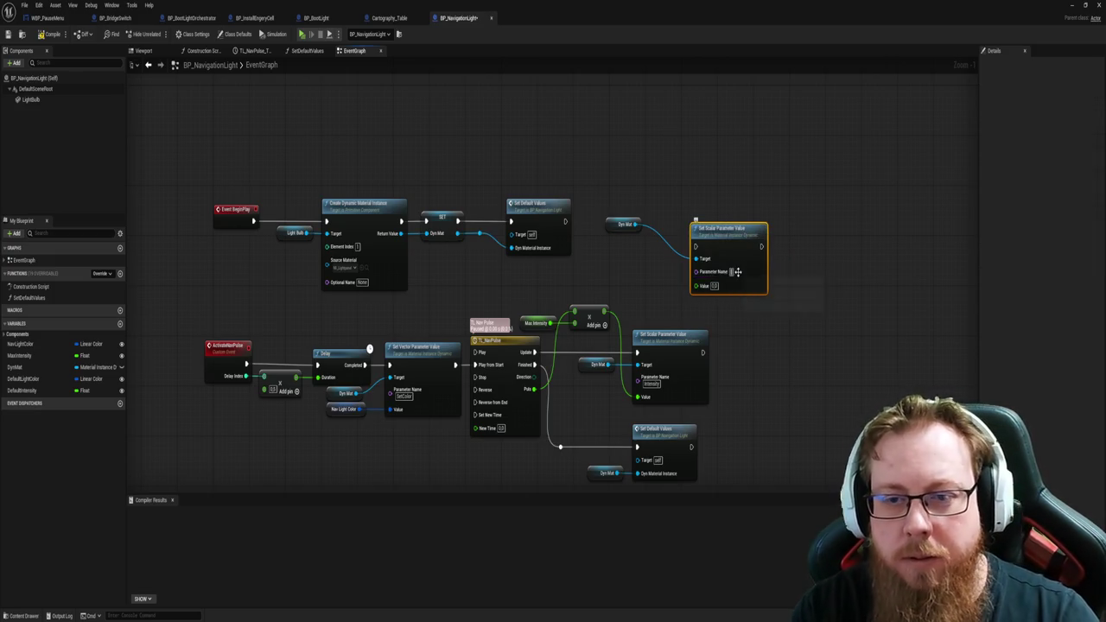
type("Intensity")
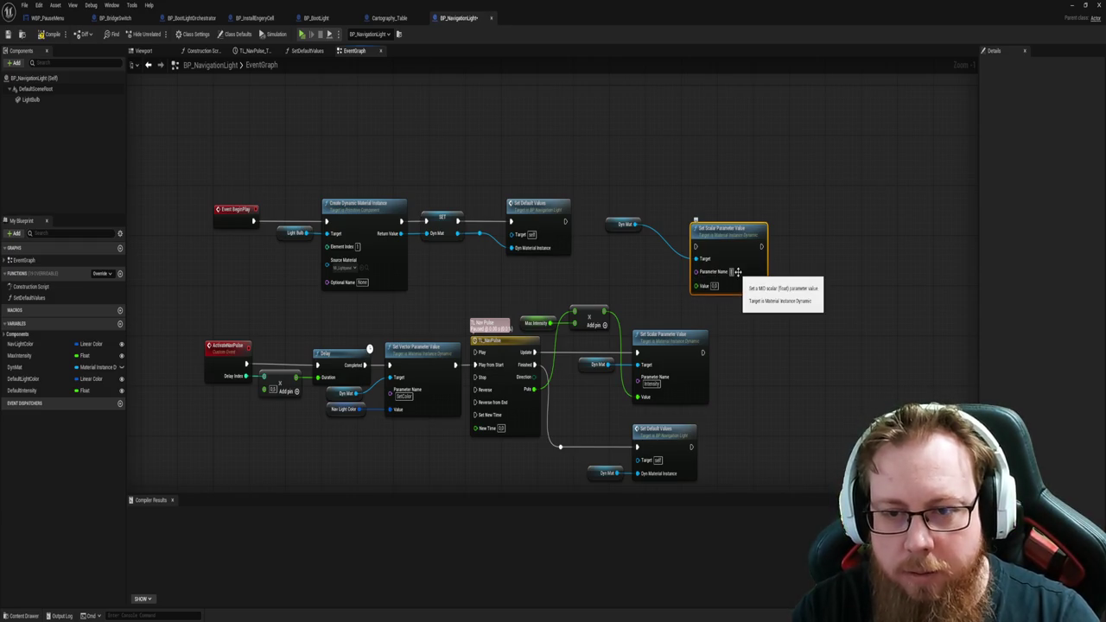
key("Return")
Step: Wire Set Default Values' exec into the Intensity setter and straighten the top row with Q
mouse_move(603, 194)
left_mouse_down()
mouse_move(704, 265)
mouse_move(708, 188)
mouse_move(717, 207)
left_mouse_up()
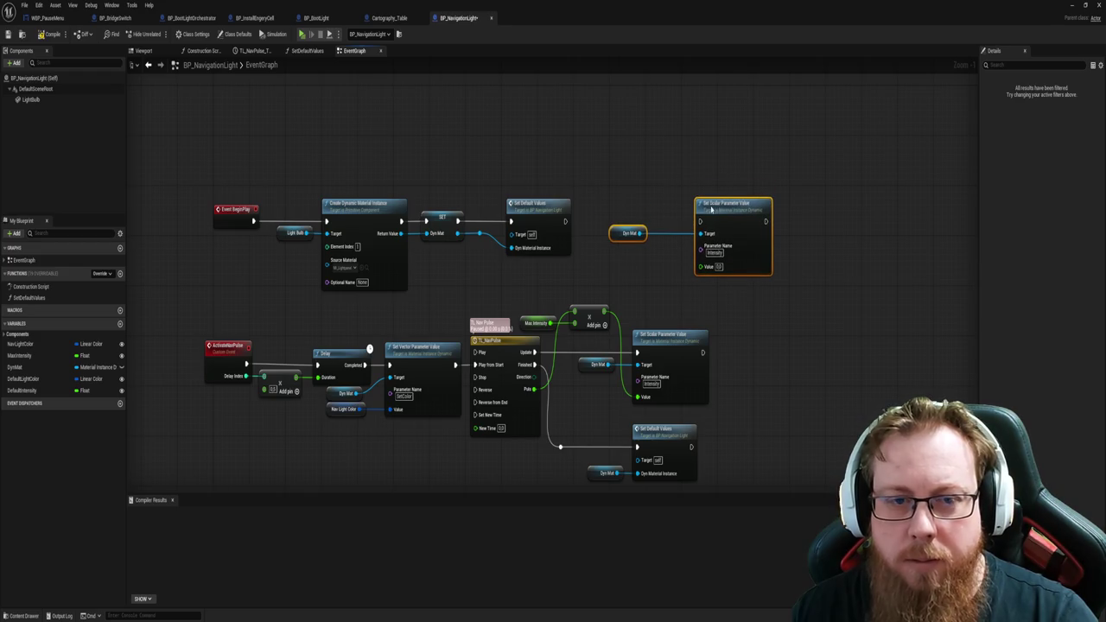
left_click(650, 200)
left_click_drag(605, 192, 775, 278)
left_click_drag(732, 207, 721, 214)
left_click(575, 212)
mouse_move(565, 221)
left_mouse_down()
mouse_move(679, 216)
mouse_move(686, 227)
left_mouse_up()
left_click_drag(610, 181, 740, 270)
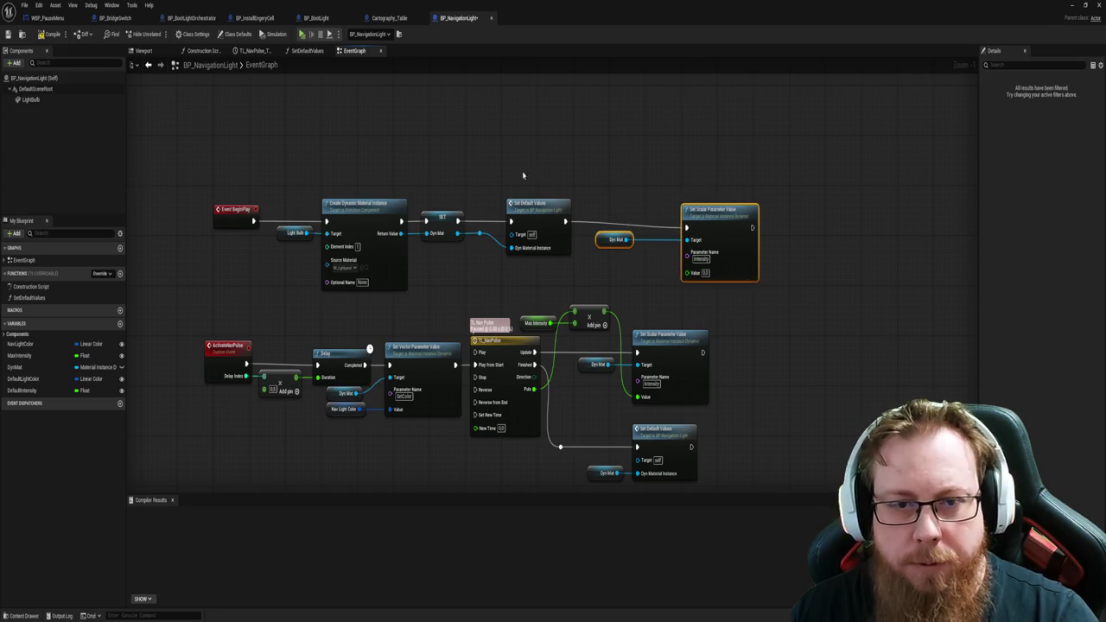
mouse_move(204, 173)
left_mouse_down()
mouse_move(674, 294)
mouse_move(701, 289)
left_mouse_up()
key("q")
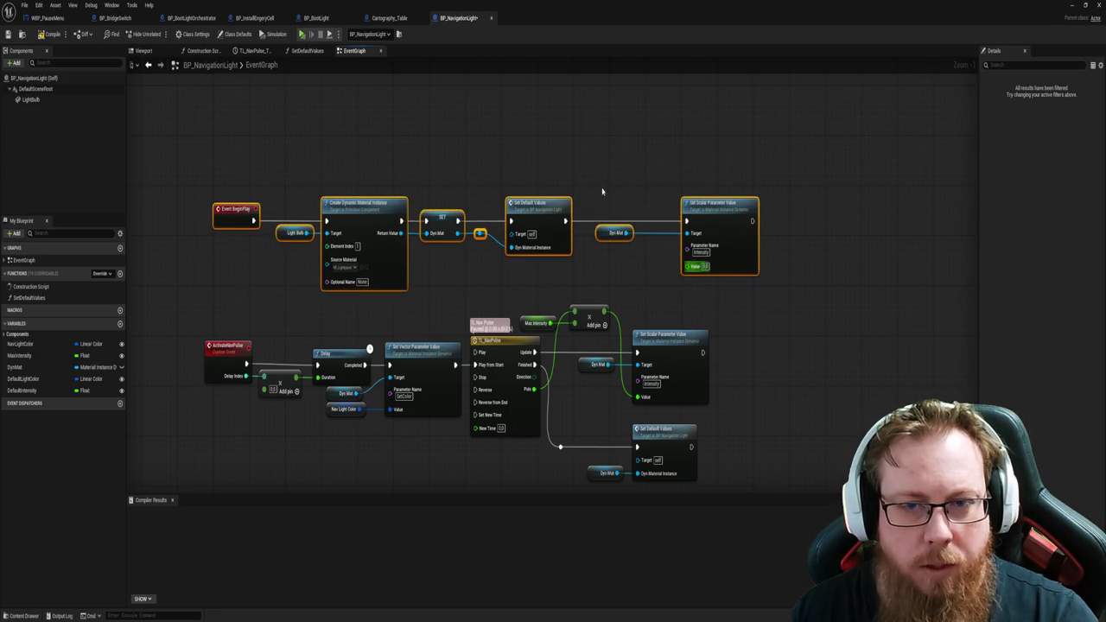
Step: Fine-tune the positions of the Dyn Mat getter and Intensity setter nodes
mouse_move(622, 173)
left_mouse_down()
mouse_move(605, 148)
mouse_move(571, 208)
left_mouse_up()
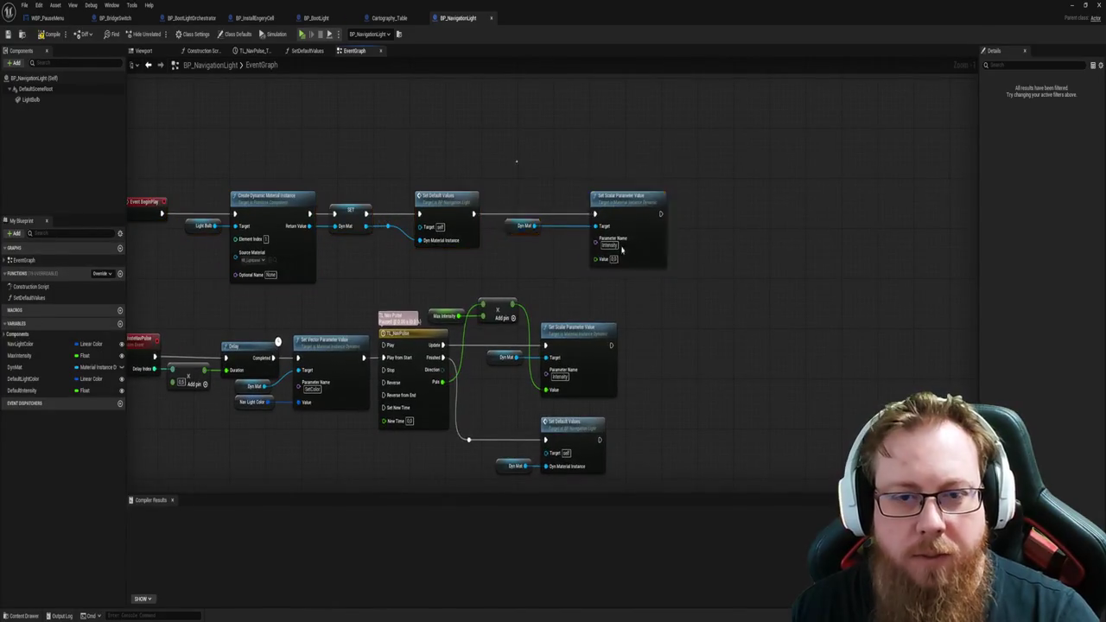
left_click_drag(501, 187, 539, 240)
left_click_drag(525, 226, 535, 227)
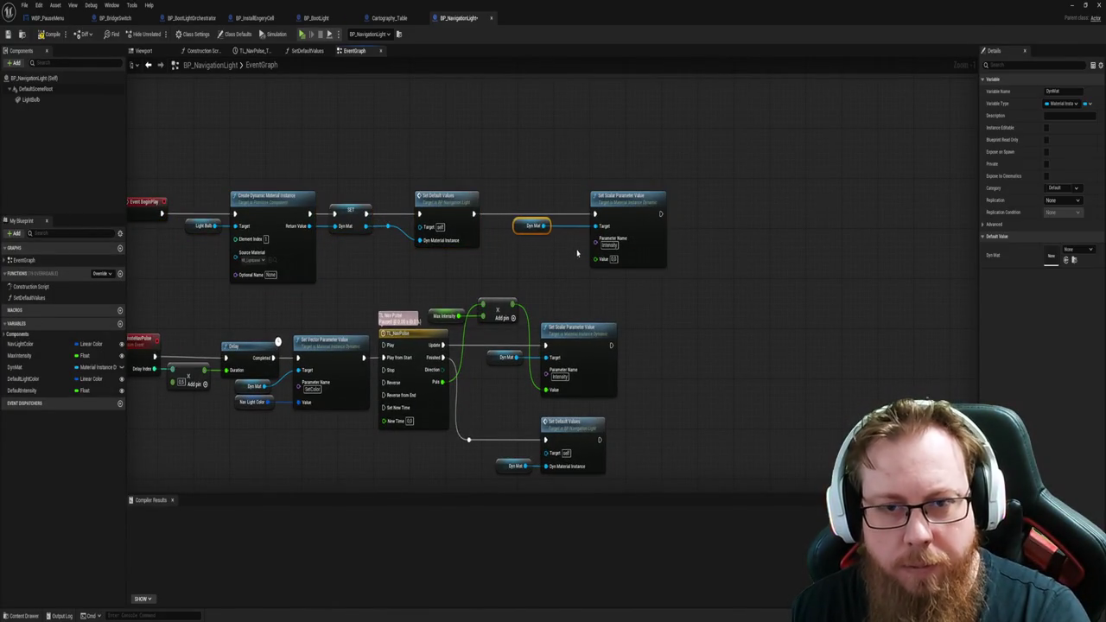
mouse_move(514, 136)
left_mouse_down()
mouse_move(647, 279)
mouse_move(605, 251)
mouse_move(574, 250)
left_mouse_up()
left_click(445, 126)
left_click(387, 20)
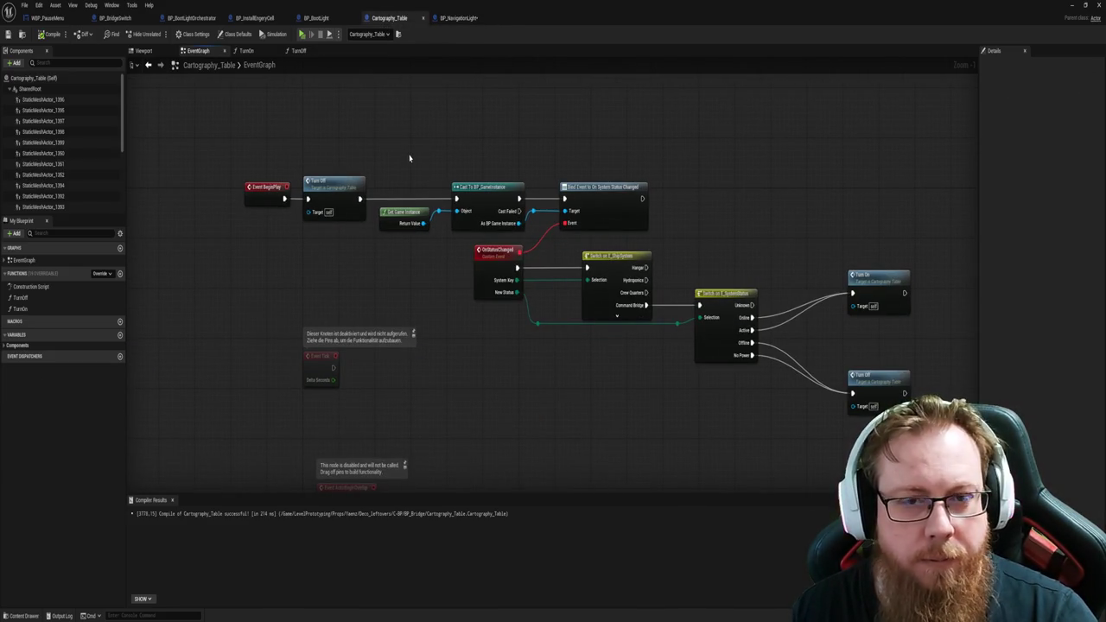
Step: Copy Cartography_Table's system-status listener nodes and paste them into BP_NavigationLight
mouse_move(380, 129)
left_mouse_down()
mouse_move(780, 382)
mouse_move(781, 406)
mouse_move(674, 410)
left_mouse_up()
key("ctrl+c")
left_click(458, 18)
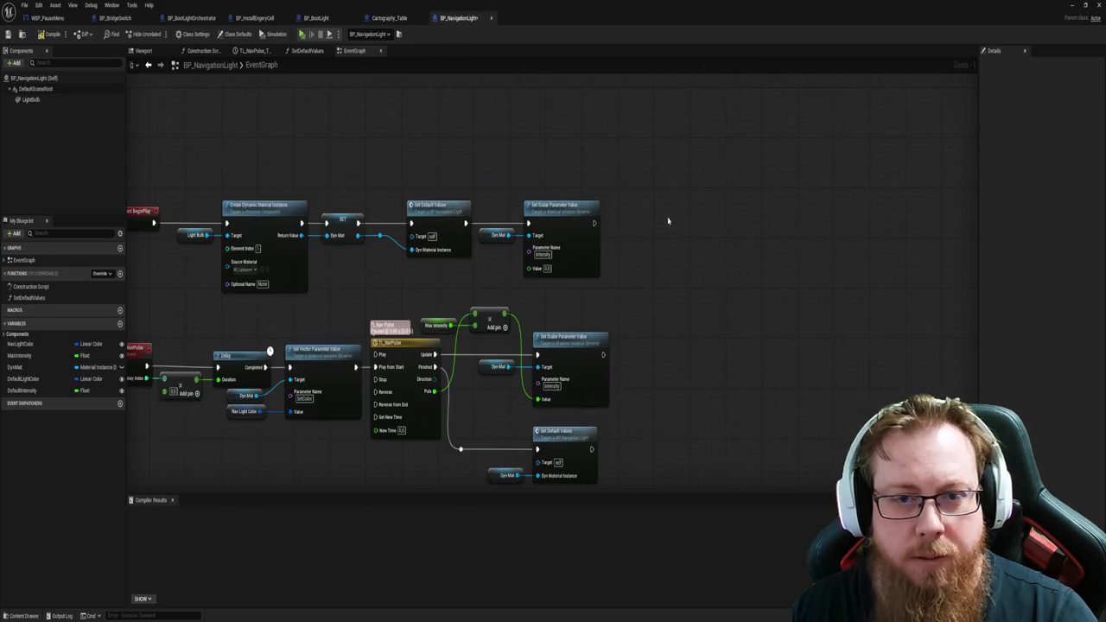
key("ctrl+v")
mouse_move(445, 171)
left_mouse_down()
mouse_move(526, 177)
mouse_move(662, 349)
mouse_move(752, 362)
left_mouse_up()
left_click_drag(527, 197, 536, 210)
Step: Wire the Intensity setter's exec output into the pasted Cast node and save the blueprint
left_click(458, 173)
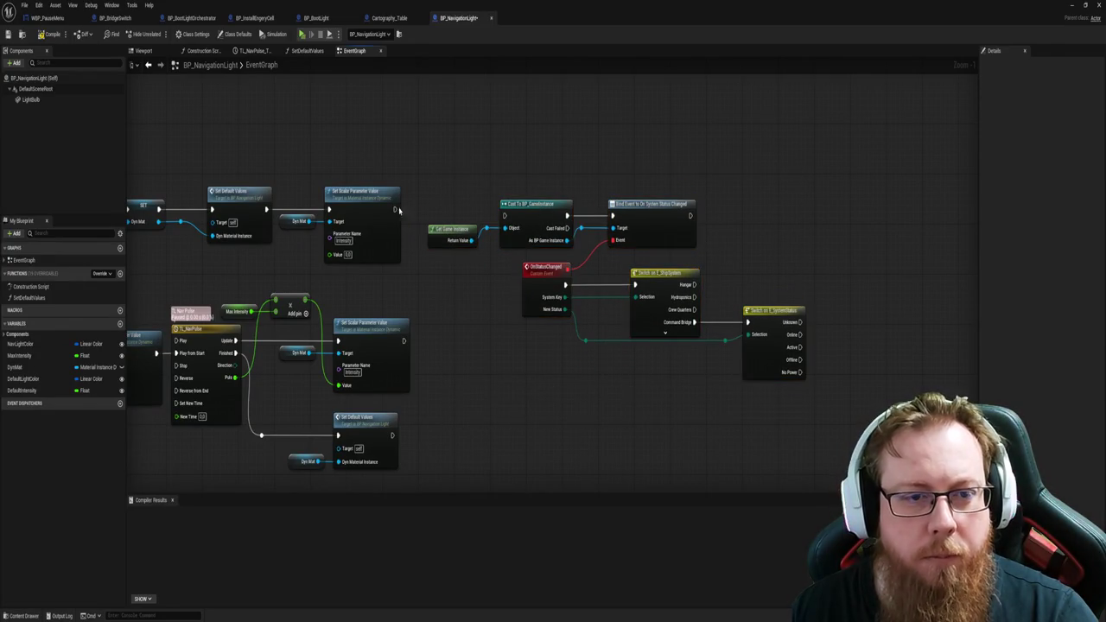
mouse_move(395, 209)
left_mouse_down()
mouse_move(512, 222)
mouse_move(504, 216)
left_mouse_up()
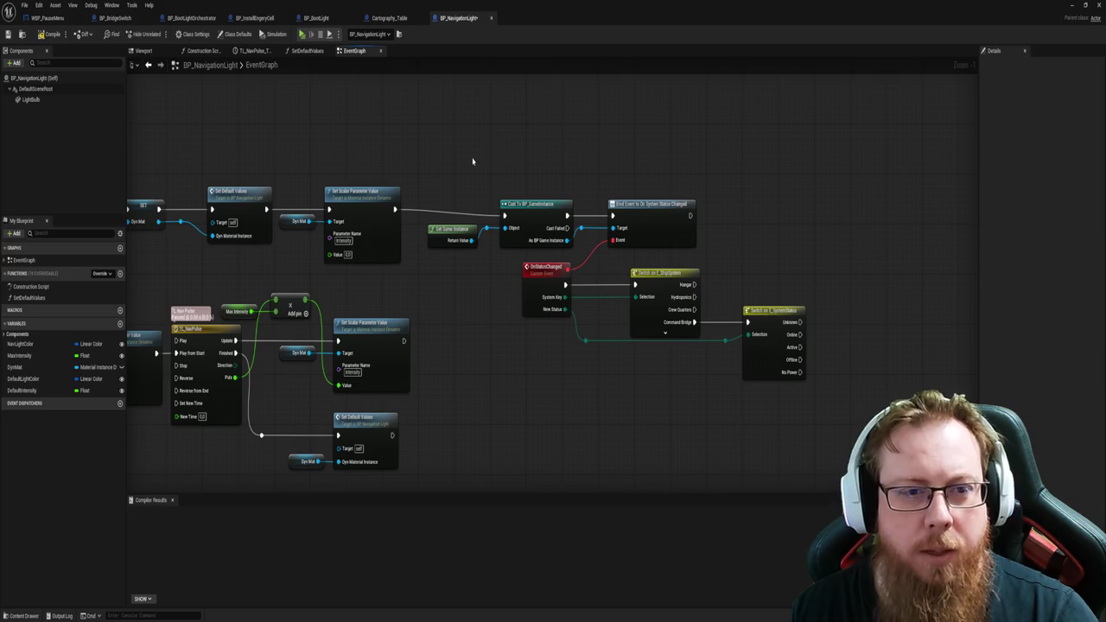
mouse_move(472, 158)
left_mouse_down()
mouse_move(453, 141)
mouse_move(535, 148)
left_mouse_up()
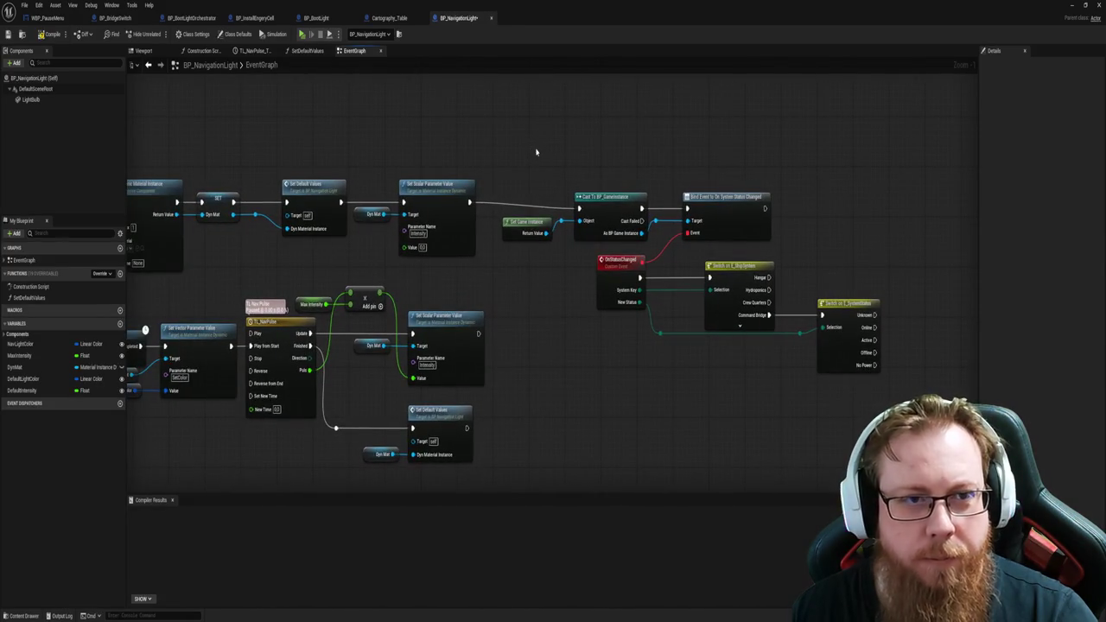
key("ctrl+s")
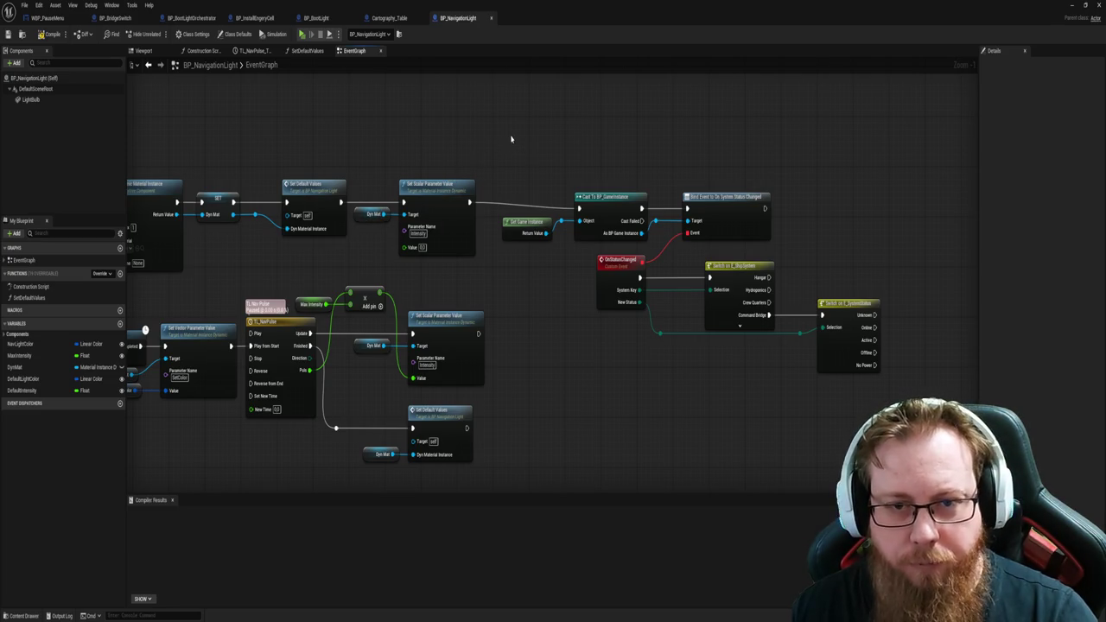
Step: Move the listener nodes up and add a new Boolean variable
mouse_move(513, 136)
left_mouse_down()
mouse_move(771, 299)
mouse_move(856, 377)
left_mouse_up()
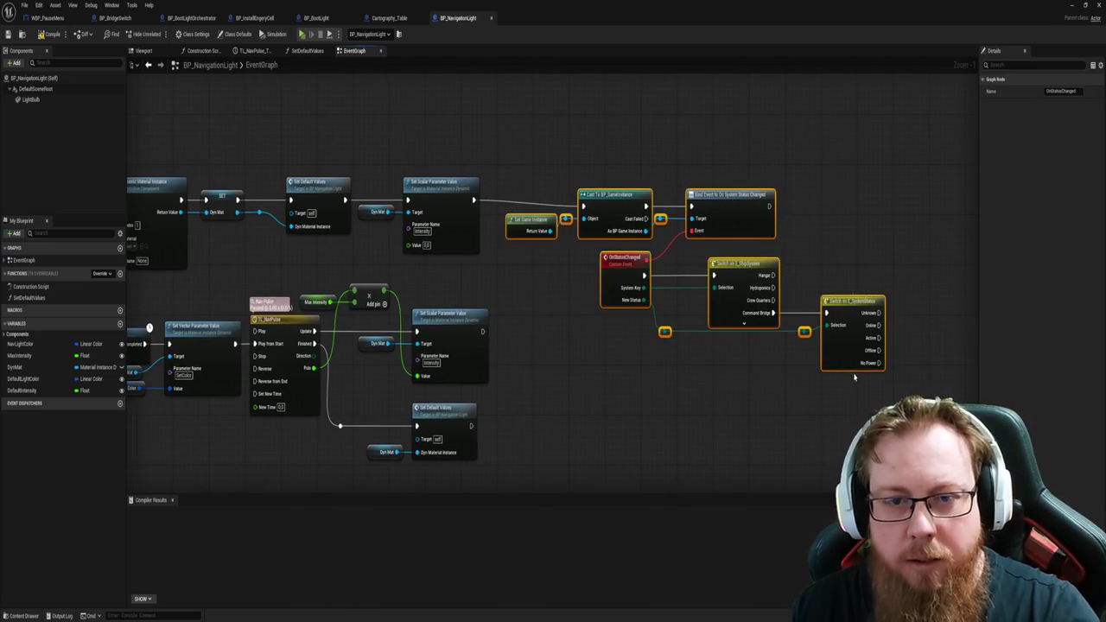
left_click(769, 432)
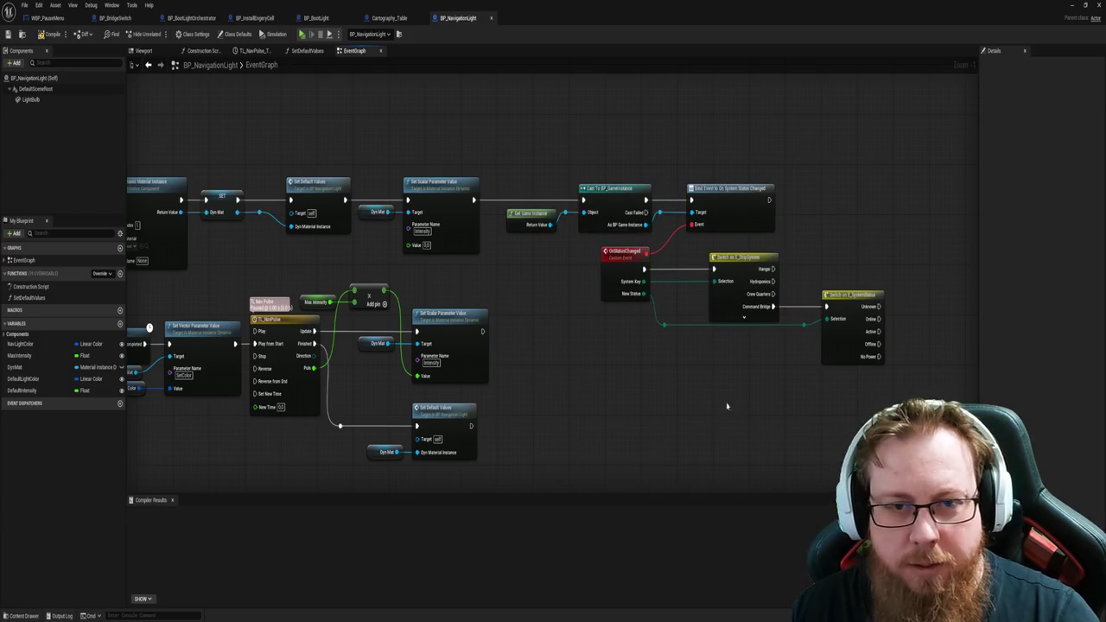
mouse_move(684, 403)
left_mouse_down()
mouse_move(668, 401)
mouse_move(800, 388)
left_mouse_up()
mouse_move(643, 408)
left_mouse_down()
mouse_move(637, 385)
mouse_move(605, 383)
mouse_move(683, 349)
mouse_move(780, 333)
left_mouse_up()
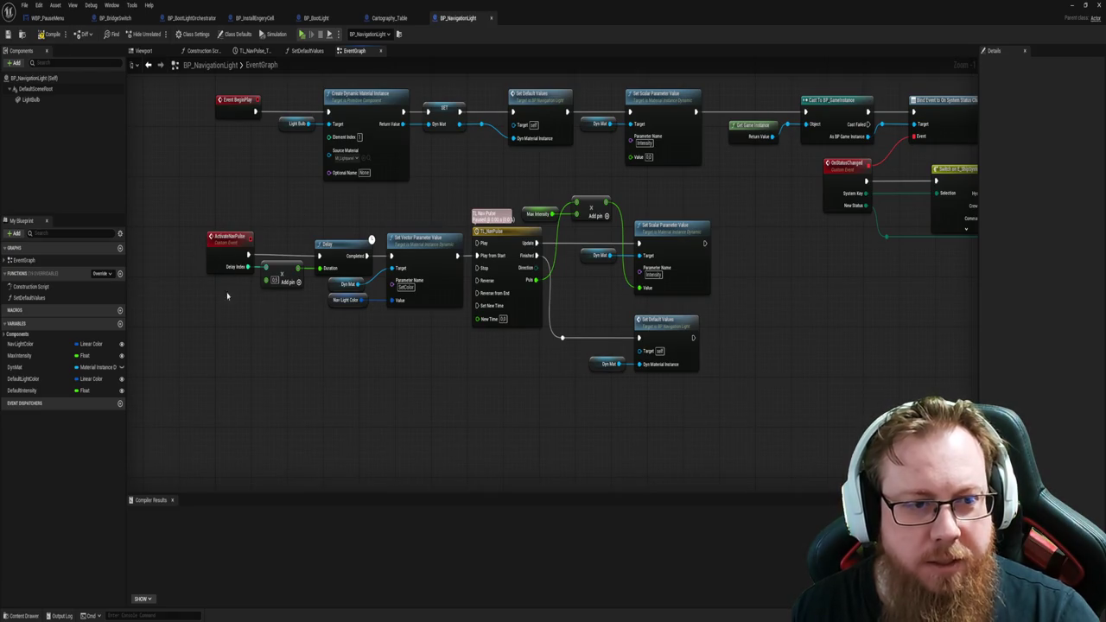
left_click_drag(406, 380, 167, 392)
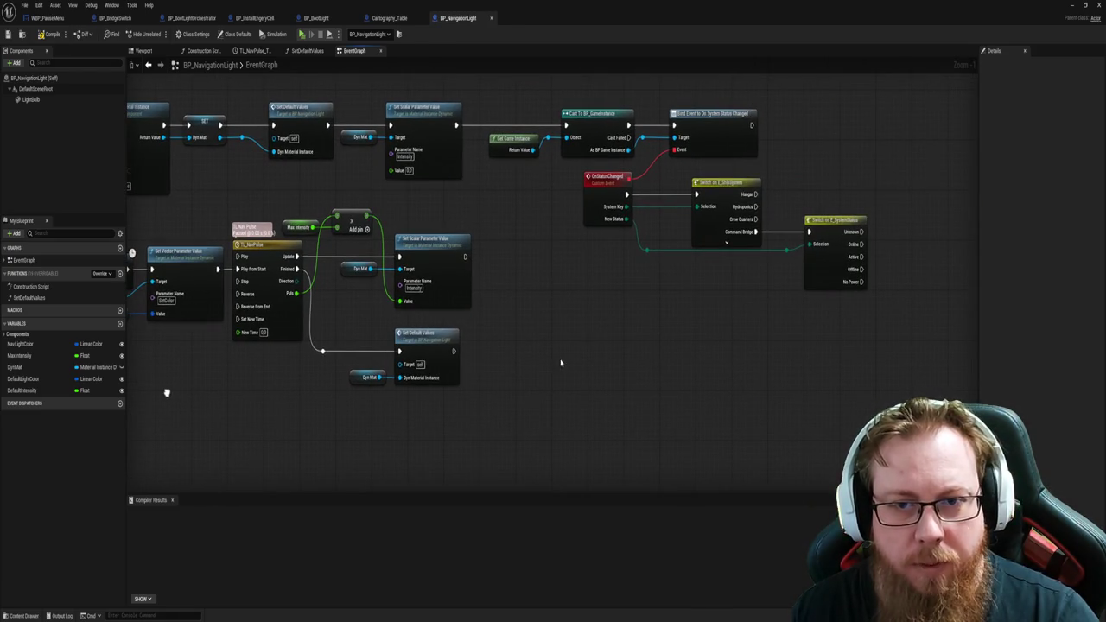
mouse_move(269, 424)
left_mouse_down()
mouse_move(414, 405)
mouse_move(222, 403)
mouse_move(415, 402)
left_mouse_up()
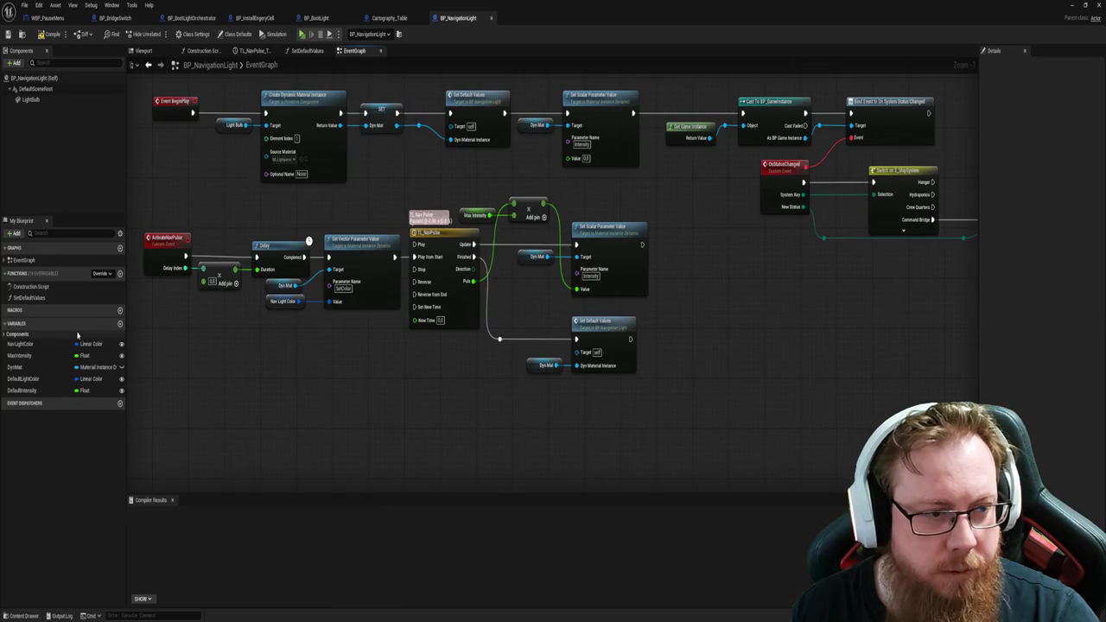
left_click(120, 323)
type("isActivatable")
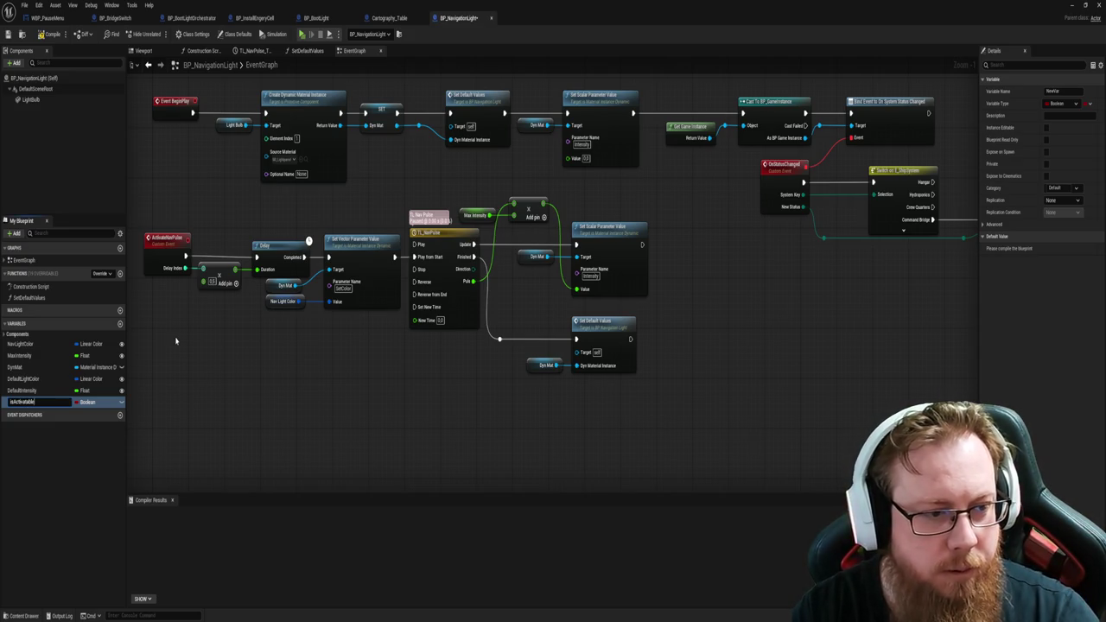
Step: Name the Boolean isActivatable, compile, and wire the Online status to a SET isActivatable node
key("Return")
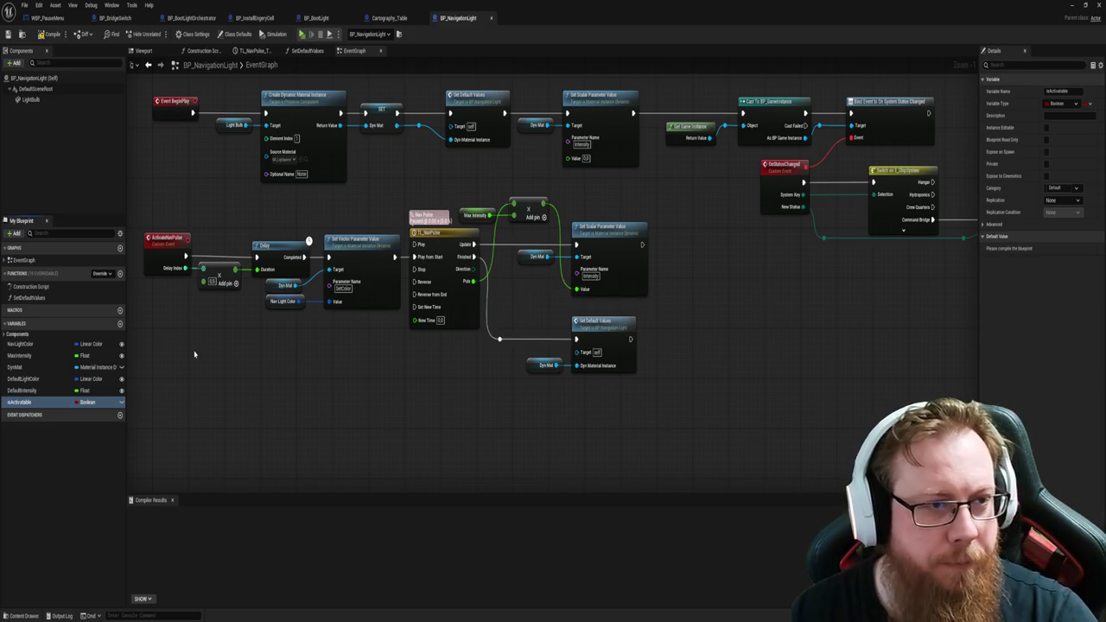
left_click(48, 34)
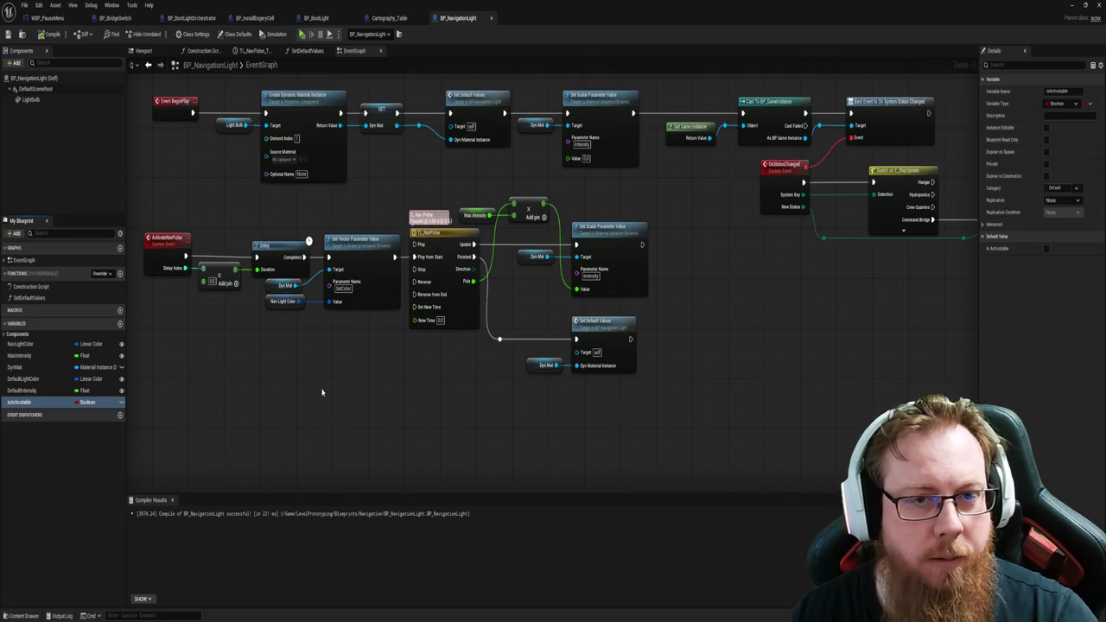
left_click(43, 402)
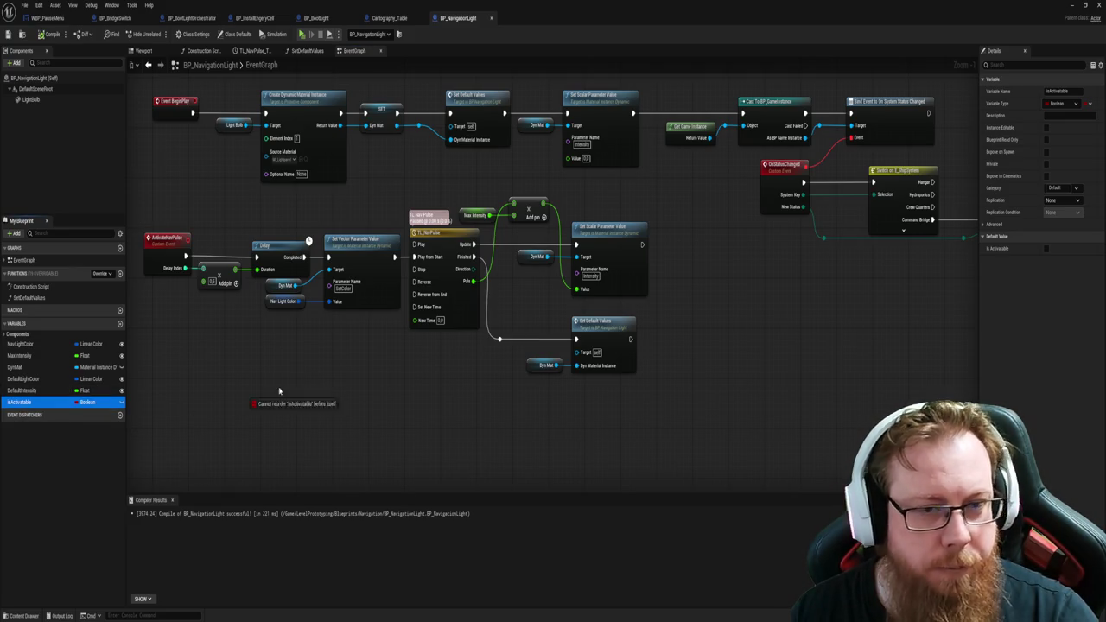
mouse_move(858, 334)
left_mouse_down()
mouse_move(400, 407)
mouse_move(493, 434)
mouse_move(499, 382)
left_mouse_up()
mouse_move(11, 404)
left_mouse_down()
mouse_move(449, 345)
mouse_move(502, 274)
left_mouse_up()
left_click(517, 300)
left_click_drag(407, 280, 490, 275)
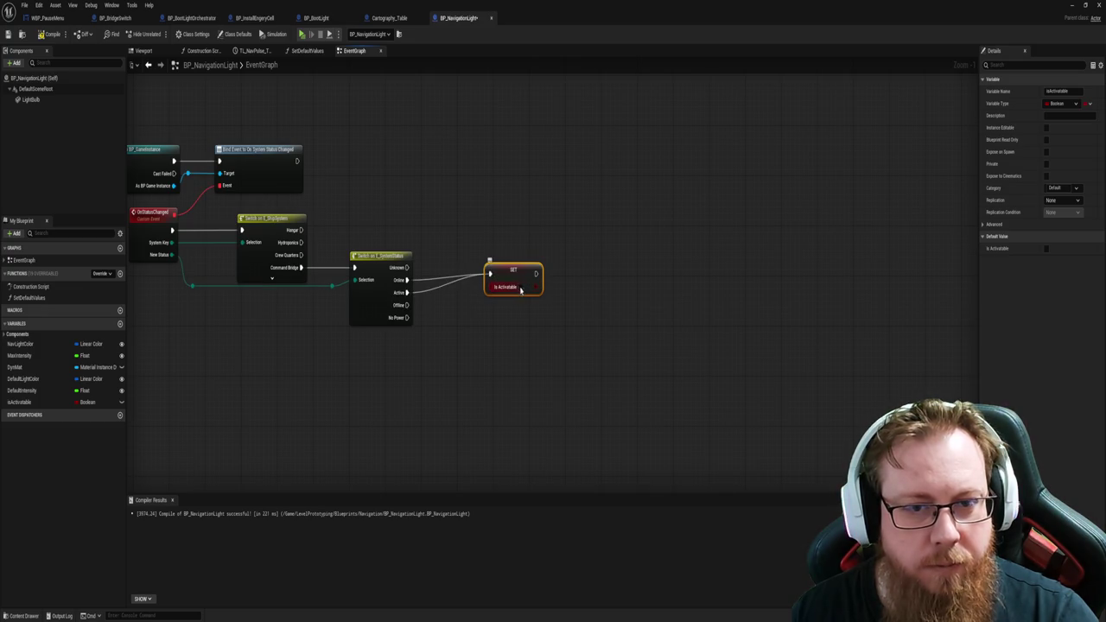
left_click(498, 311)
Step: Add a second SET isActivatable and route Offline, No Power and Unknown into it
mouse_move(19, 402)
left_mouse_down()
mouse_move(451, 377)
mouse_move(502, 364)
mouse_move(508, 335)
left_mouse_up()
left_click(522, 388)
left_click(427, 341)
left_click_drag(411, 304, 489, 325)
mouse_move(403, 318)
left_mouse_down()
mouse_move(469, 349)
mouse_move(506, 346)
mouse_move(490, 324)
left_mouse_up()
left_click_drag(405, 267, 490, 324)
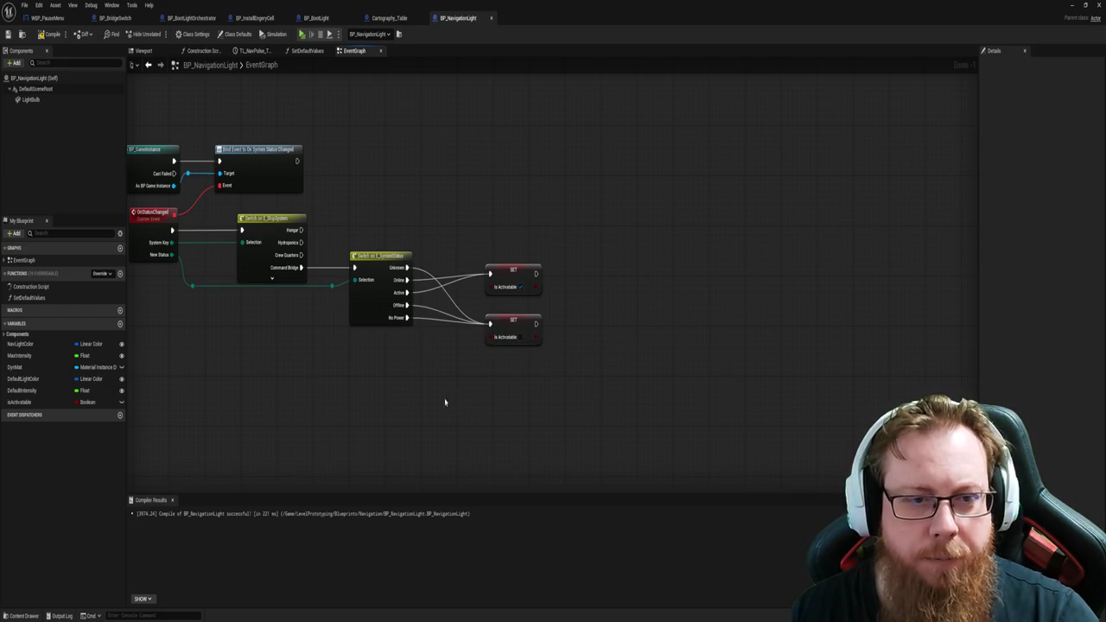
Step: Drop a third isActivatable setter into the graph, then delete the extra setter node
left_click_drag(447, 395, 696, 345)
mouse_move(465, 384)
left_mouse_down()
mouse_move(508, 385)
mouse_move(613, 436)
left_mouse_up()
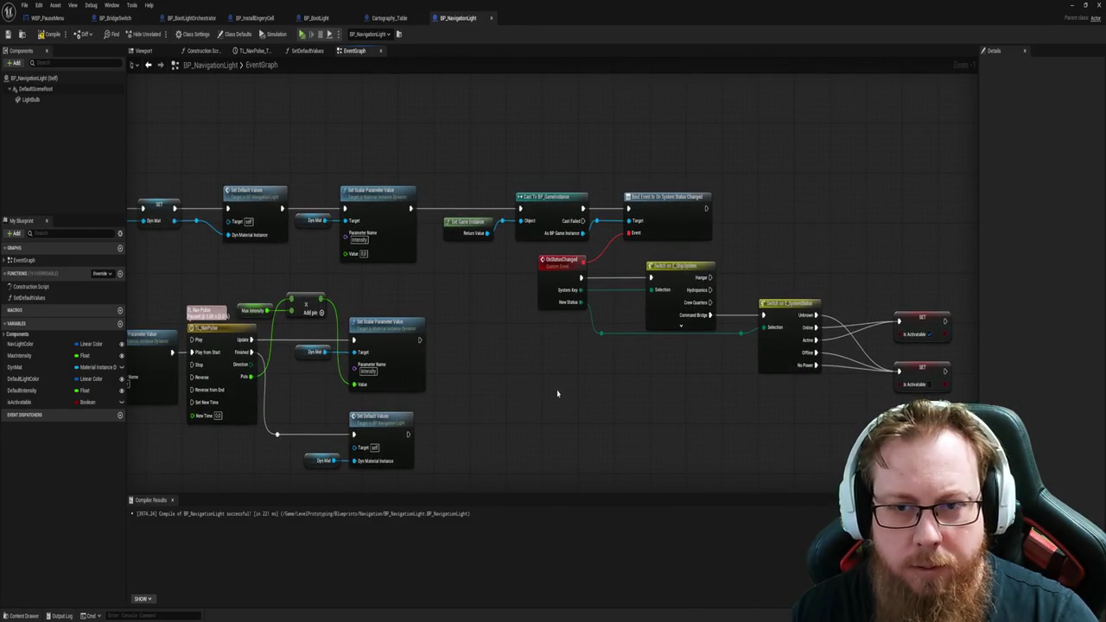
left_click_drag(632, 396, 398, 384)
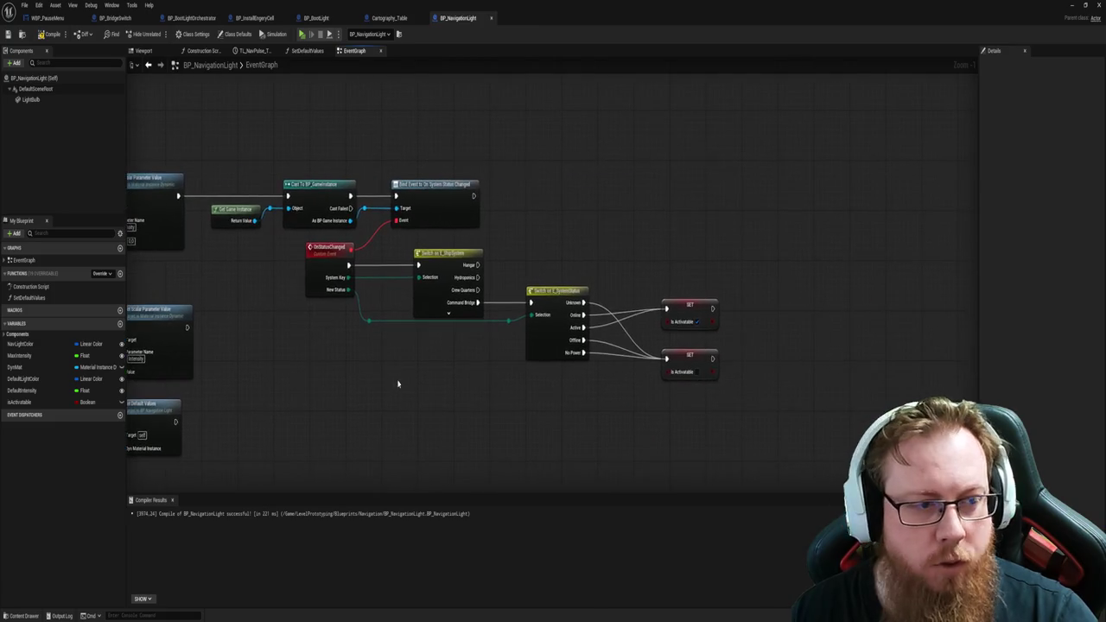
mouse_move(13, 401)
left_mouse_down()
mouse_move(489, 247)
mouse_move(566, 205)
mouse_move(513, 190)
left_mouse_up()
left_click(561, 215)
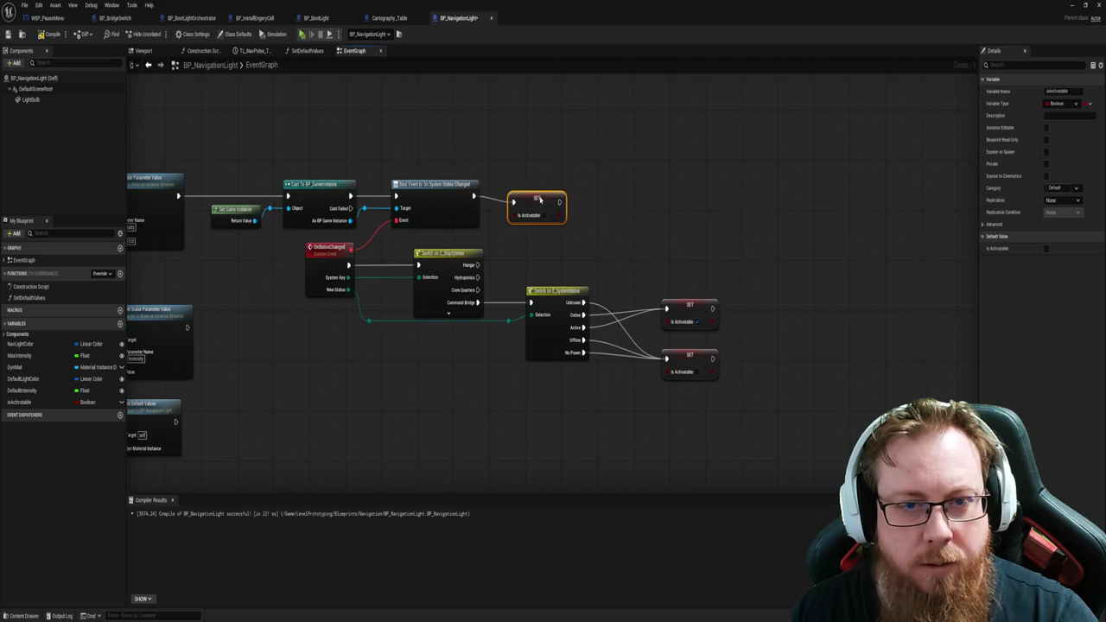
left_click(506, 165)
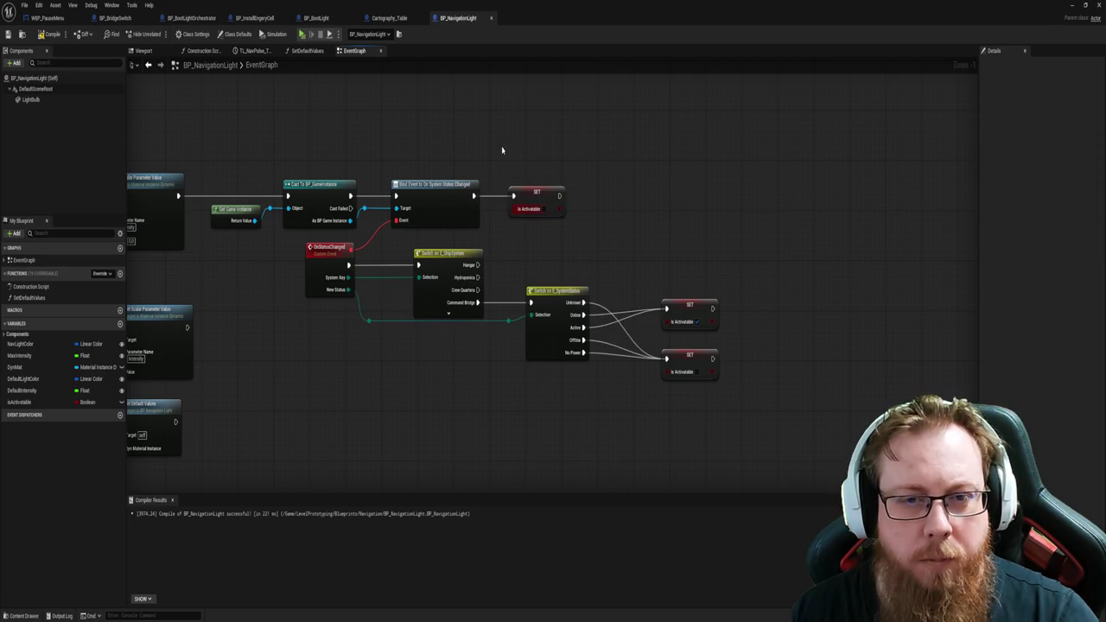
left_click(561, 207)
key("Delete")
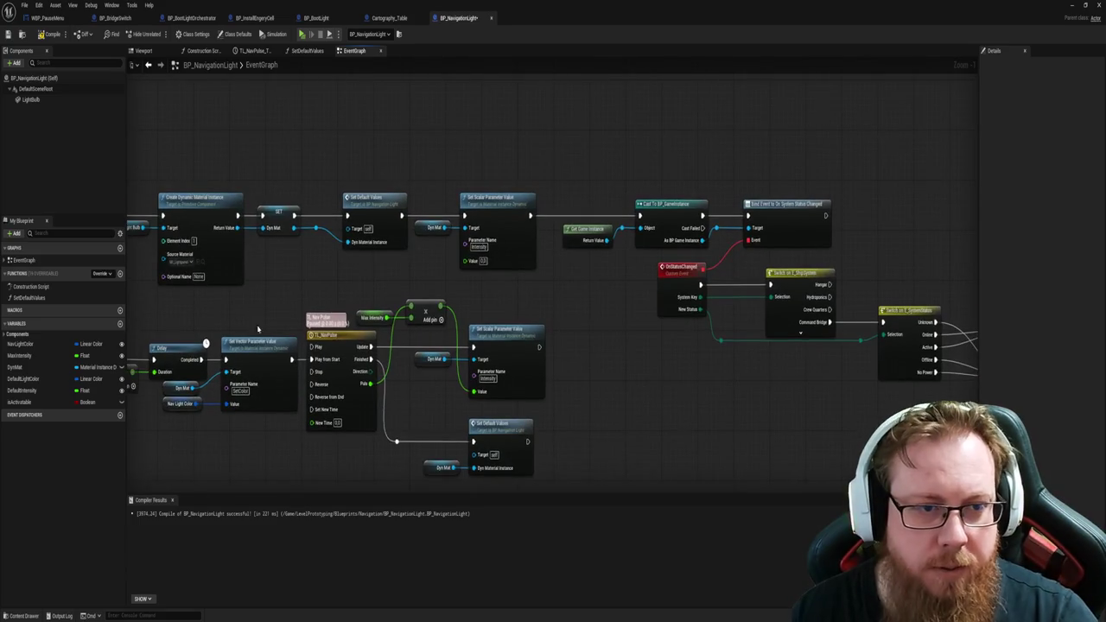
Step: Move the ActivateNavPulse event left and place an isActivatable getter beside it
left_click_drag(259, 331, 436, 274)
left_click(19, 402)
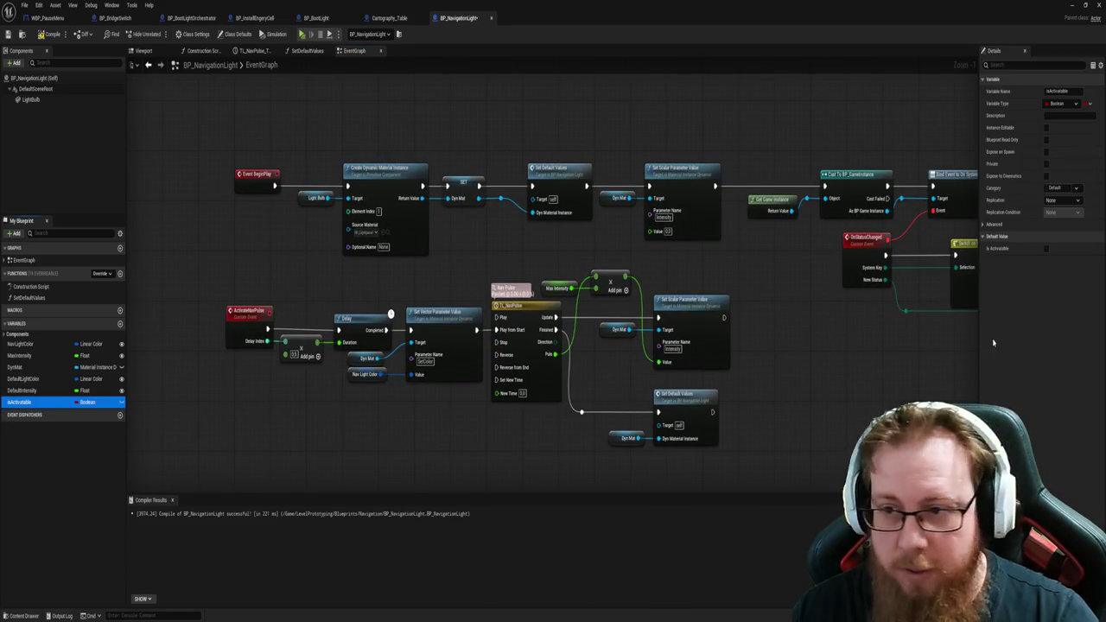
left_click_drag(648, 465, 547, 435)
left_click_drag(314, 426, 538, 386)
left_click_drag(545, 344, 460, 347)
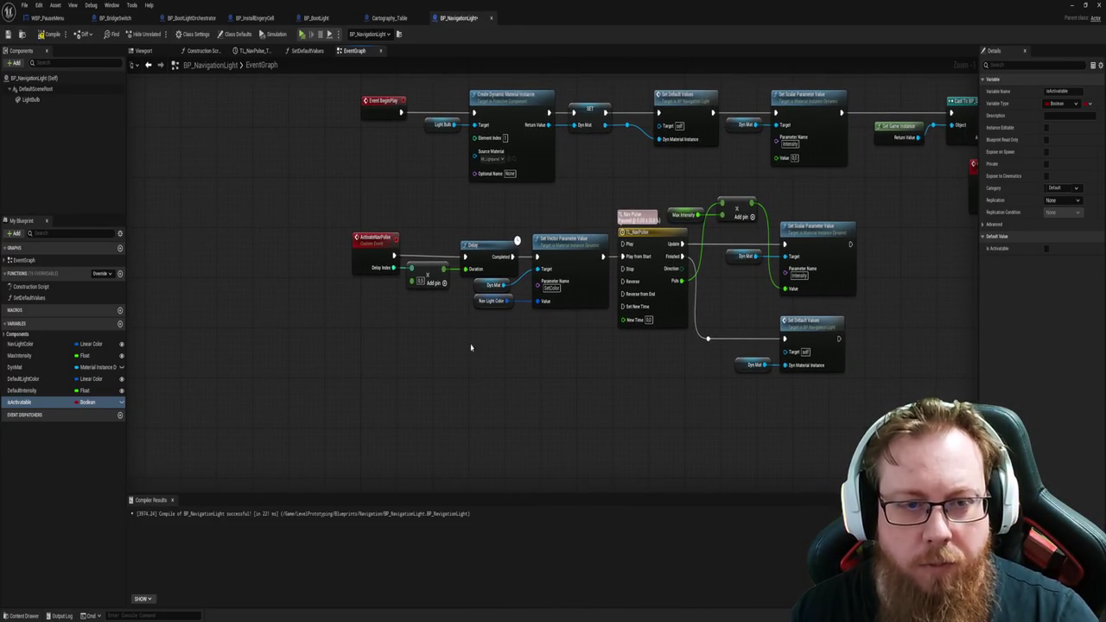
left_click_drag(365, 249, 261, 249)
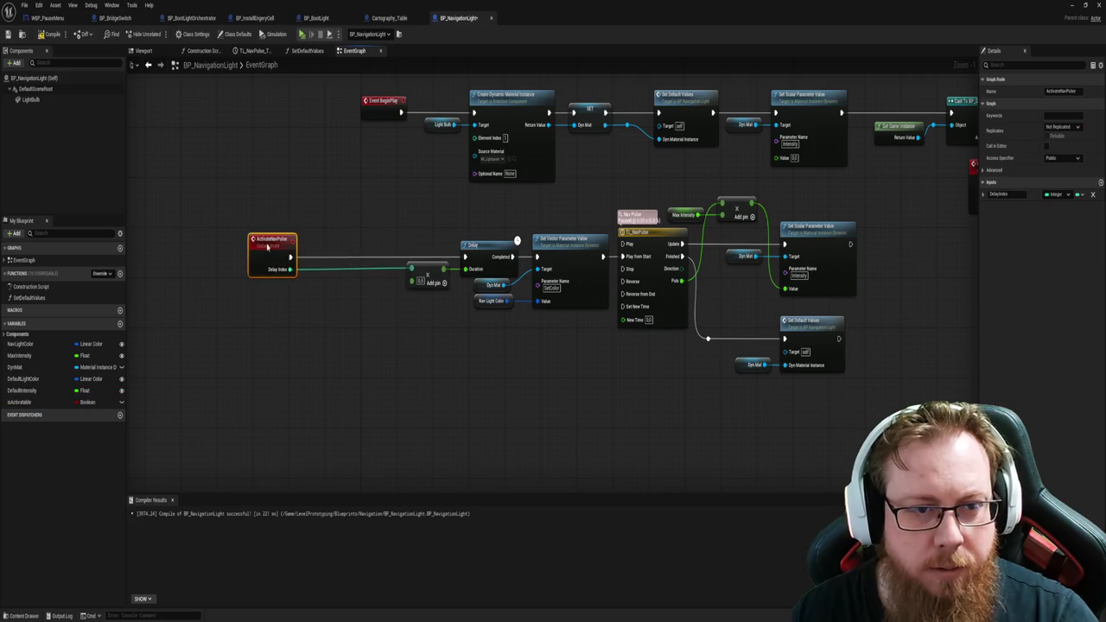
left_click_drag(21, 401, 320, 318)
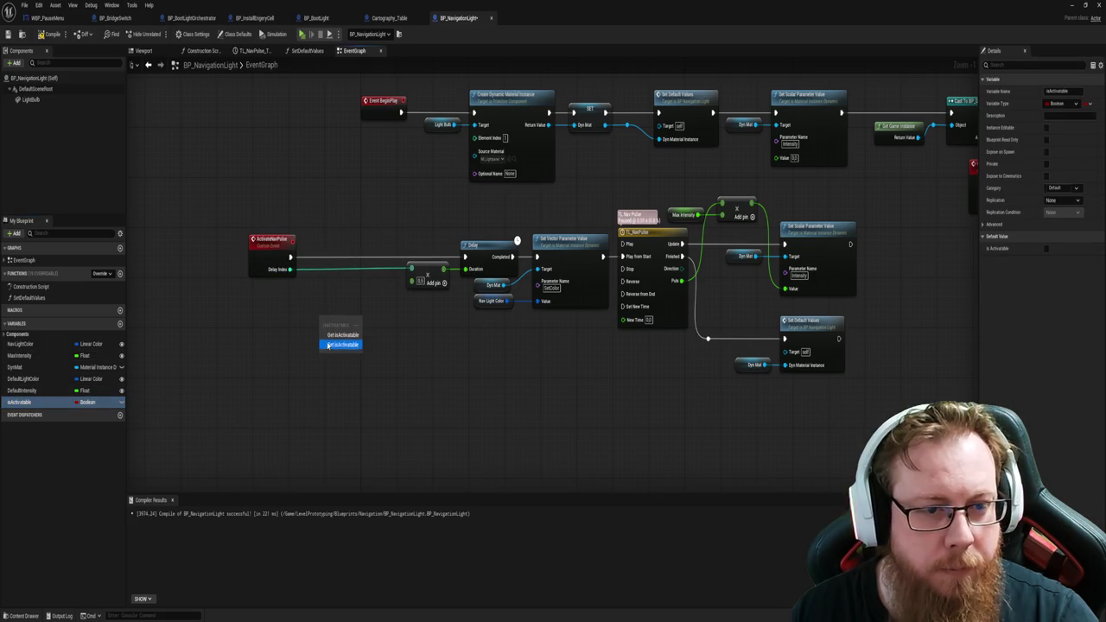
left_click(327, 342)
key("Delete")
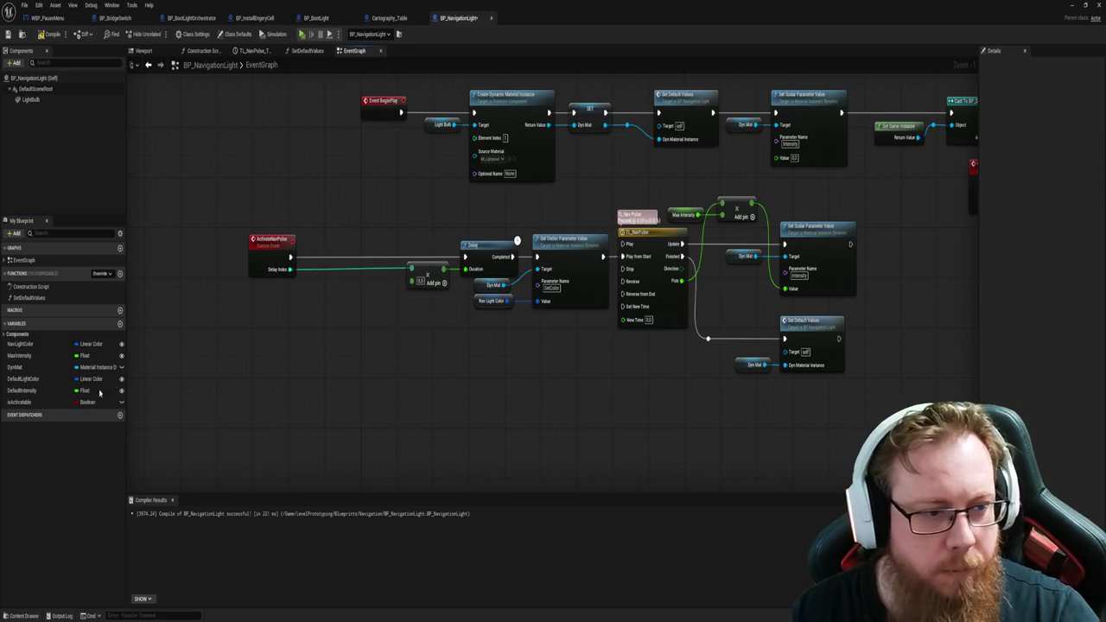
mouse_move(21, 402)
left_mouse_down()
mouse_move(239, 369)
mouse_move(276, 330)
left_mouse_up()
left_click(287, 338)
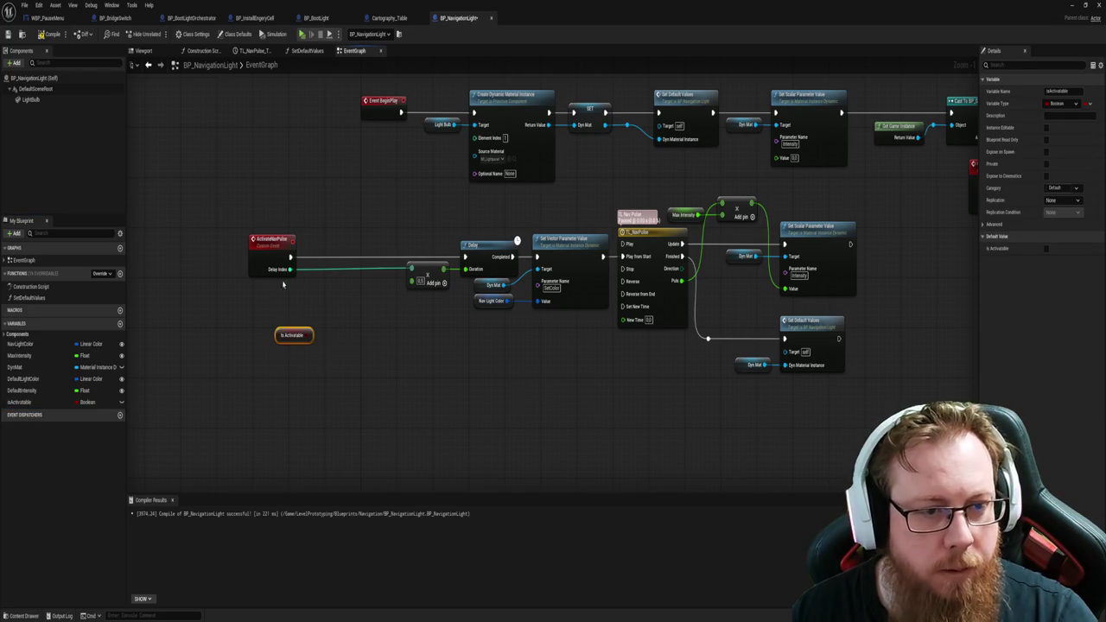
Step: Add a Branch after ActivateNavPulse using isActivatable as its condition
mouse_move(292, 257)
left_mouse_down()
mouse_move(328, 263)
mouse_move(334, 251)
left_mouse_up()
type("branch")
key("Return")
left_click_drag(304, 335, 336, 273)
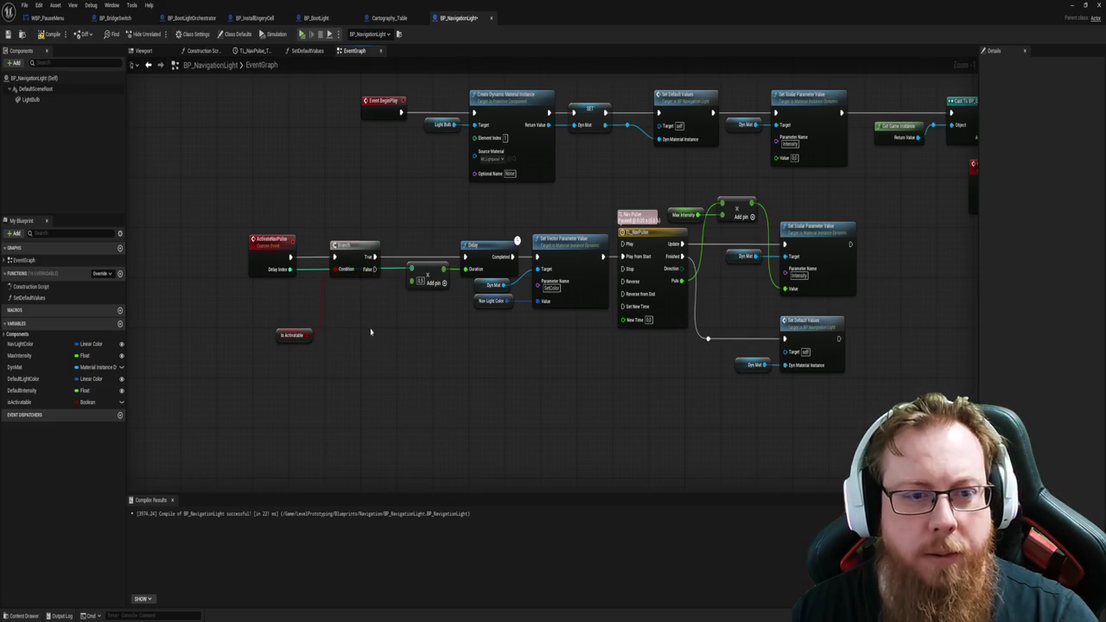
scroll(489, 370, "right", 5)
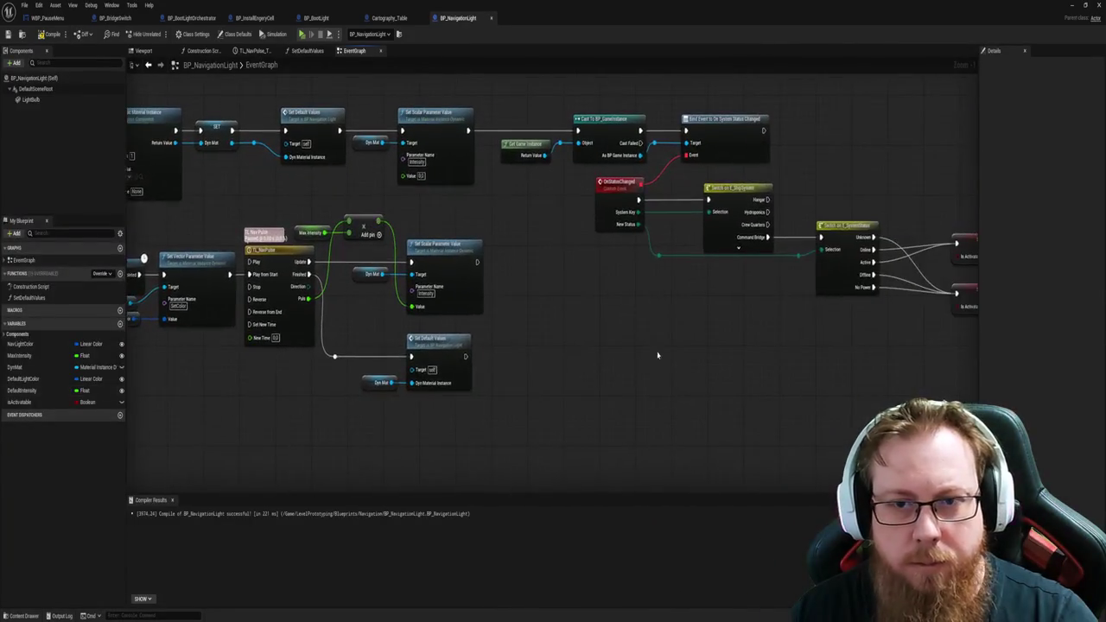
Step: Cut the Dyn Mat and Intensity setter nodes and paste them near the status switch
scroll(657, 355, "right", 2)
mouse_move(678, 358)
left_mouse_down()
mouse_move(469, 362)
mouse_move(551, 372)
left_mouse_up()
left_click_drag(434, 366, 524, 369)
scroll(491, 292, "right", 2)
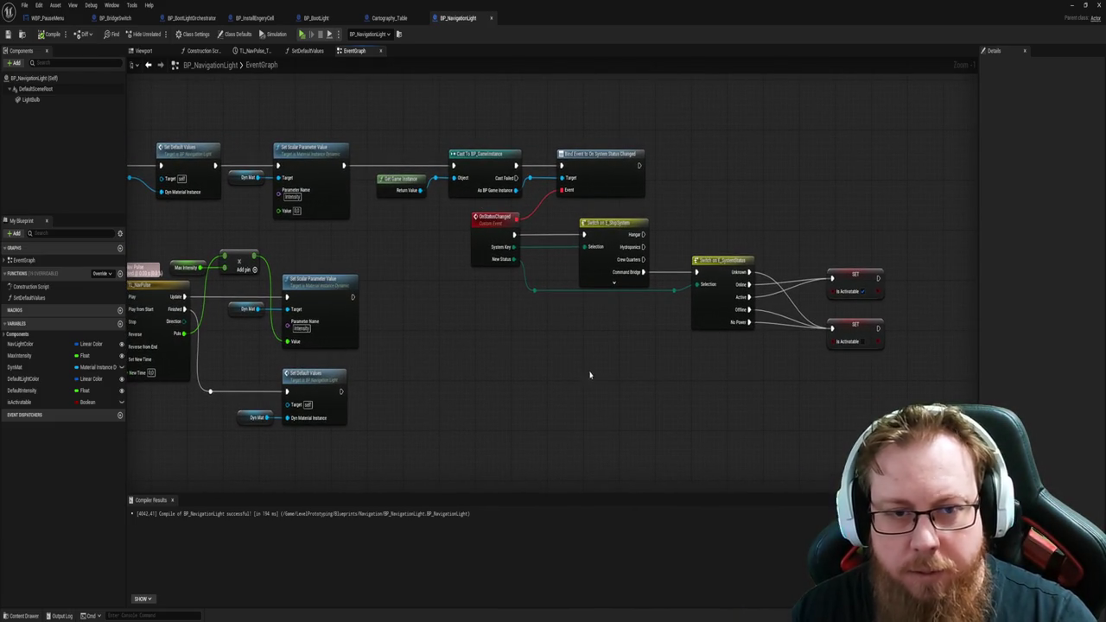
left_click_drag(589, 375, 582, 380)
left_click_drag(333, 263, 250, 178)
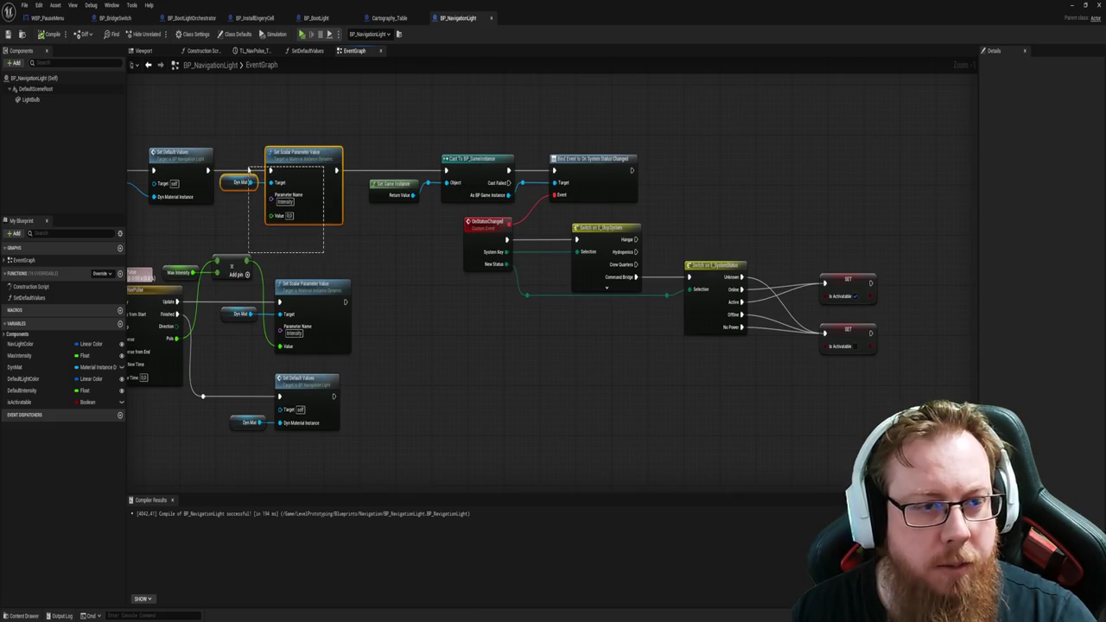
key("ctrl+x")
mouse_move(730, 190)
left_mouse_down()
mouse_move(525, 185)
mouse_move(647, 184)
left_mouse_up()
key("ctrl+v")
left_click(584, 180)
Step: Place the Intensity nodes beside the SET isActivatable nodes and wire the first SET's exec into them
left_click_drag(543, 253, 657, 188)
left_click(538, 256)
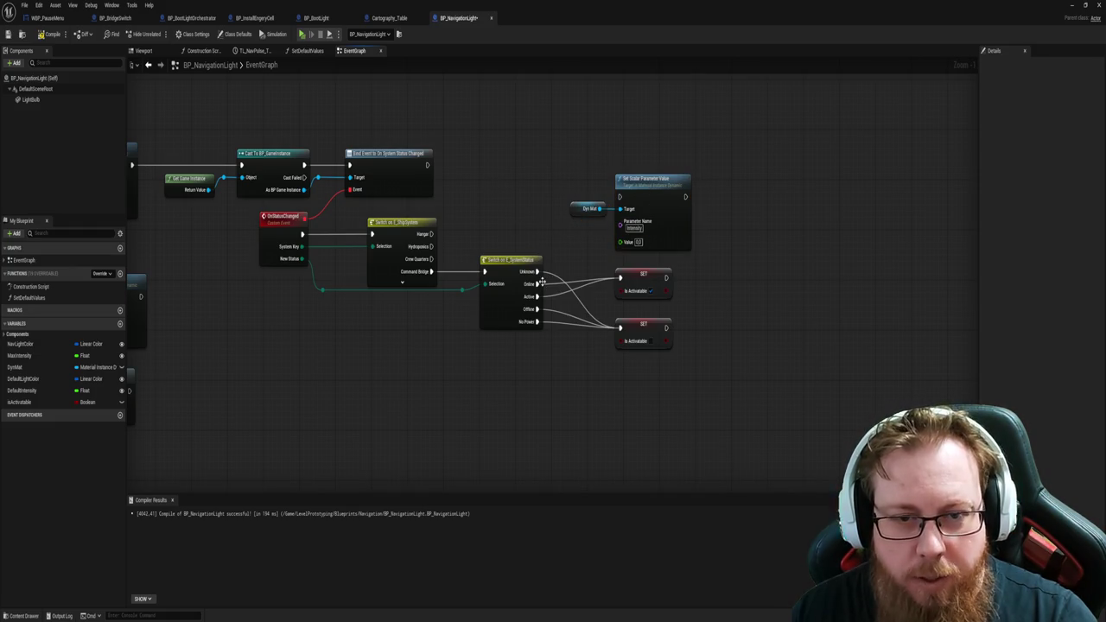
mouse_move(622, 186)
left_mouse_down()
mouse_move(622, 209)
mouse_move(799, 248)
mouse_move(787, 278)
mouse_move(771, 279)
left_mouse_up()
left_click(674, 283)
left_click_drag(665, 277, 750, 290)
mouse_move(692, 238)
left_mouse_down()
mouse_move(760, 311)
mouse_move(767, 269)
left_mouse_up()
left_click(757, 395)
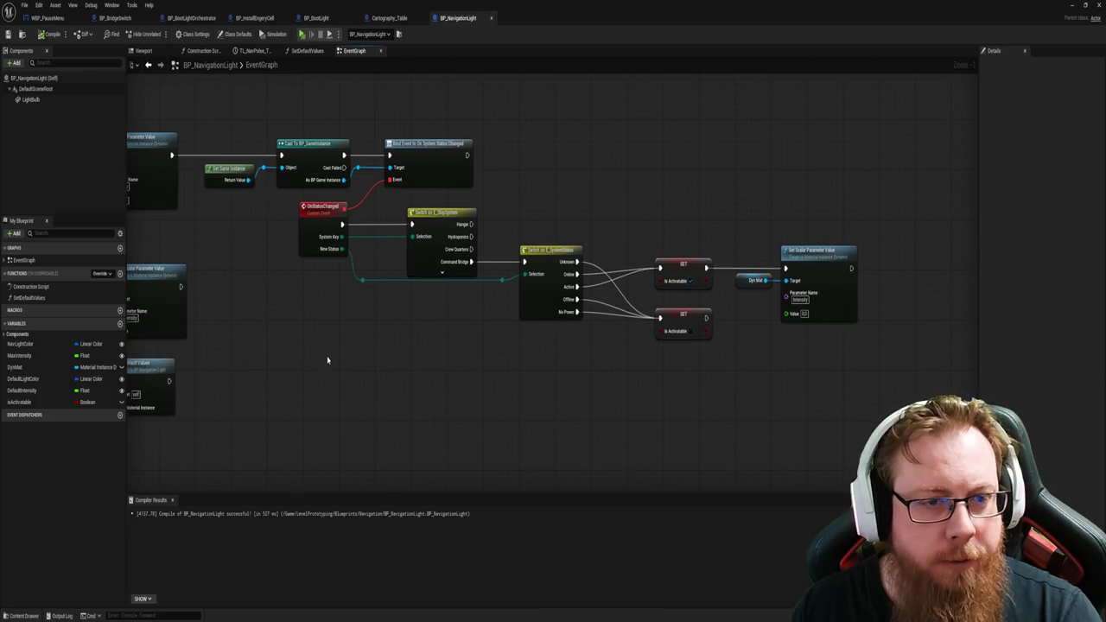
mouse_move(332, 307)
left_mouse_down()
mouse_move(378, 345)
mouse_move(612, 377)
left_mouse_up()
left_click_drag(272, 264, 347, 262)
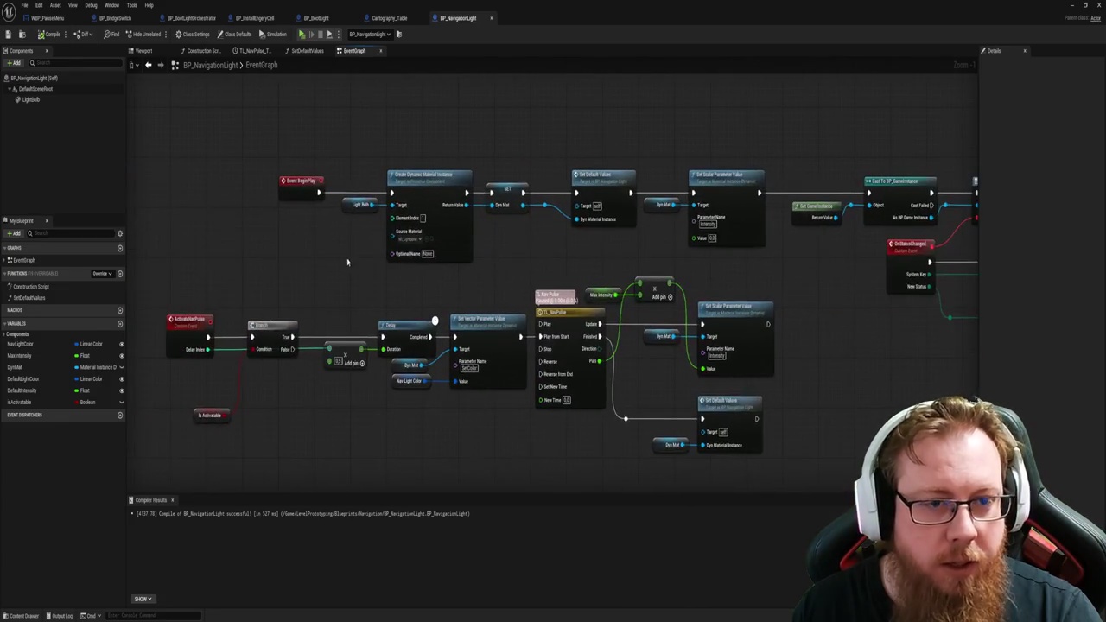
left_click_drag(478, 274, 399, 283)
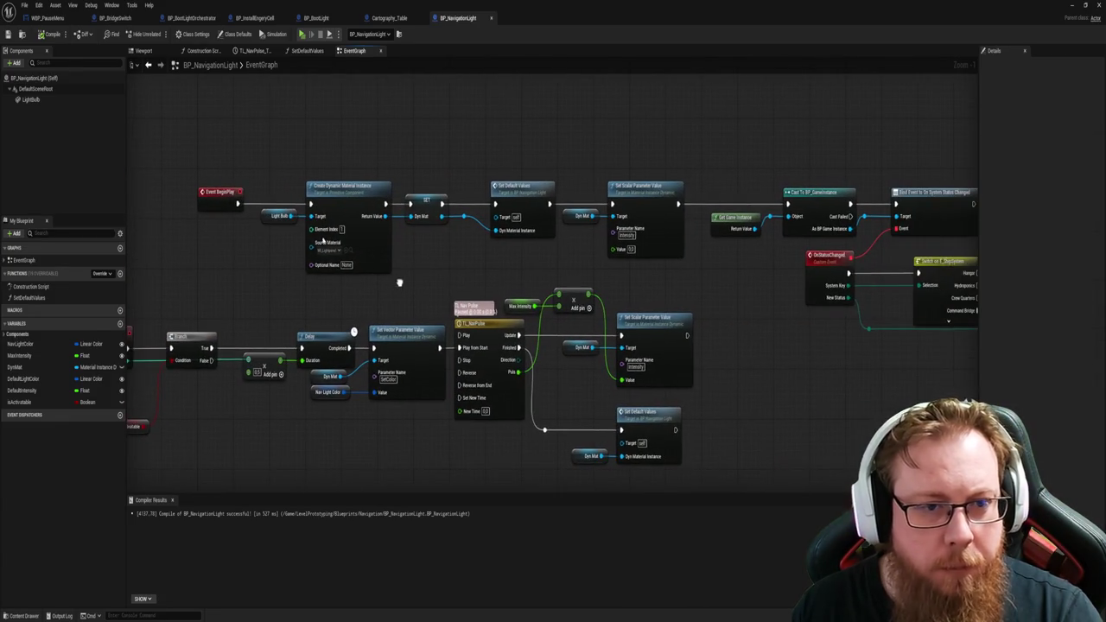
key("ctrl+space")
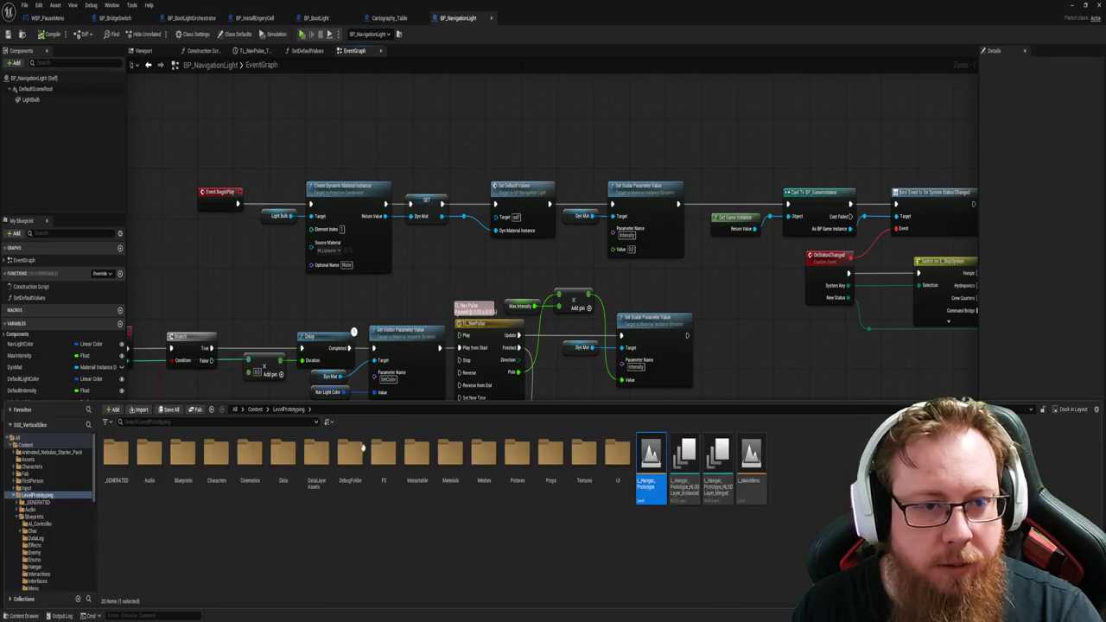
Step: Check the Intensity parameter in the M_lightbu light panel material instance and its parent Lightpanel material
key("ctrl+space")
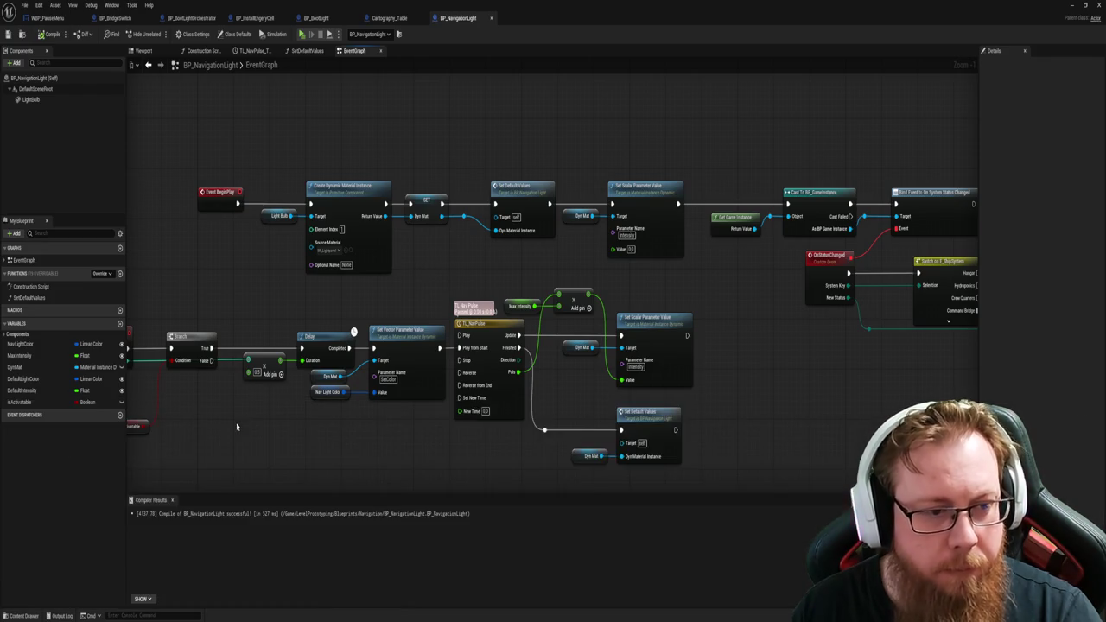
key("ctrl+space")
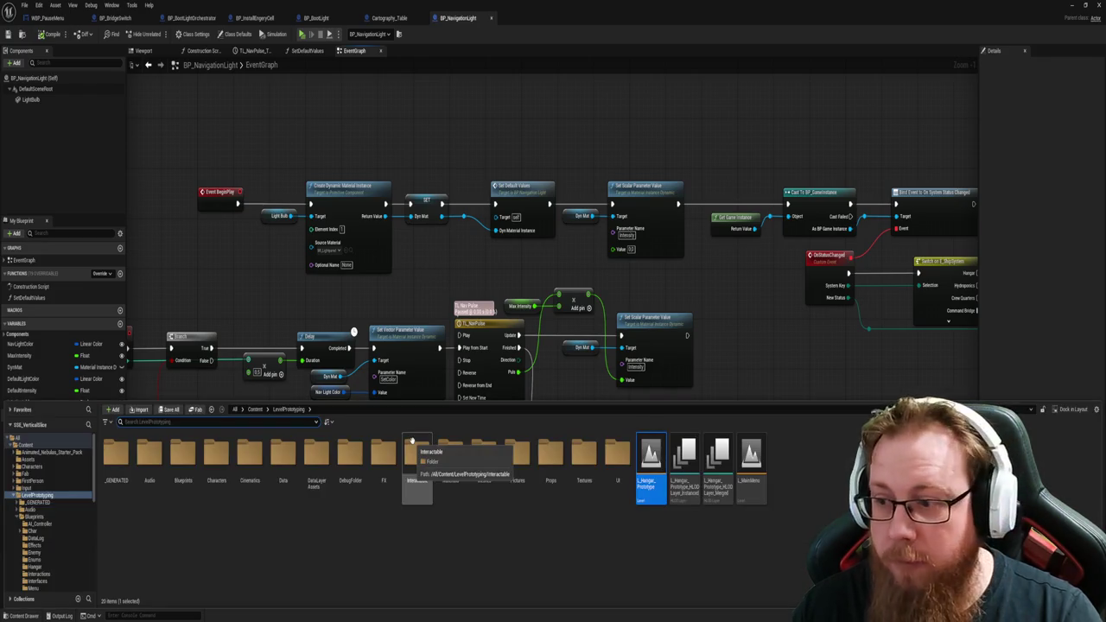
left_click(222, 421)
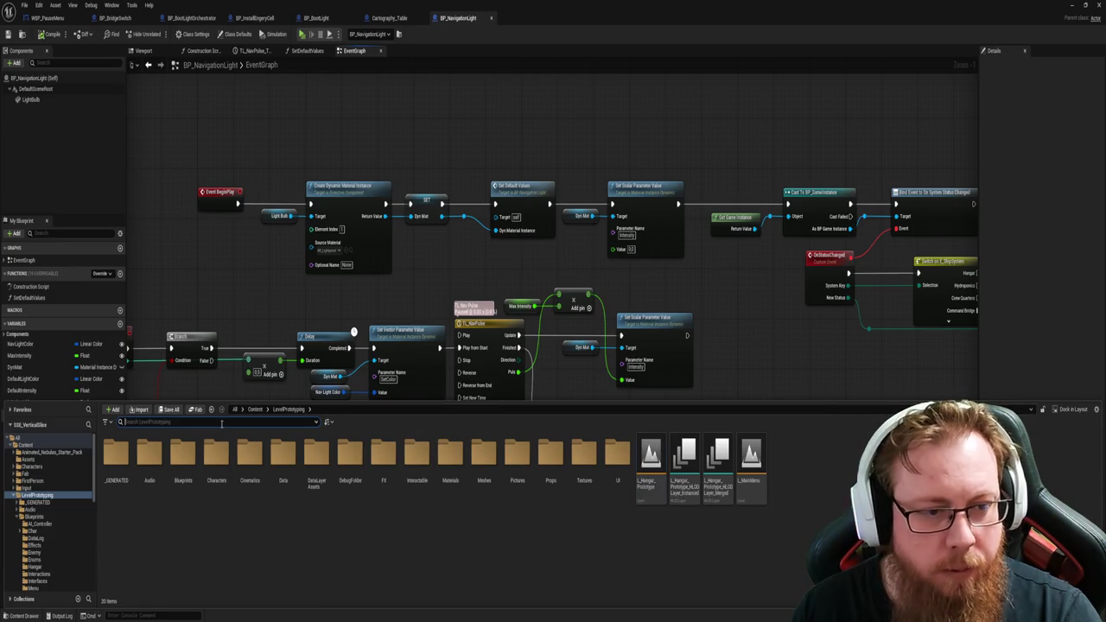
type("M_lightbu")
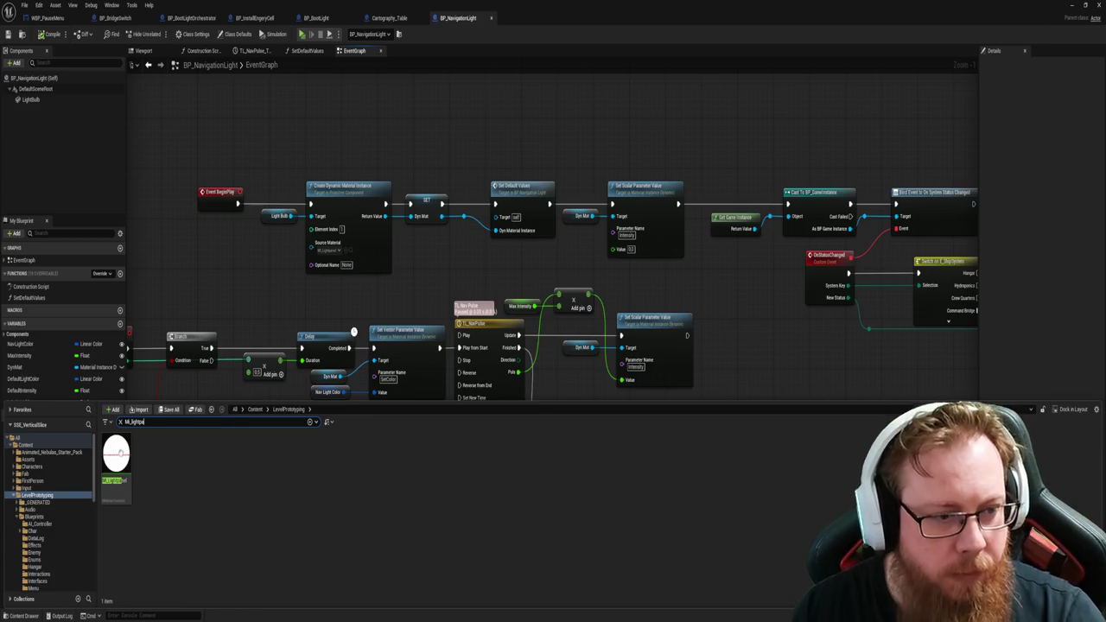
double_click(121, 452)
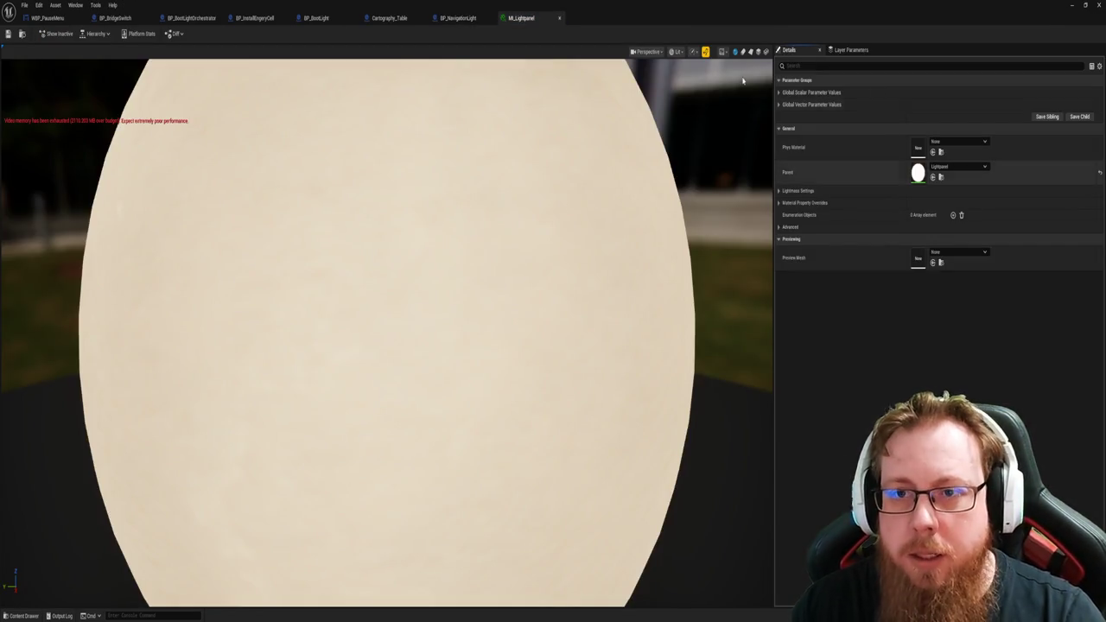
left_click(842, 50)
left_click(797, 50)
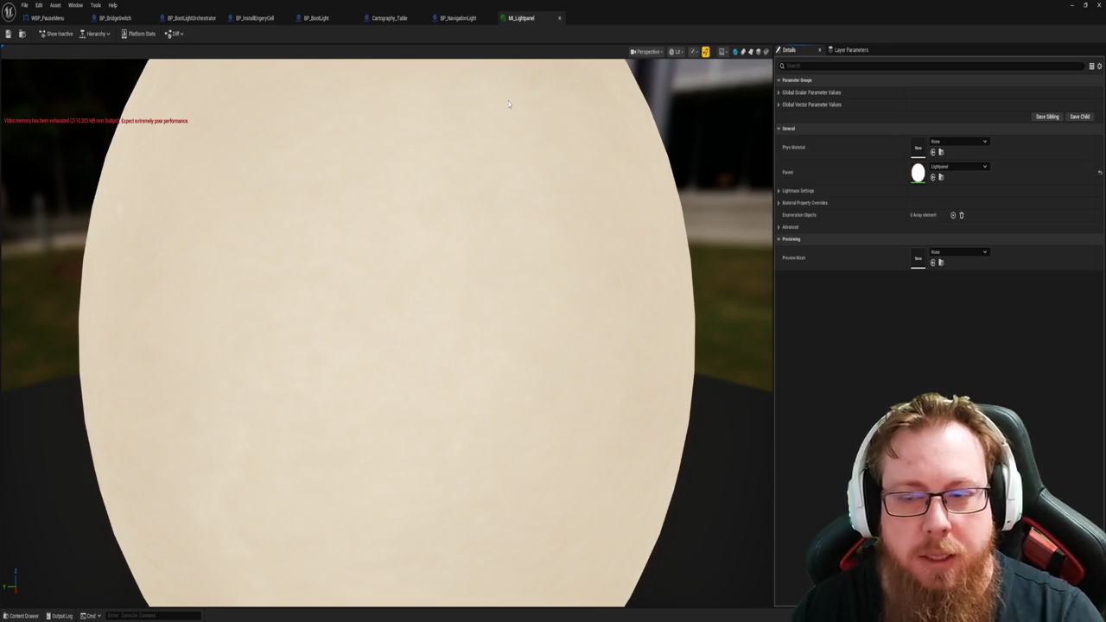
double_click(918, 172)
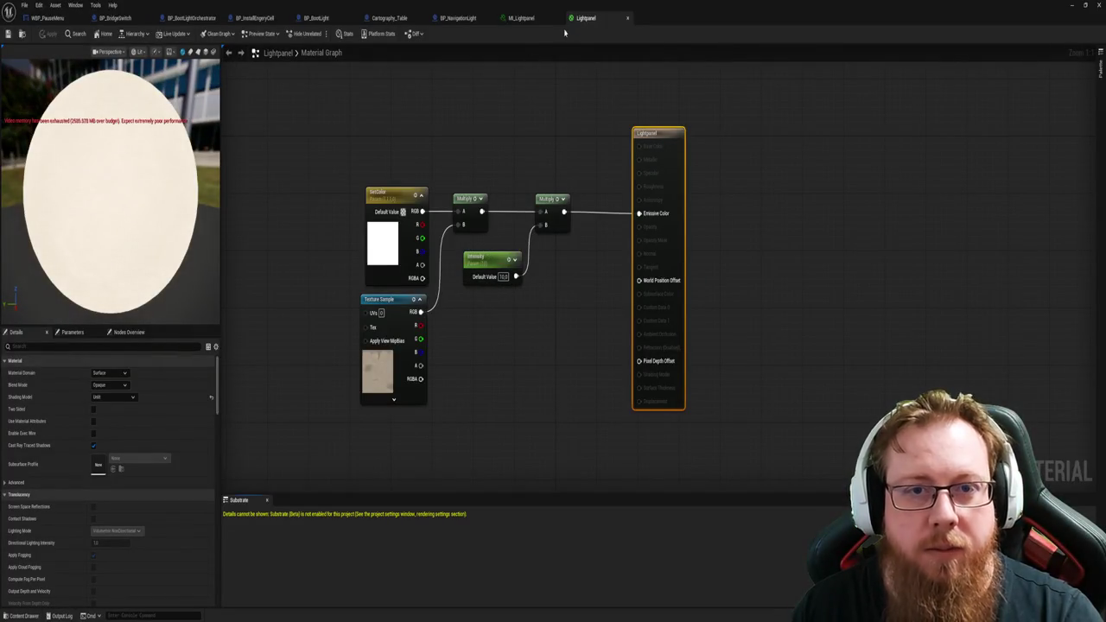
left_click(528, 20)
Step: Set the Intensity setter's value to 10 and compile the blueprint
mouse_move(879, 432)
left_mouse_down()
mouse_move(479, 415)
mouse_move(409, 397)
left_mouse_up()
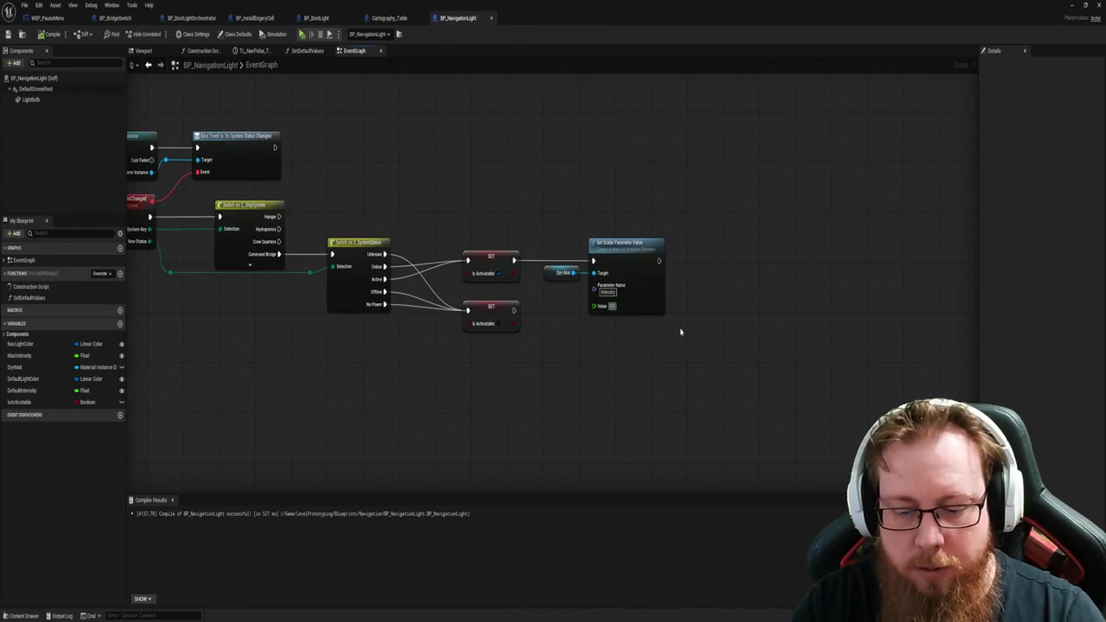
type("10")
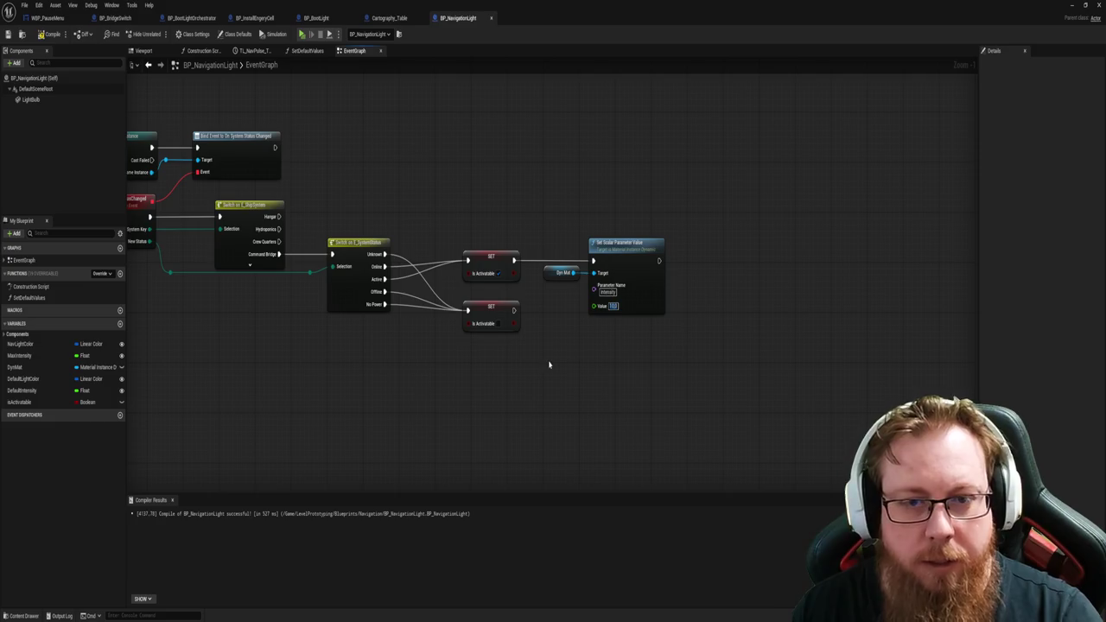
left_click(49, 34)
left_click_drag(271, 375, 500, 383)
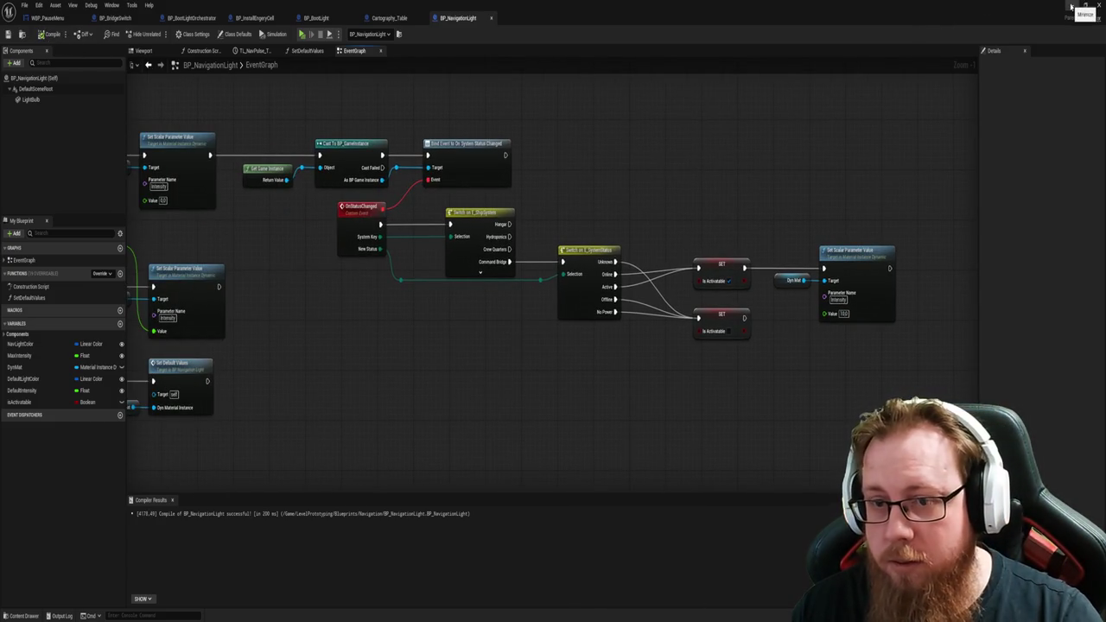
Step: Return to L_Hangar_Prototype, clear the selection, and fly down the corridor to the bridge navigation lights
left_click(1098, 5)
key("Escape")
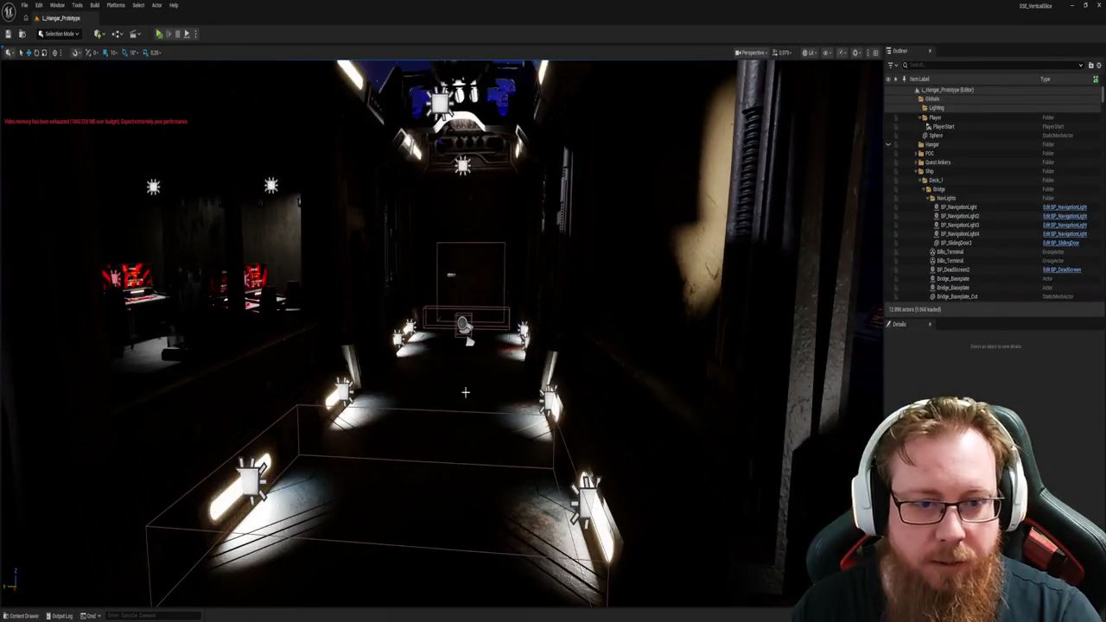
scroll(442, 328, "up", 5)
scroll(478, 424, "up", 10)
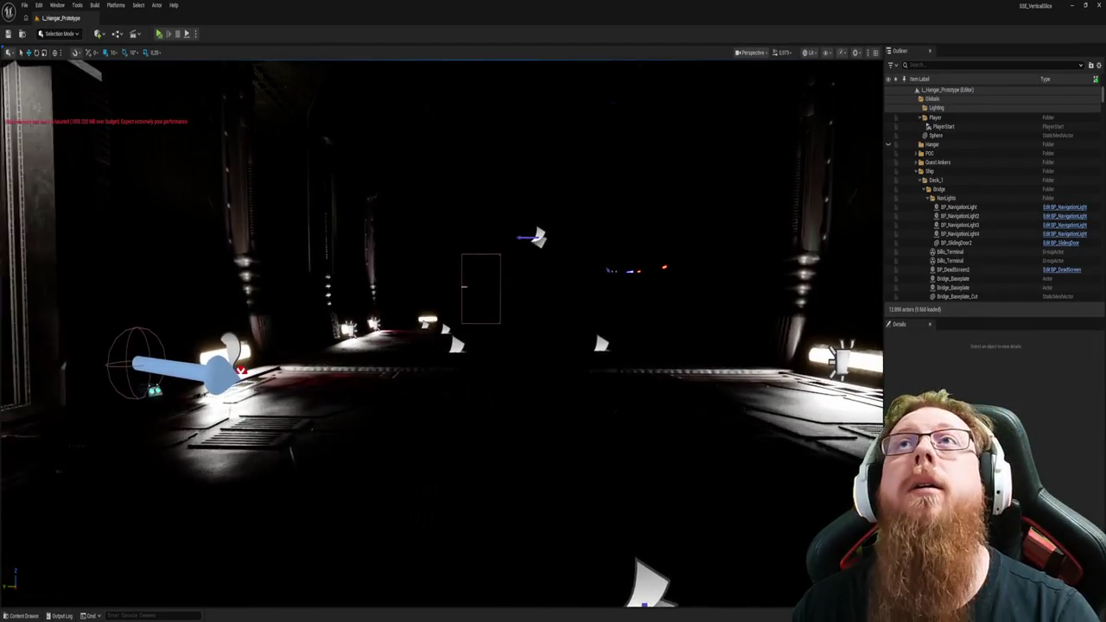
scroll(442, 329, "up", 10)
scroll(442, 329, "up", 10)
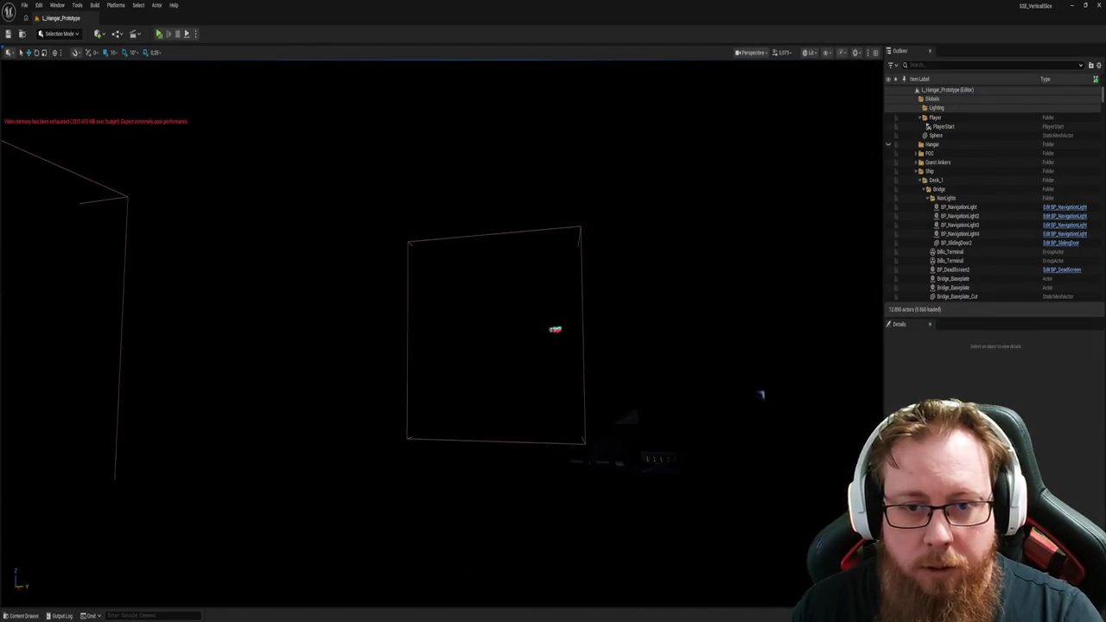
scroll(443, 328, "up", 5)
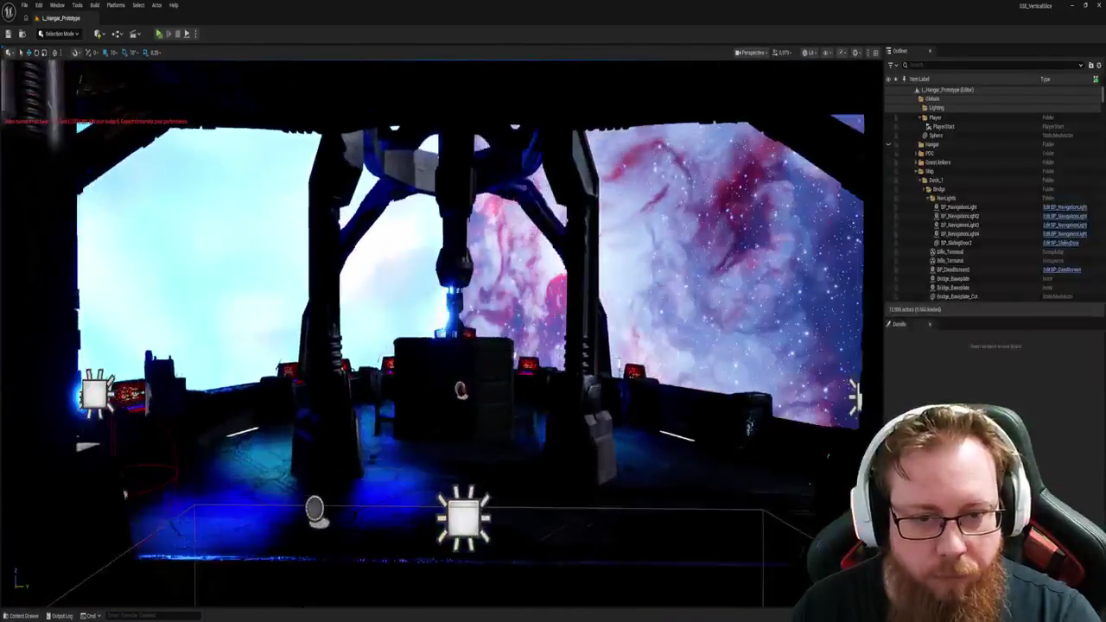
scroll(442, 328, "up", 5)
scroll(442, 328, "down", 10)
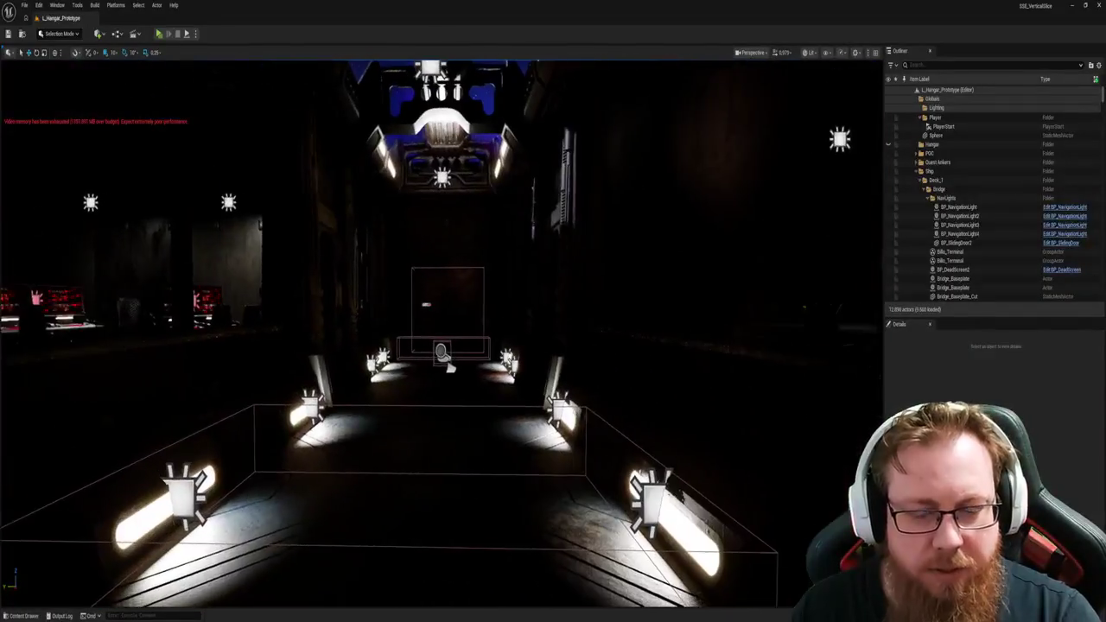
scroll(449, 422, "down", 2)
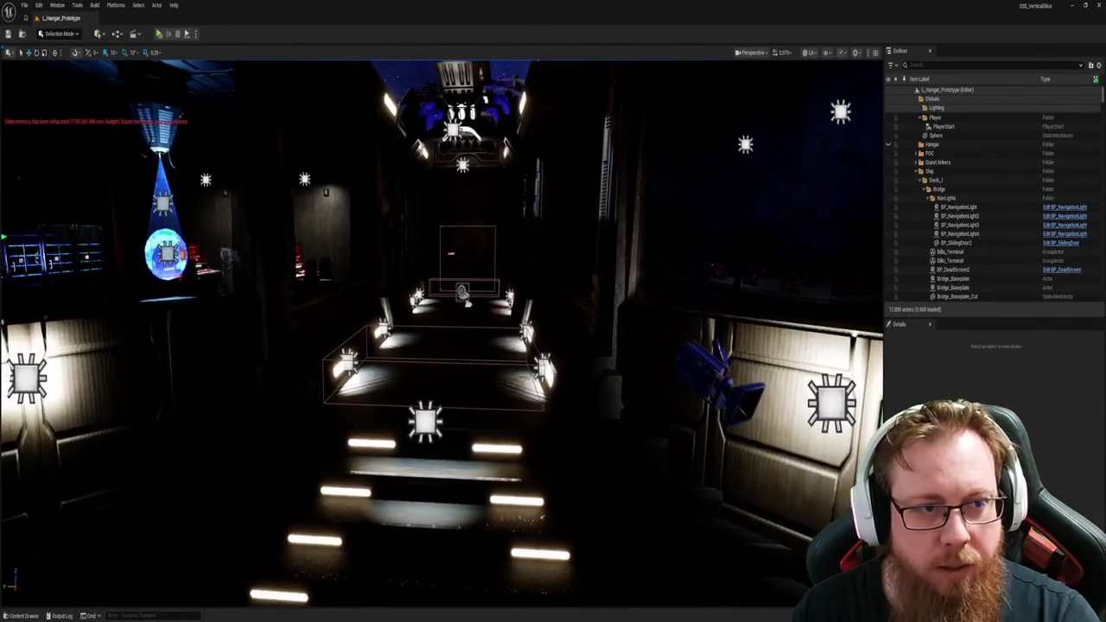
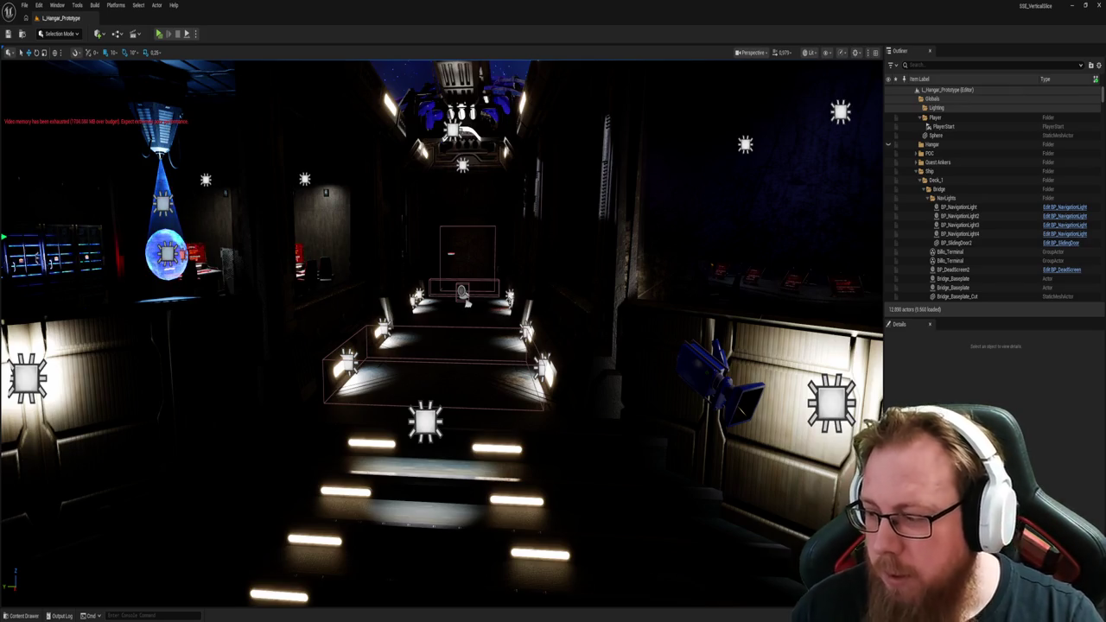
Step: Fly the camera forward up the lit stairs toward the doorway at the corridor's end
scroll(659, 336, "up", 3)
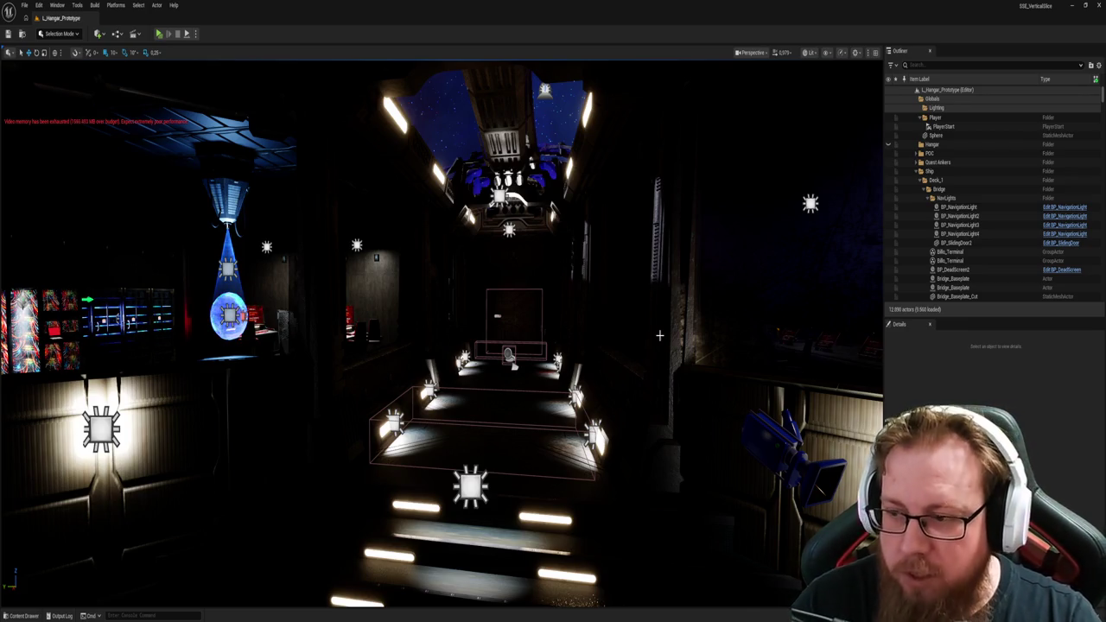
mouse_move(659, 335)
left_mouse_down()
mouse_move(879, 168)
mouse_move(877, 86)
mouse_move(674, 251)
mouse_move(471, 324)
left_mouse_up()
mouse_move(476, 403)
left_mouse_down()
mouse_move(477, 354)
mouse_move(554, 340)
mouse_move(406, 335)
mouse_move(408, 372)
left_mouse_up()
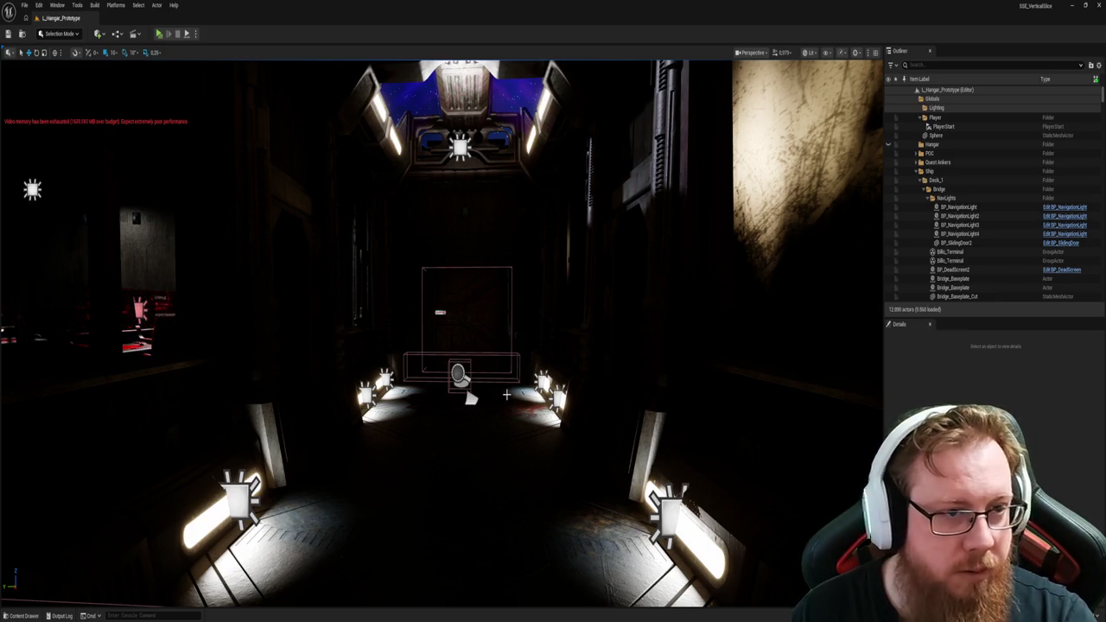
Step: Clear the Content Drawer filter, open L_MainMenu, and start a Standalone Game play-test
key("ctrl+space")
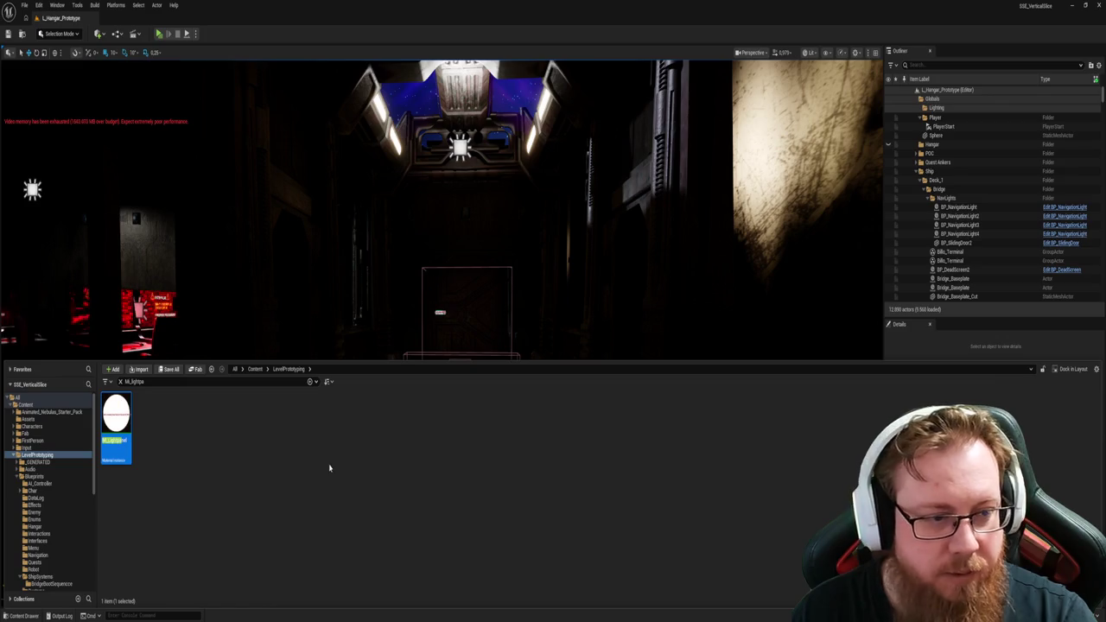
left_click(329, 467)
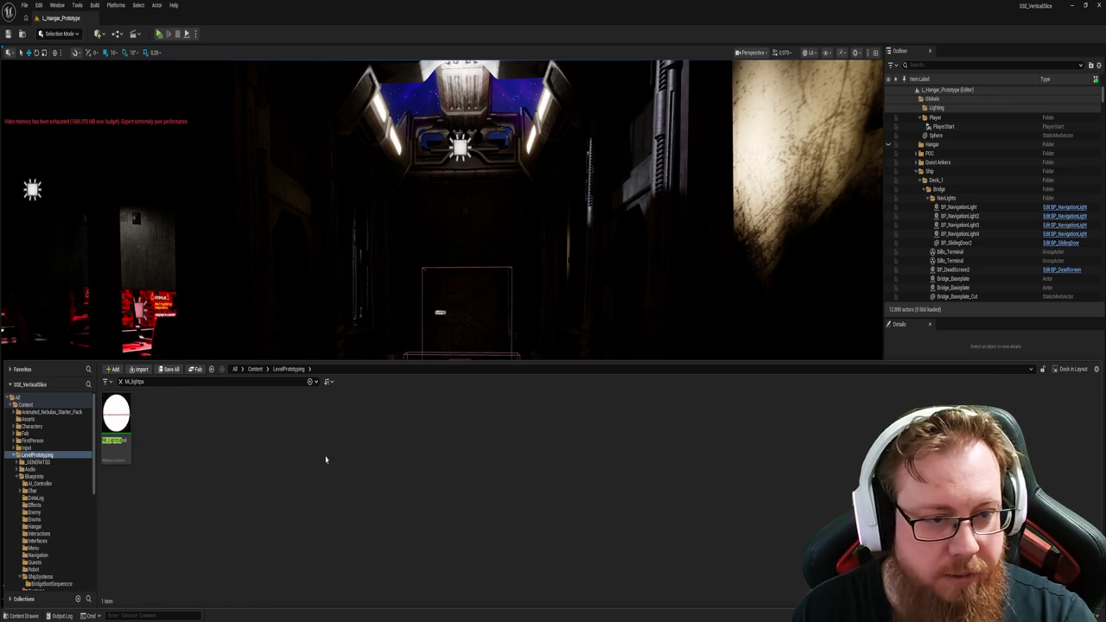
left_click(121, 382)
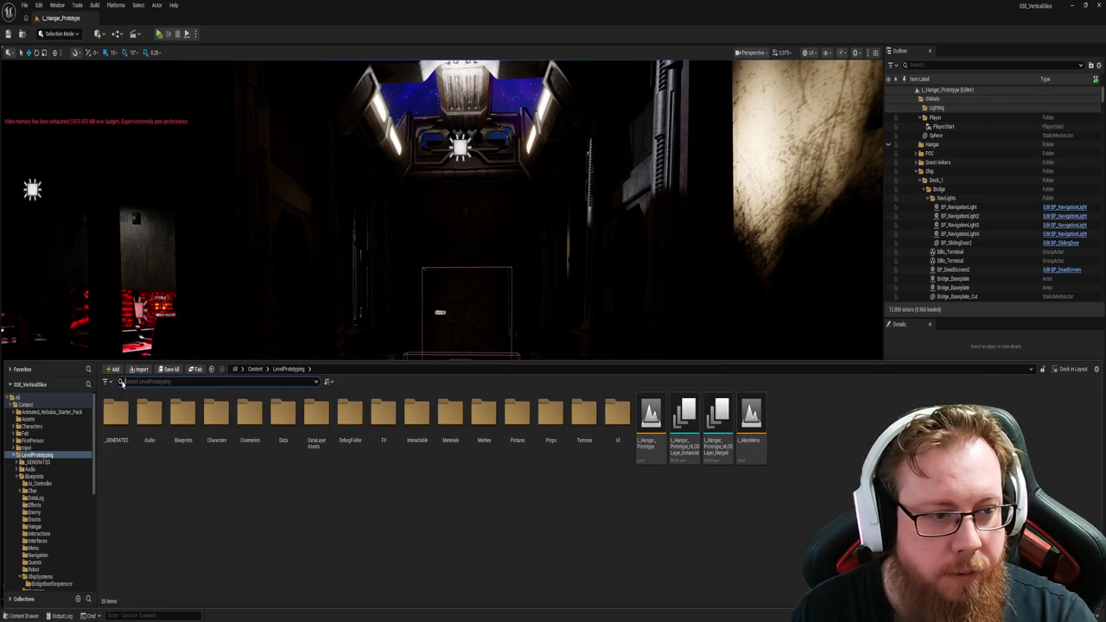
double_click(760, 419)
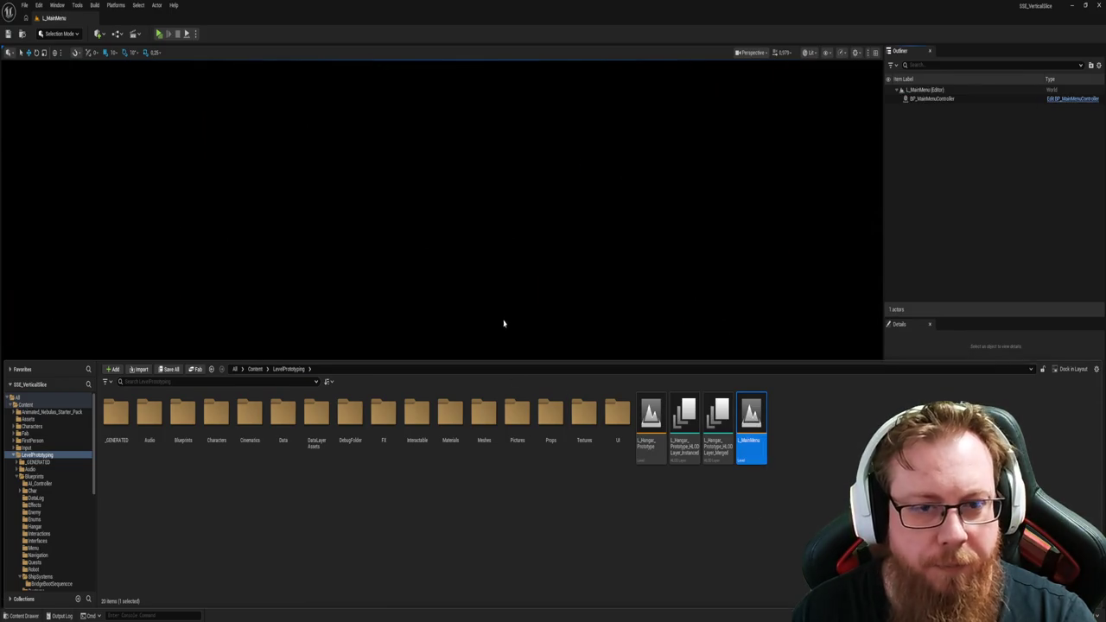
key("alt+p")
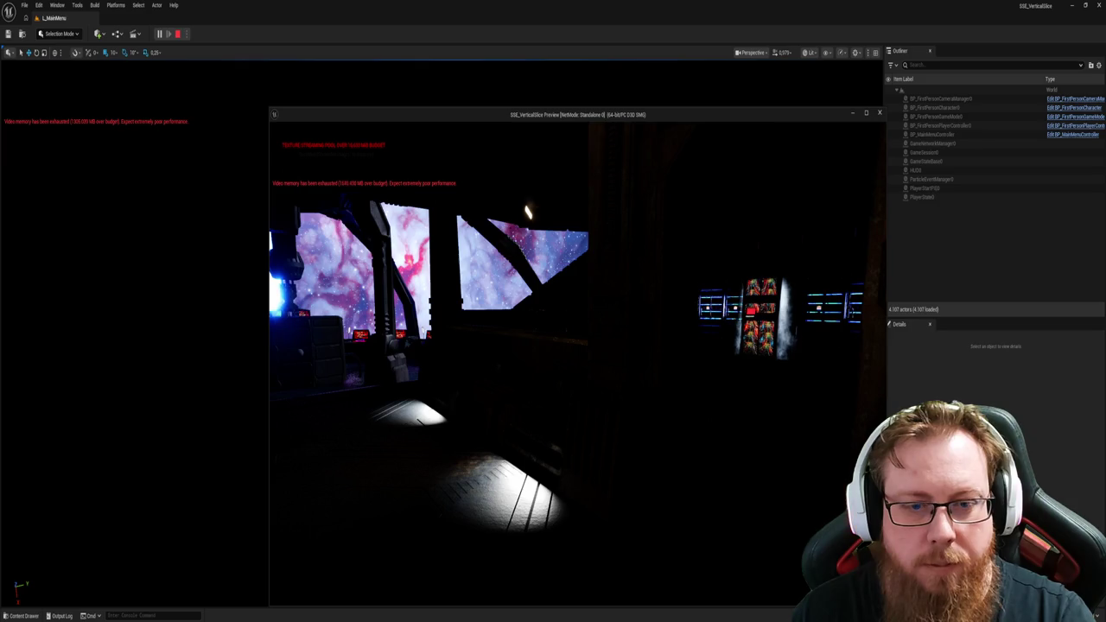
Step: Toggle the progression debug overlay on and off, walk the bridge, then stop the preview
key("F1")
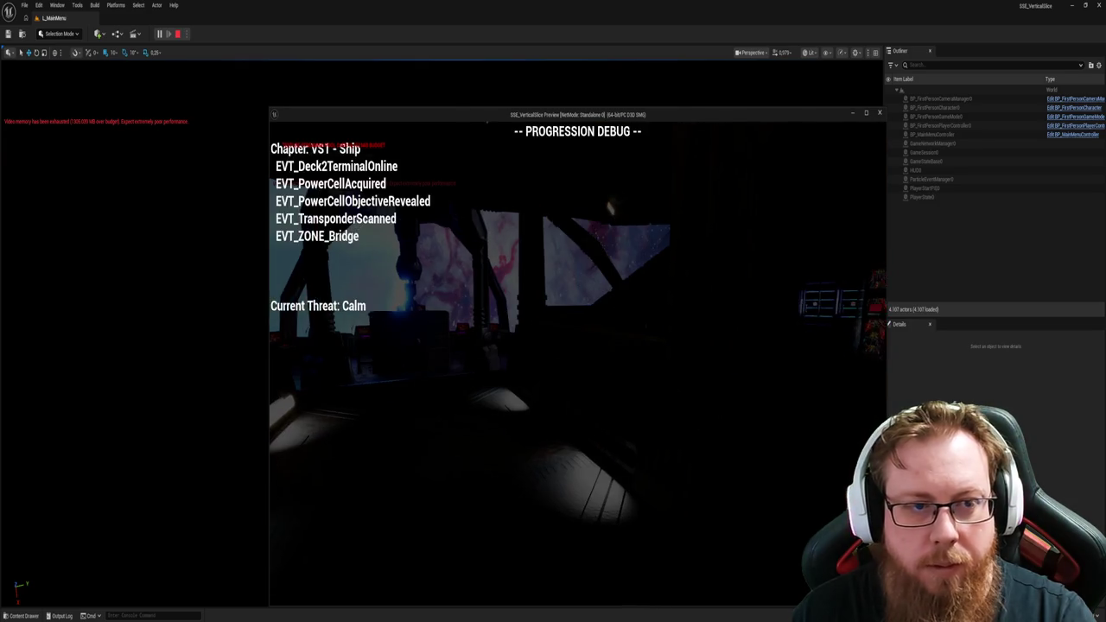
key("F1")
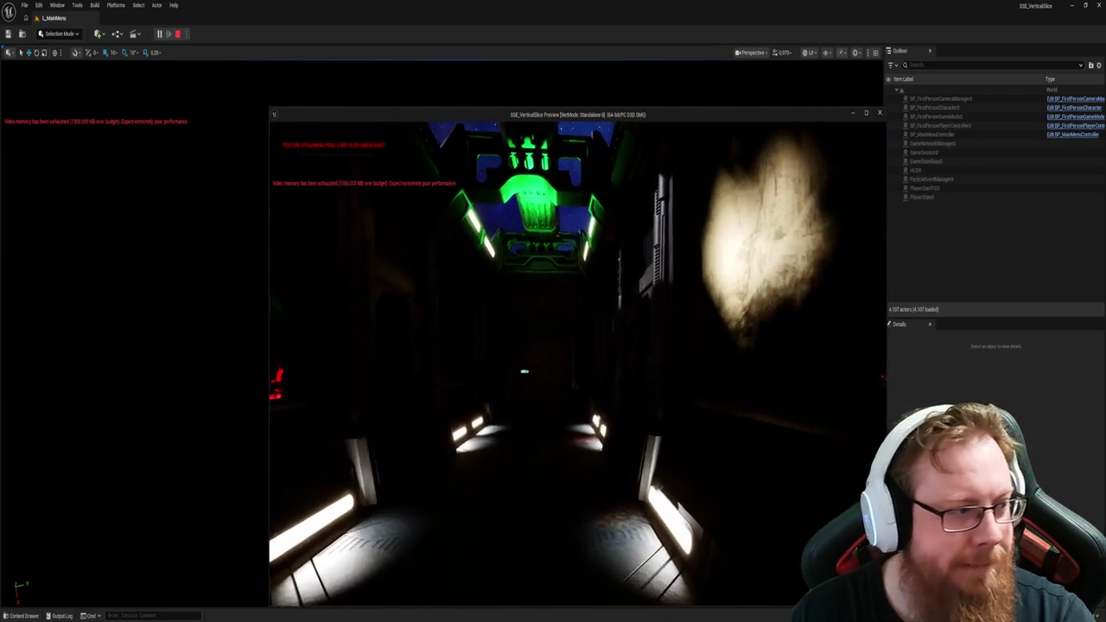
key("Escape")
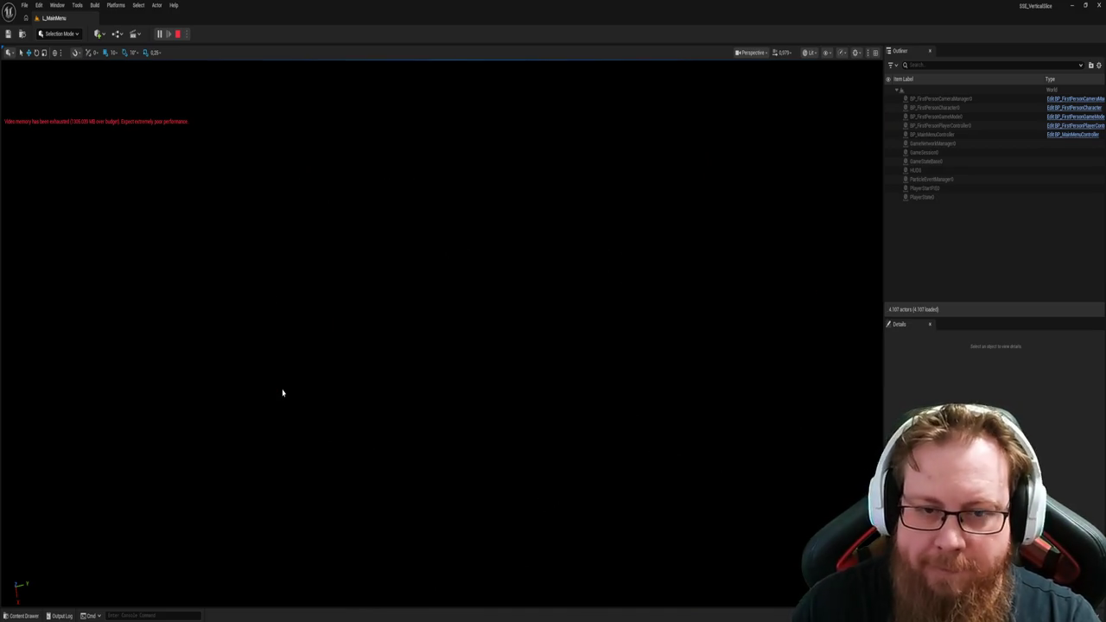
Step: Open L_Hangar_Prototype from the Content Drawer and select a skirting-board light frame on the wall
key("ctrl+space")
left_click(677, 511)
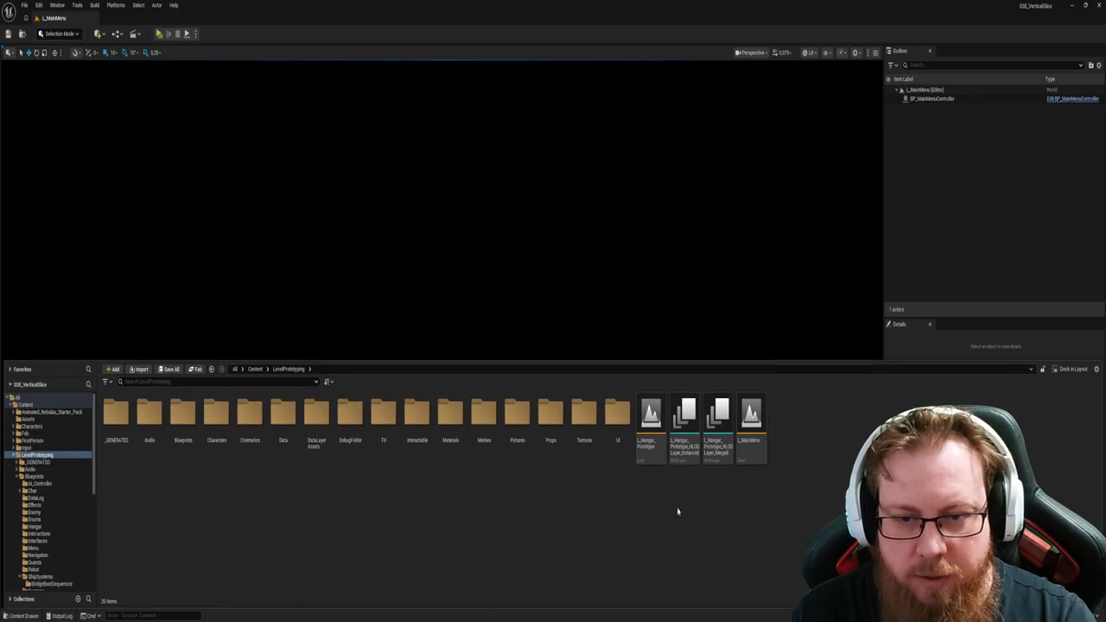
double_click(638, 416)
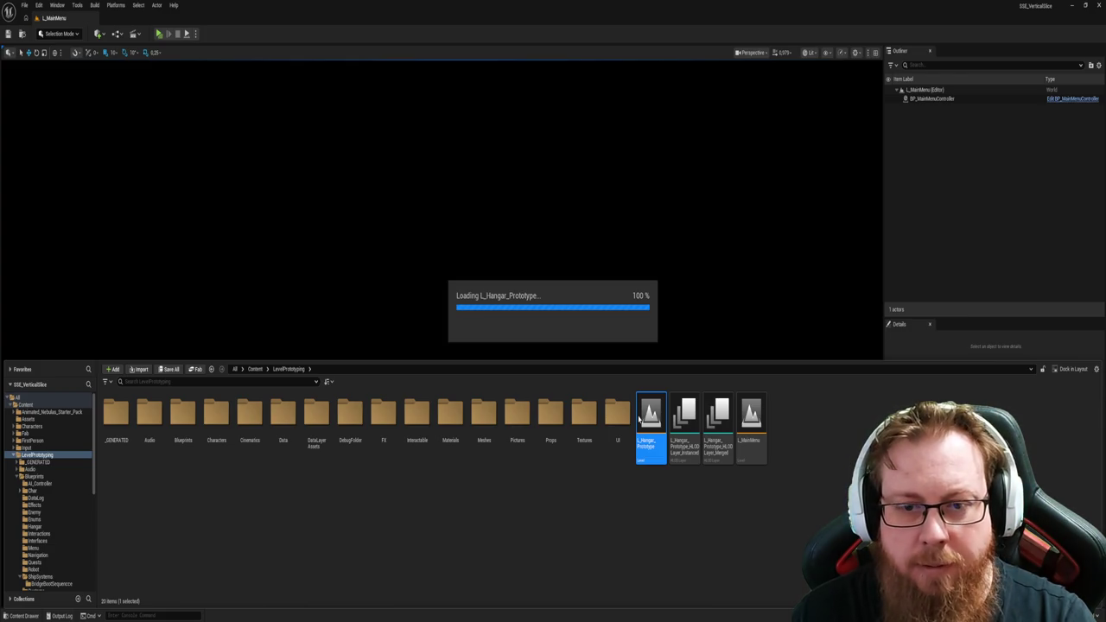
left_click(553, 328)
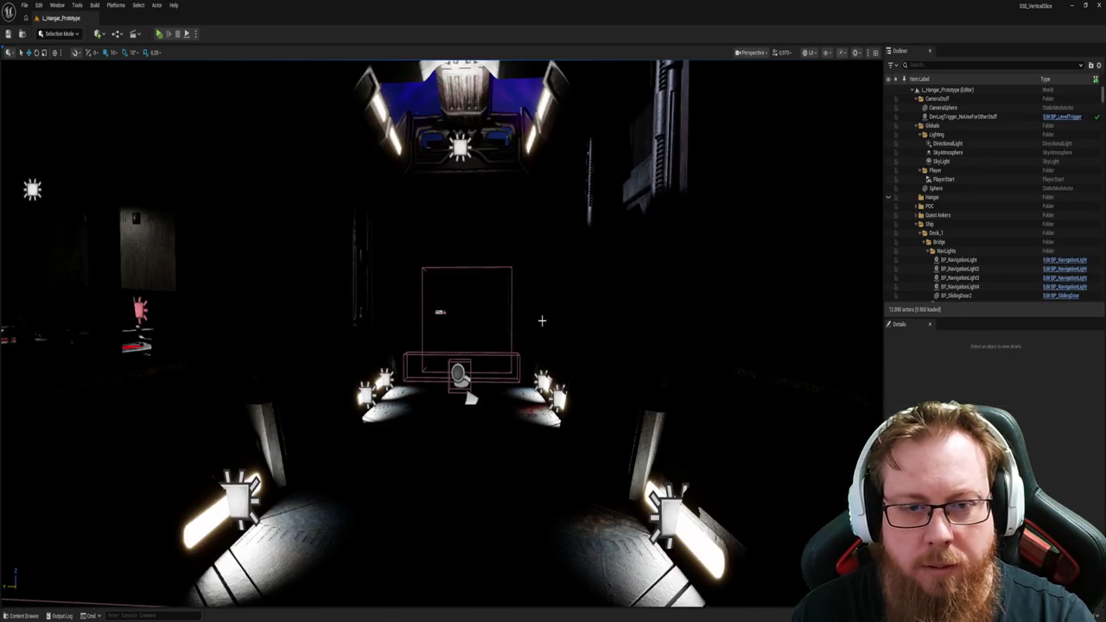
scroll(506, 327, "up", 10)
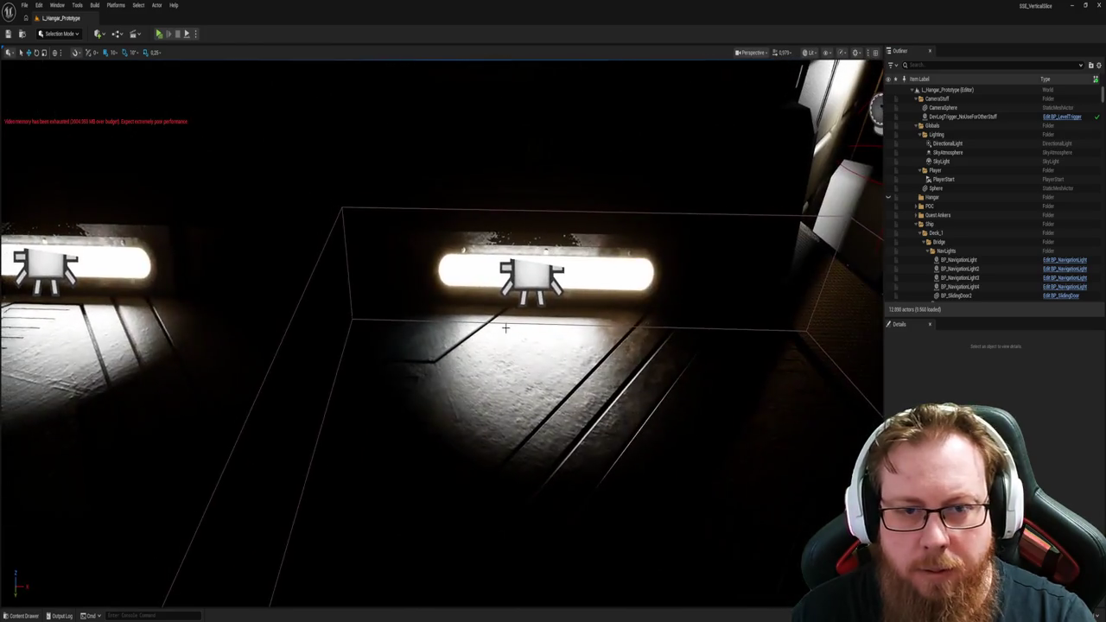
left_click(518, 328)
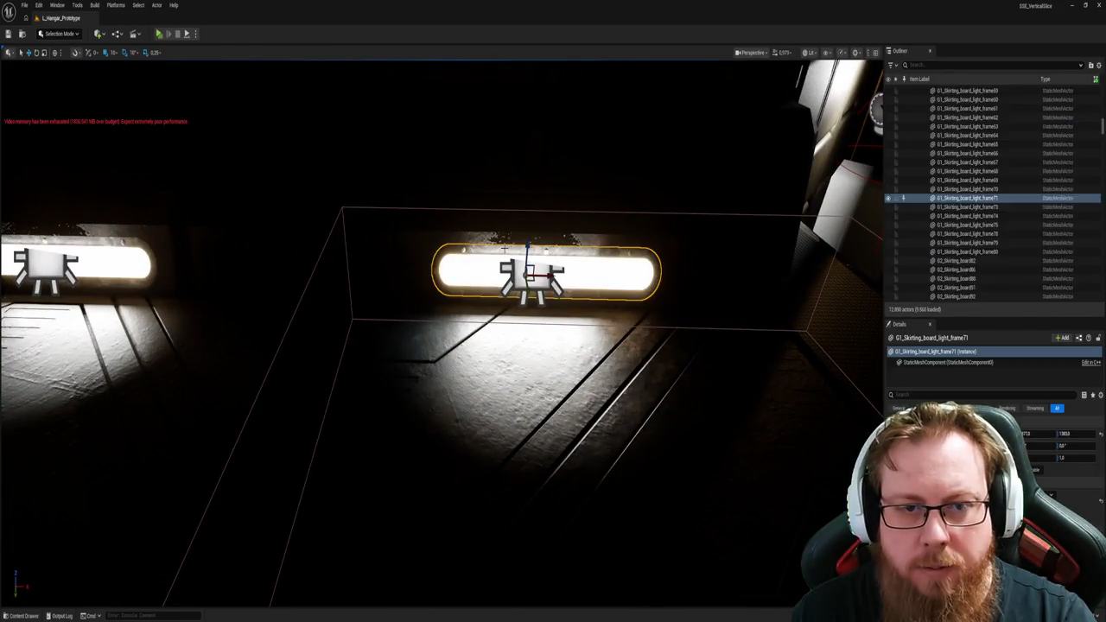
key("f")
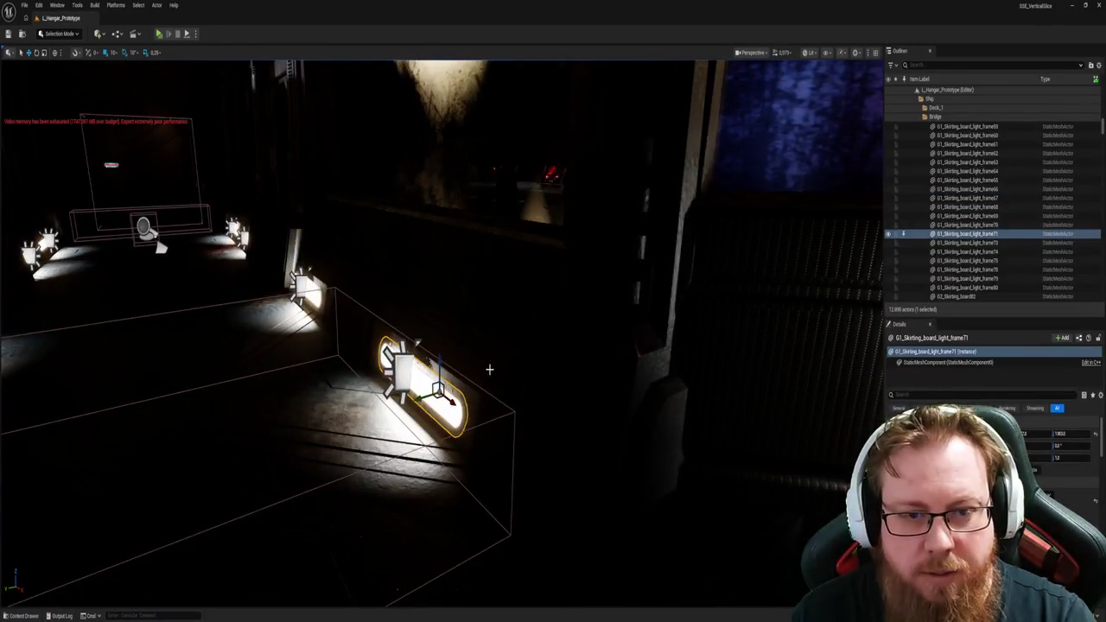
left_click(489, 369, "ctrl")
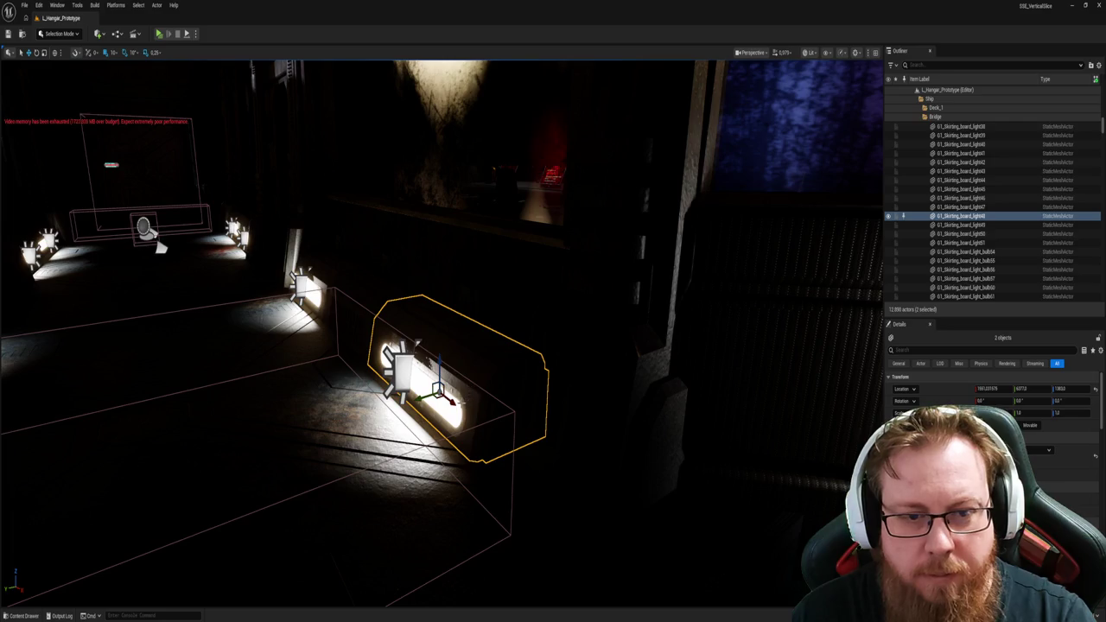
left_click(461, 406, "ctrl")
left_click(460, 417, "ctrl")
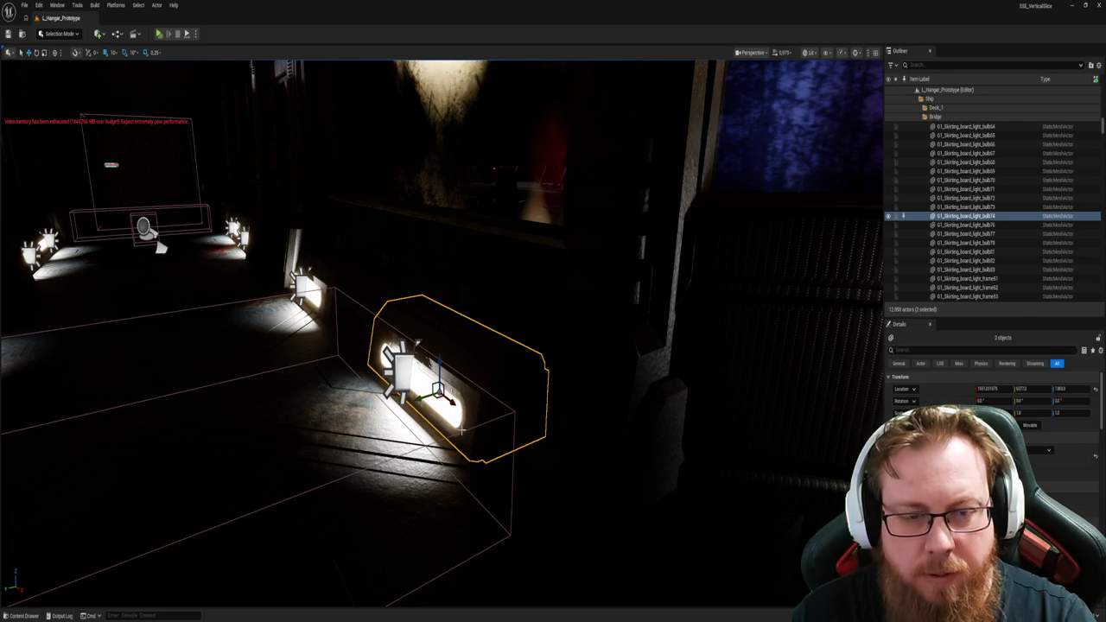
key("f")
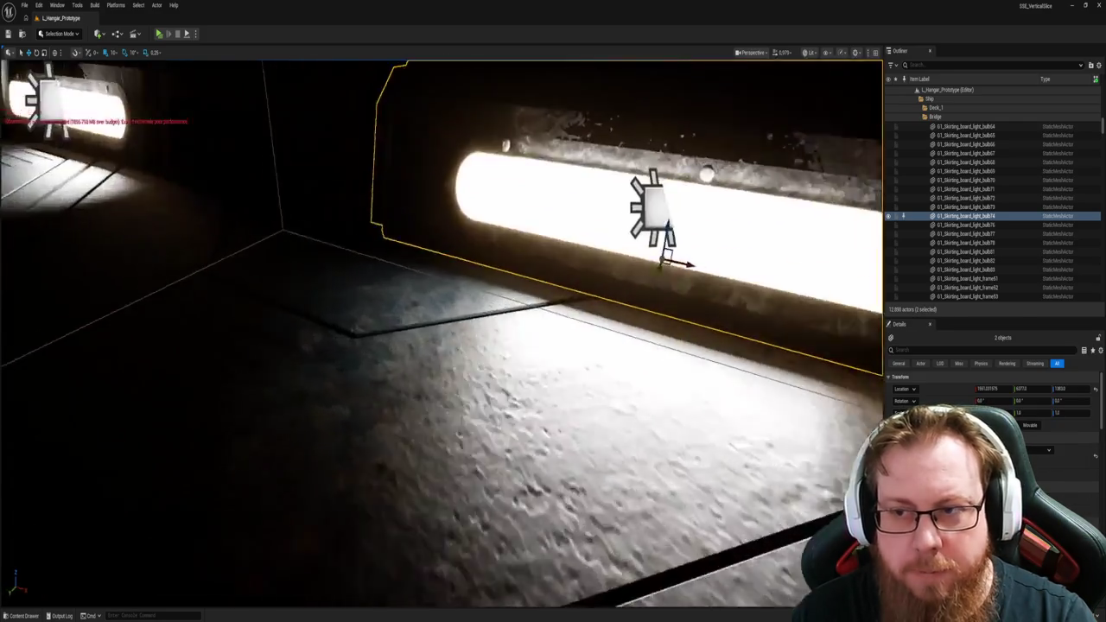
left_click_drag(605, 378, 499, 378)
left_click(524, 327)
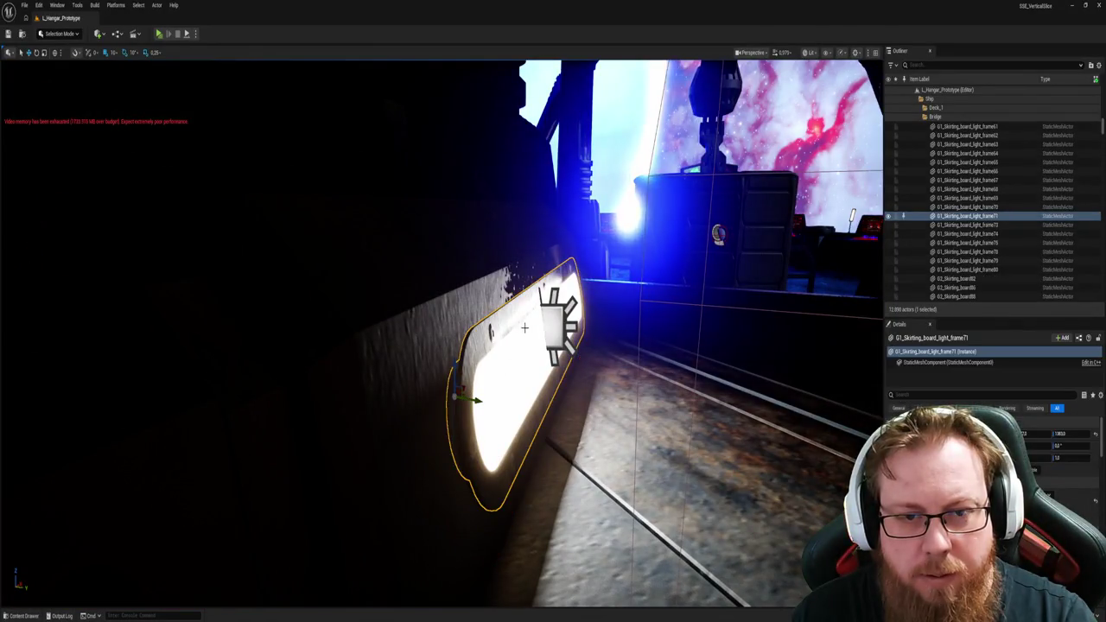
left_click_drag(468, 309, 432, 309)
left_click(469, 309, "ctrl")
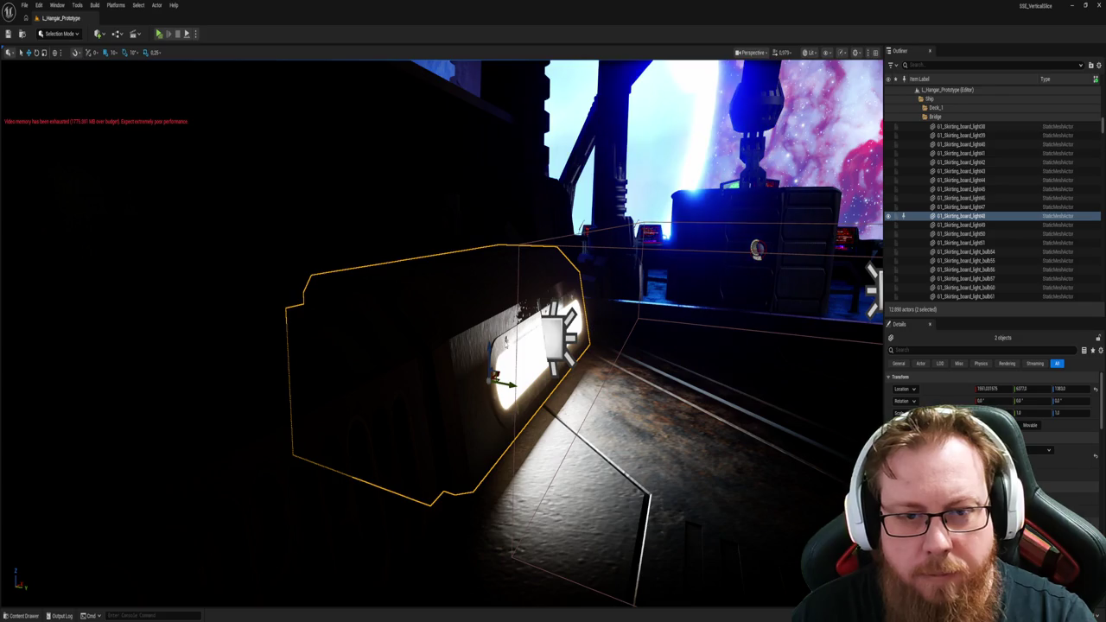
mouse_move(662, 322)
left_mouse_down()
mouse_move(622, 315)
mouse_move(695, 296)
left_mouse_up()
left_click(576, 372)
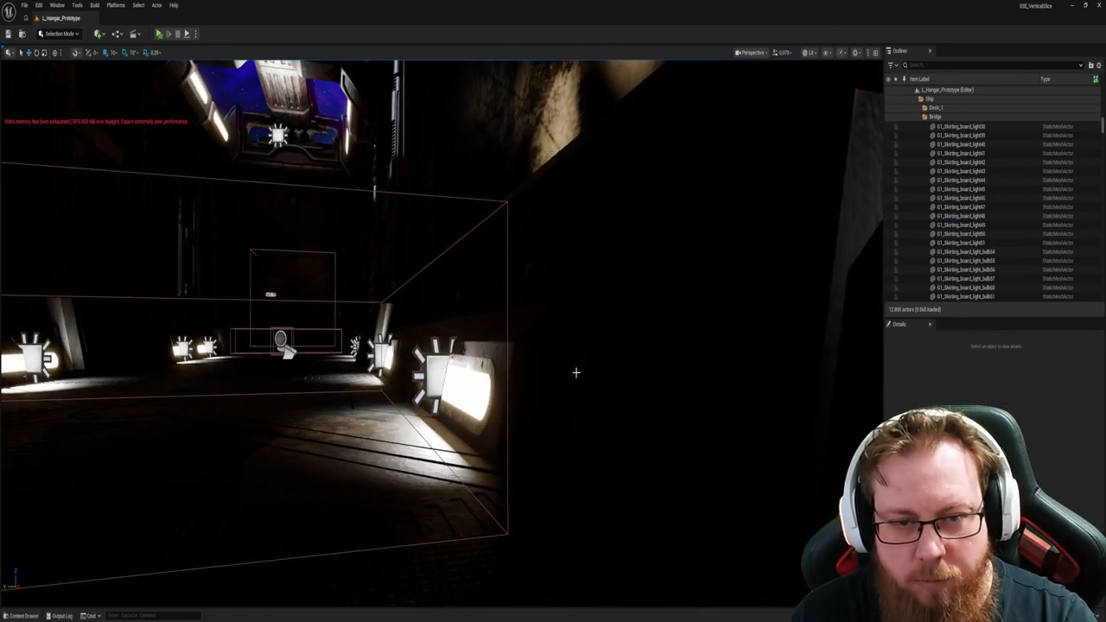
left_click(509, 369)
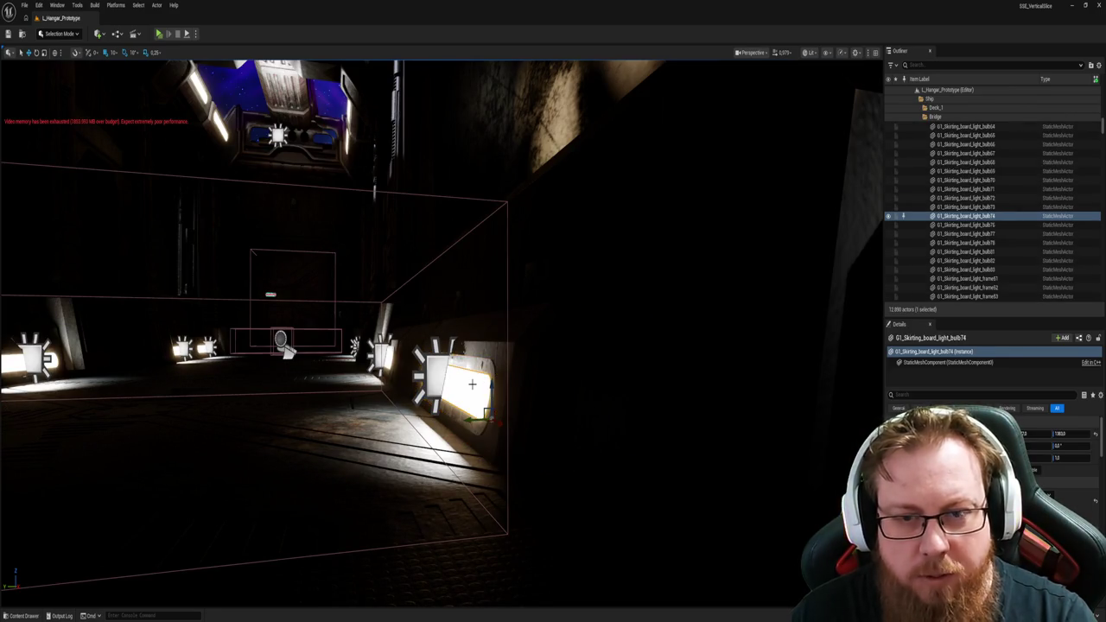
left_click(492, 414, "ctrl")
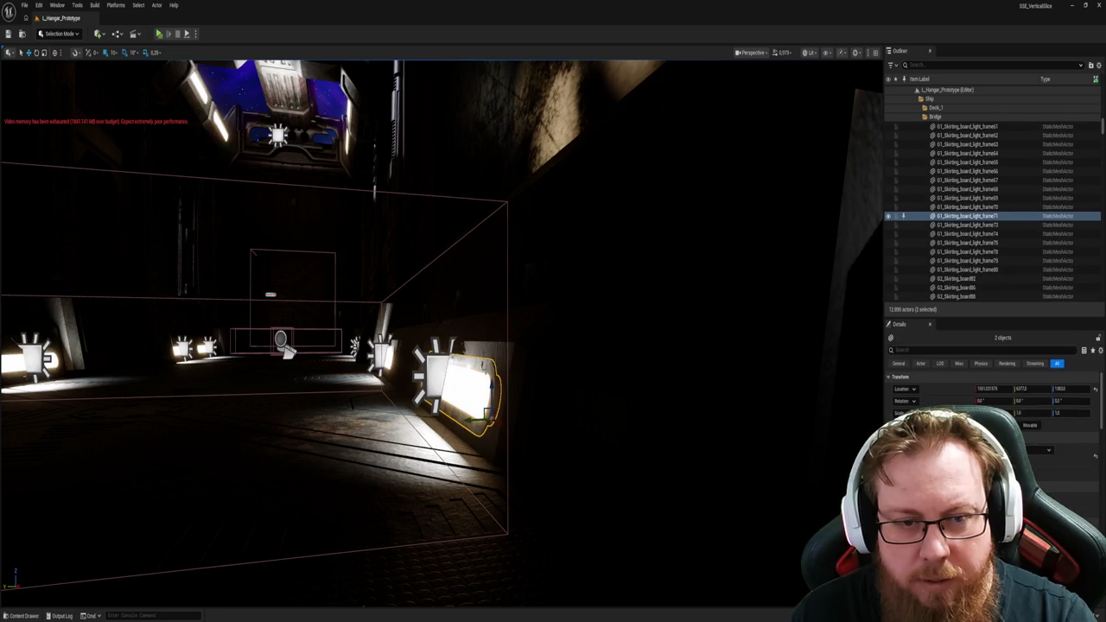
scroll(997, 251, "down", 2)
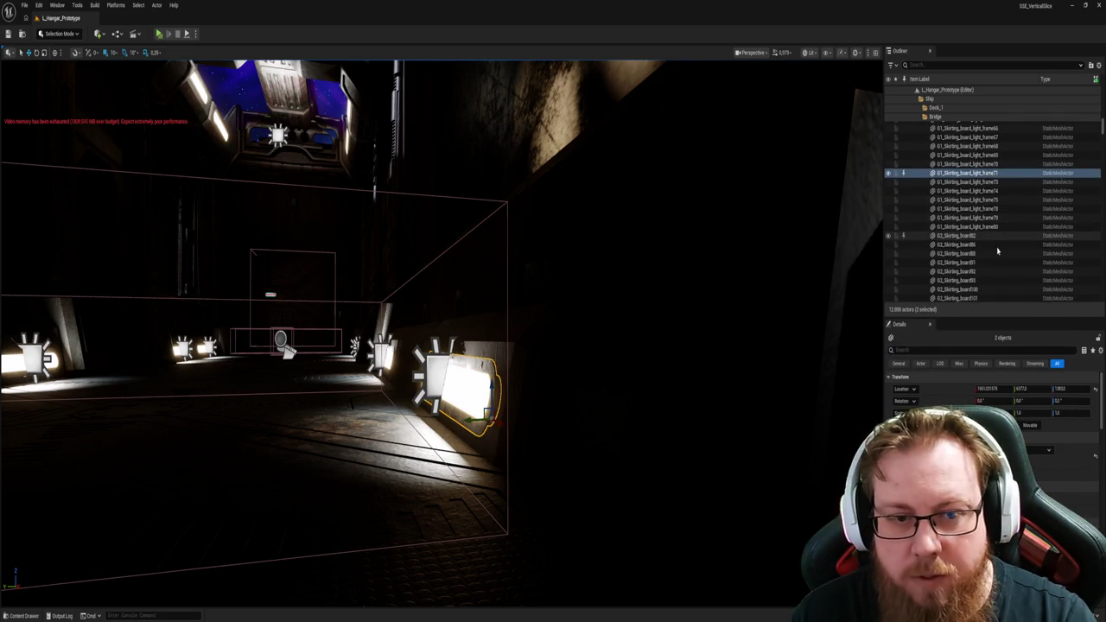
scroll(1004, 257, "down", 10)
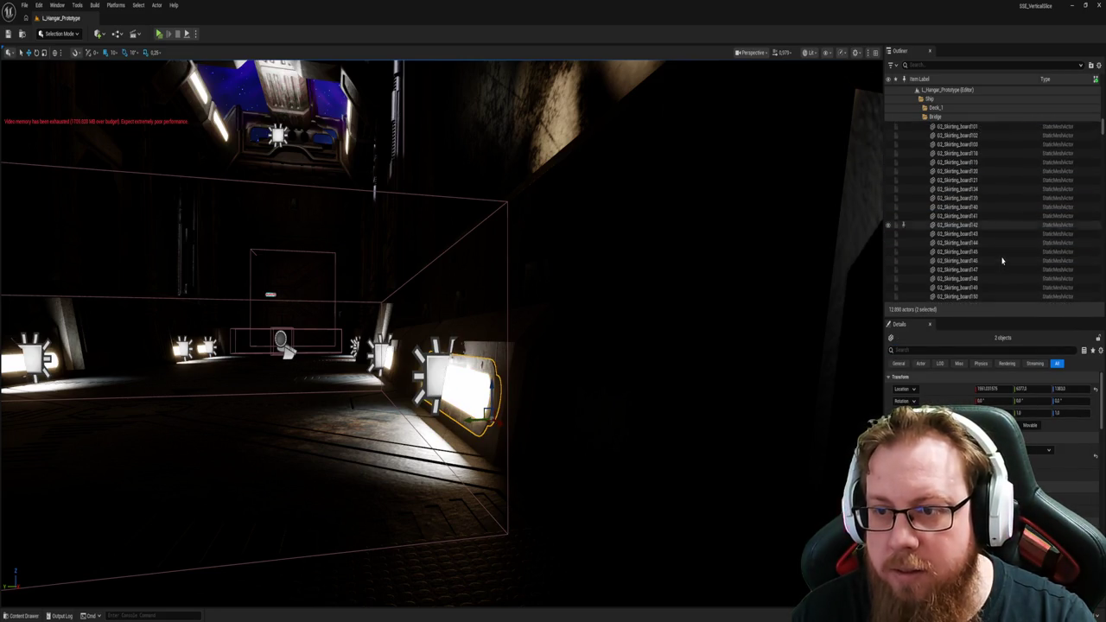
left_click(524, 347, "ctrl")
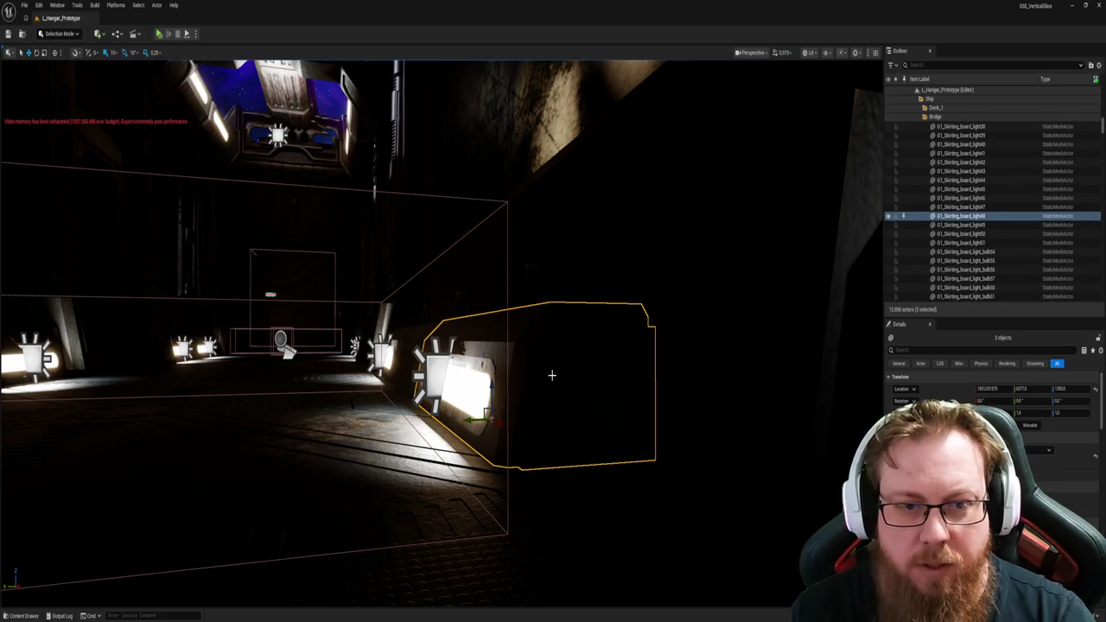
key("f")
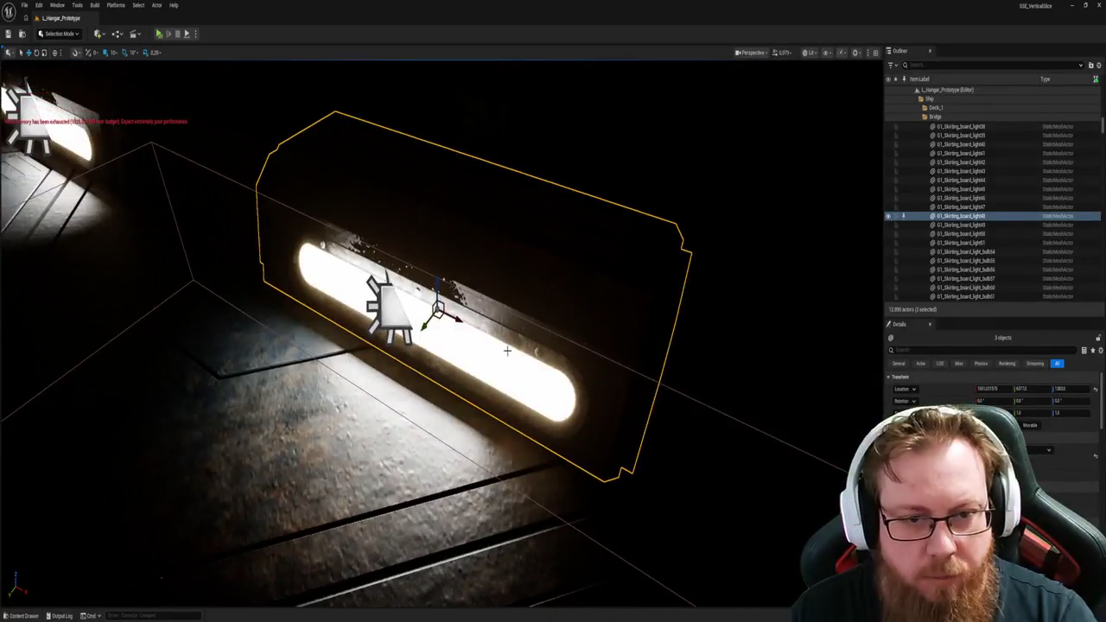
left_click(513, 338)
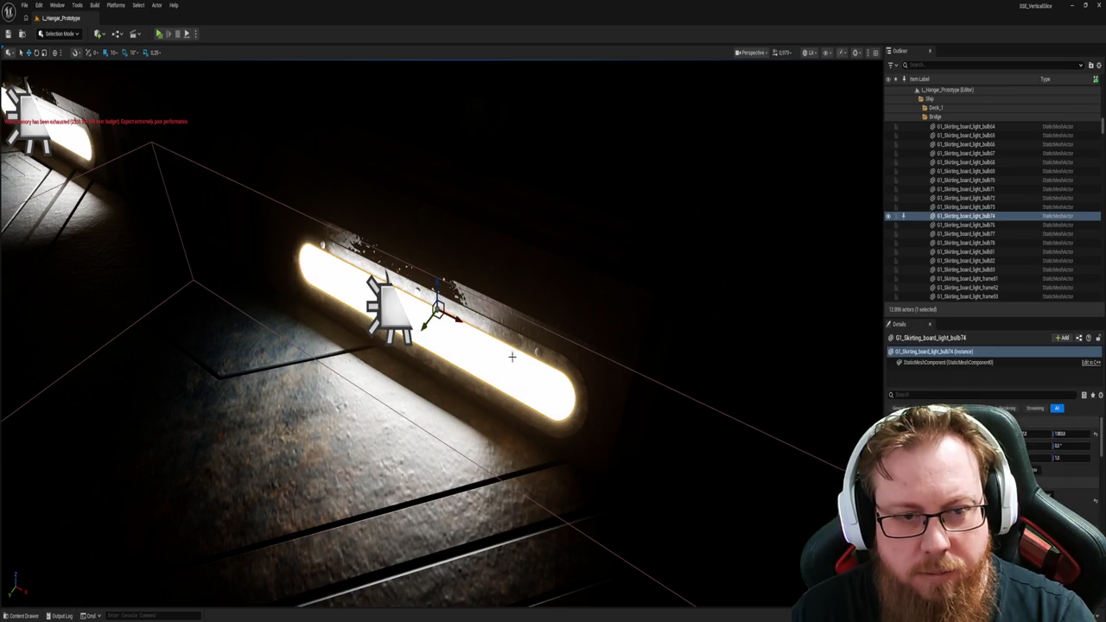
left_click(509, 343, "ctrl")
left_click(508, 350)
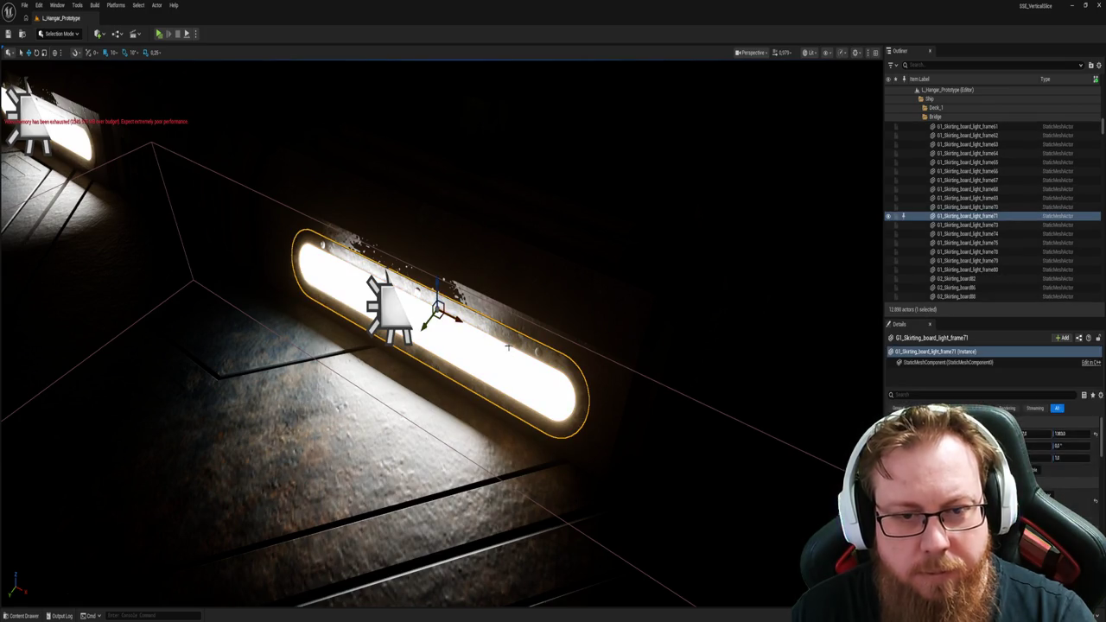
left_click(507, 358, "ctrl")
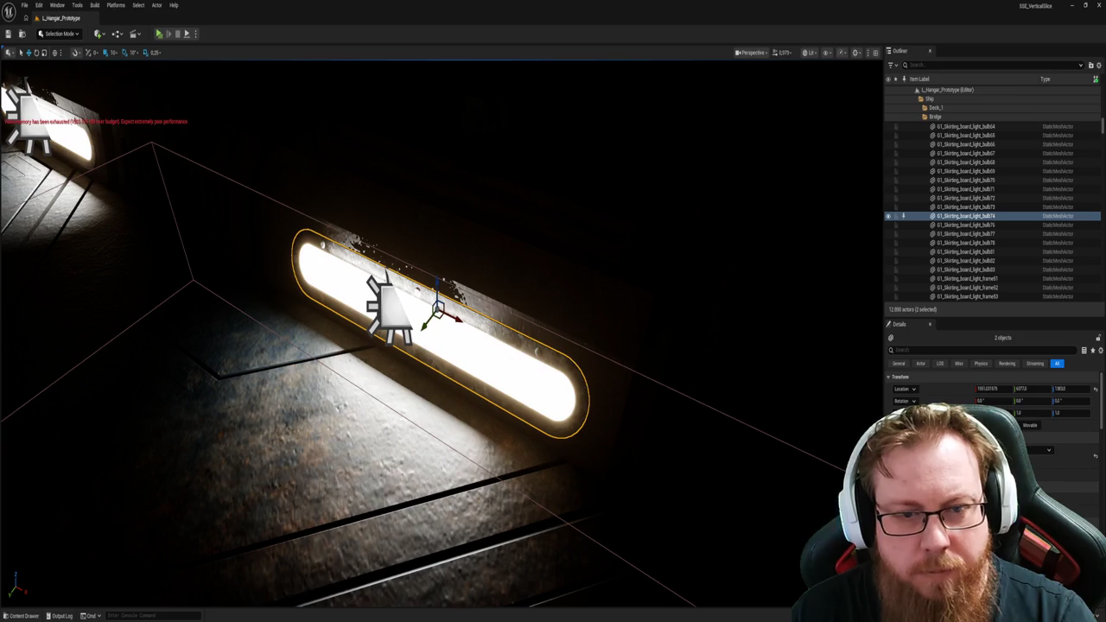
left_click(516, 352)
left_click(519, 344, "ctrl")
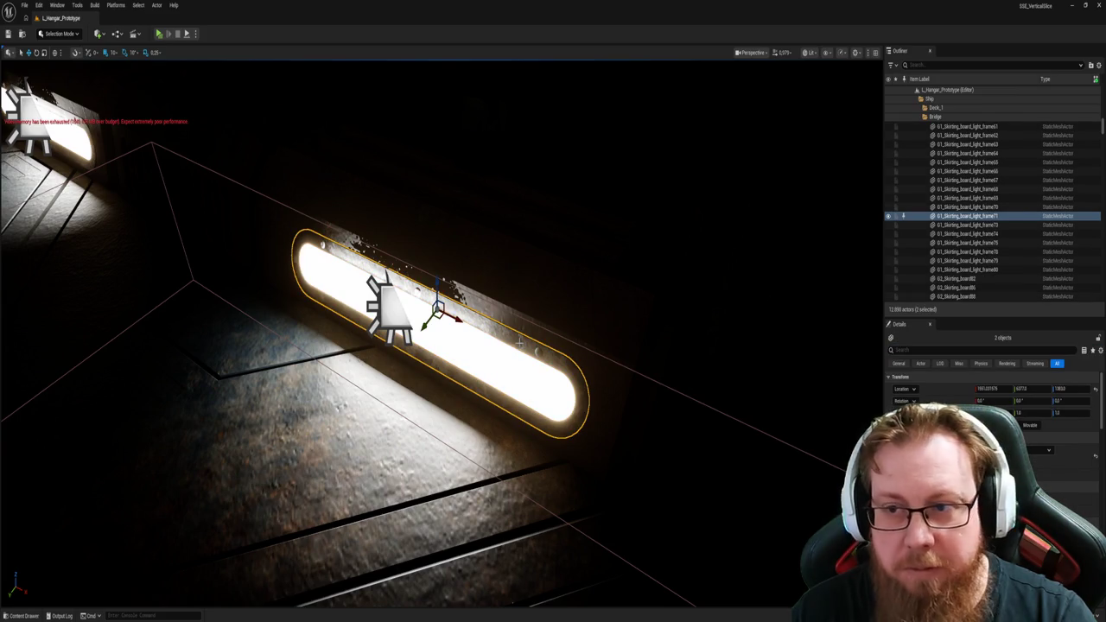
key("Escape")
mouse_move(519, 343)
left_mouse_down()
mouse_move(446, 401)
mouse_move(446, 380)
mouse_move(466, 363)
mouse_move(530, 348)
left_mouse_up()
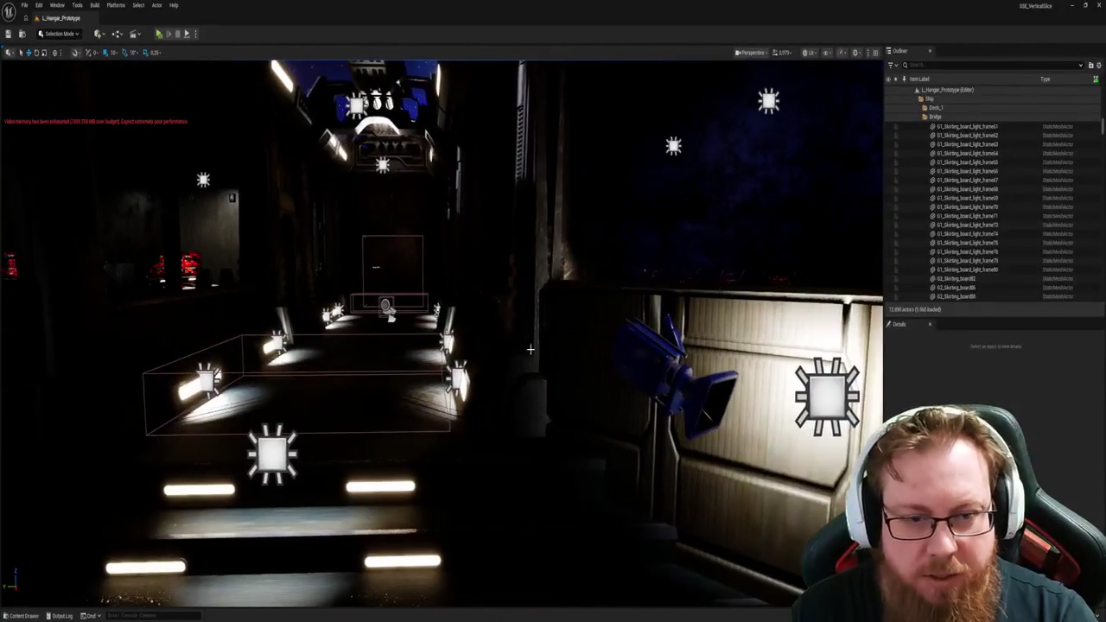
Step: Focus on the glowing stair strip light and inspect the wall boot light BP_BootLight7
left_click(393, 487)
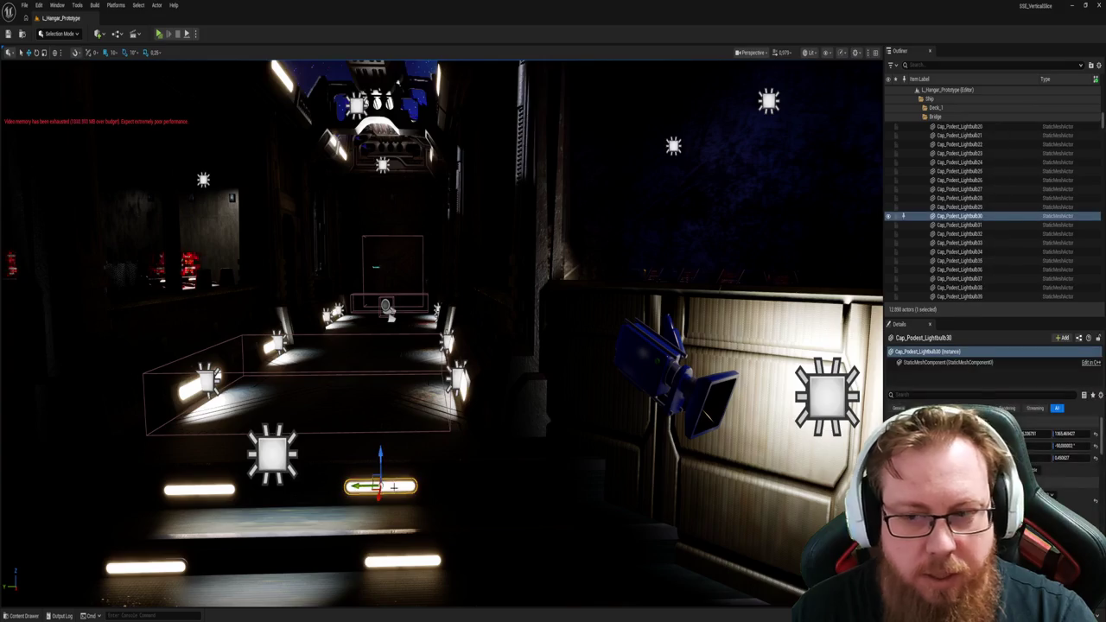
key("f")
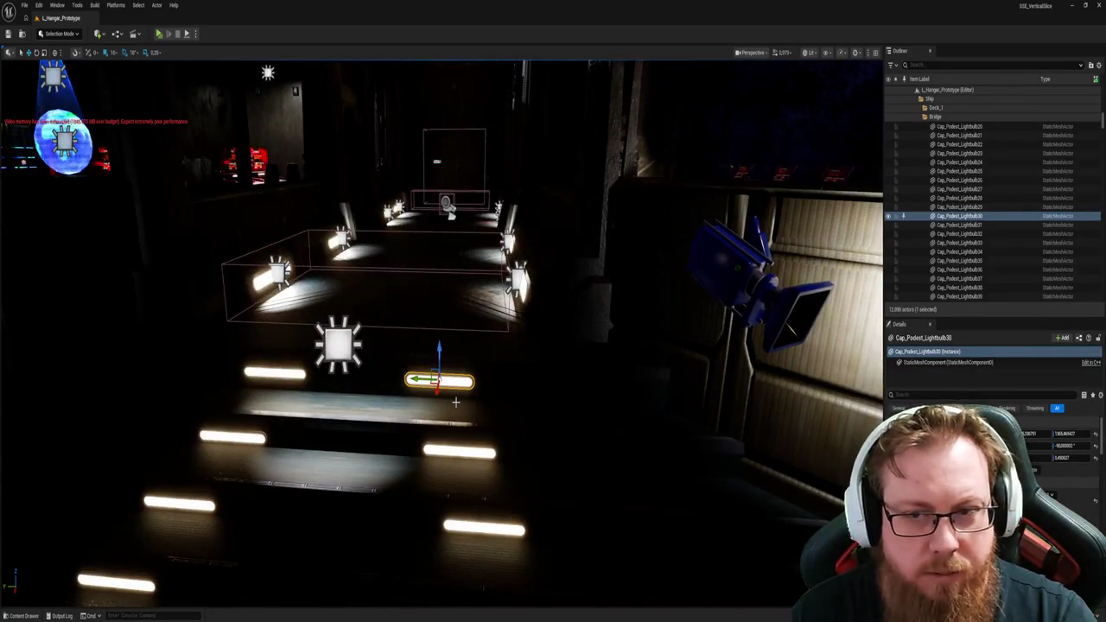
left_click_drag(453, 402, 406, 397)
left_click(423, 290)
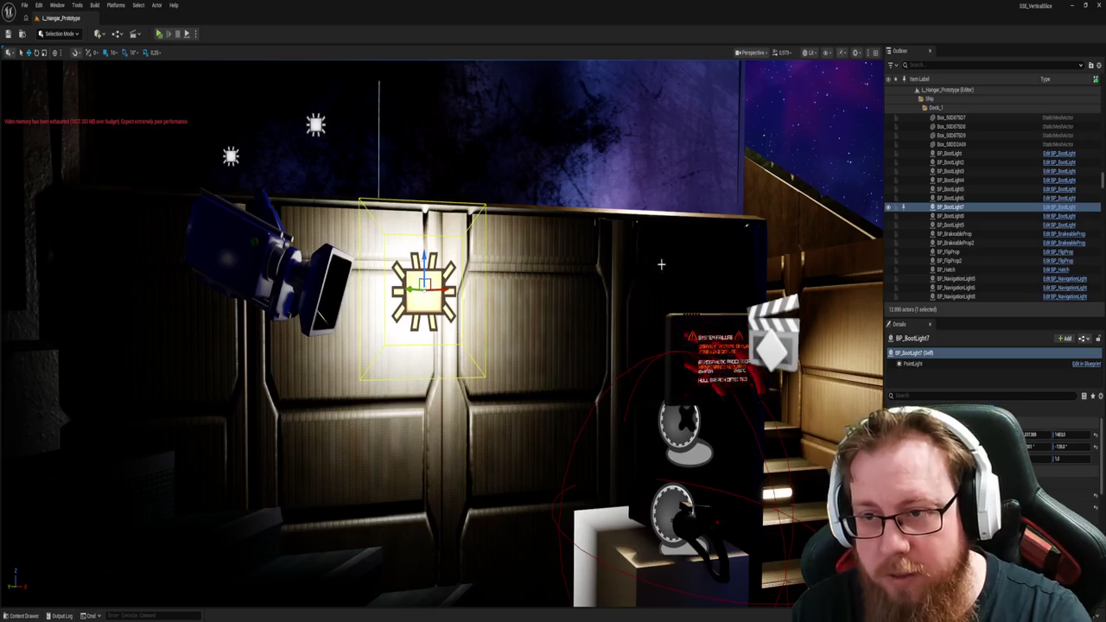
mouse_move(818, 240)
left_mouse_down()
mouse_move(743, 233)
mouse_move(717, 207)
mouse_move(717, 259)
mouse_move(683, 268)
mouse_move(622, 255)
left_mouse_up()
Step: Delete BP_BootLight3 and a second boot light from the hangar wall
left_click(467, 362)
mouse_move(468, 362)
left_mouse_down()
mouse_move(467, 406)
mouse_move(467, 371)
mouse_move(519, 363)
left_mouse_up()
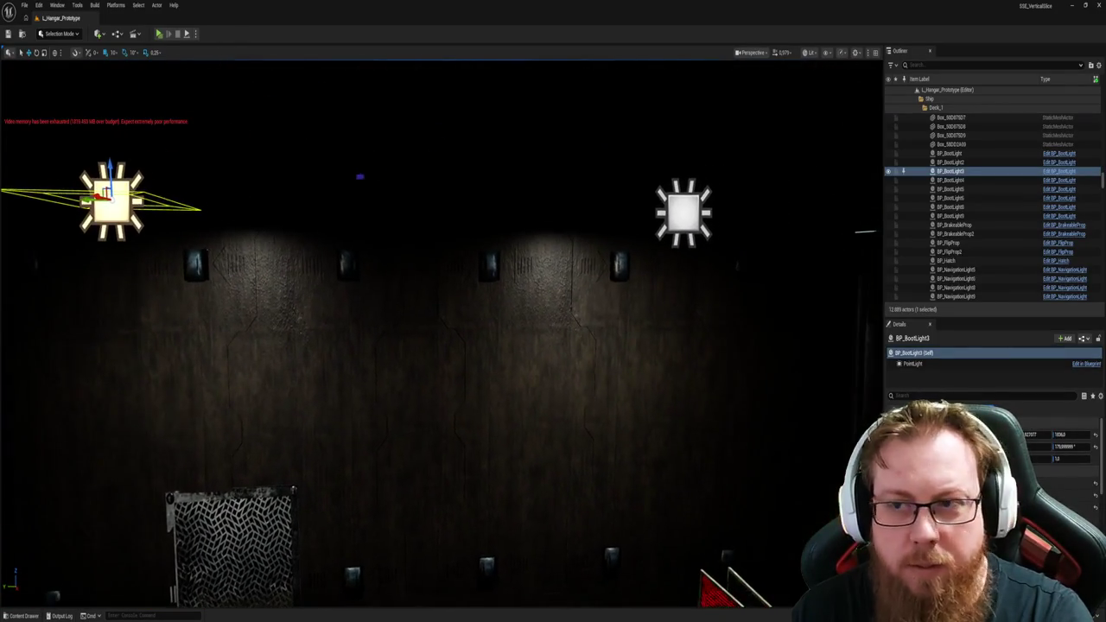
key("Delete")
left_click_drag(506, 412, 536, 346)
left_click(558, 182)
key("Delete")
mouse_move(558, 182)
left_mouse_down()
mouse_move(530, 321)
mouse_move(518, 346)
mouse_move(484, 346)
mouse_move(493, 337)
mouse_move(501, 362)
mouse_move(497, 345)
left_mouse_up()
Step: Inspect RectLight4 and RectLight5, then select the wall boot light BP_BootLight8
left_click(386, 295)
mouse_move(402, 330)
left_mouse_down()
mouse_move(396, 387)
mouse_move(415, 363)
mouse_move(463, 349)
left_mouse_up()
left_click(434, 349)
left_click(542, 327)
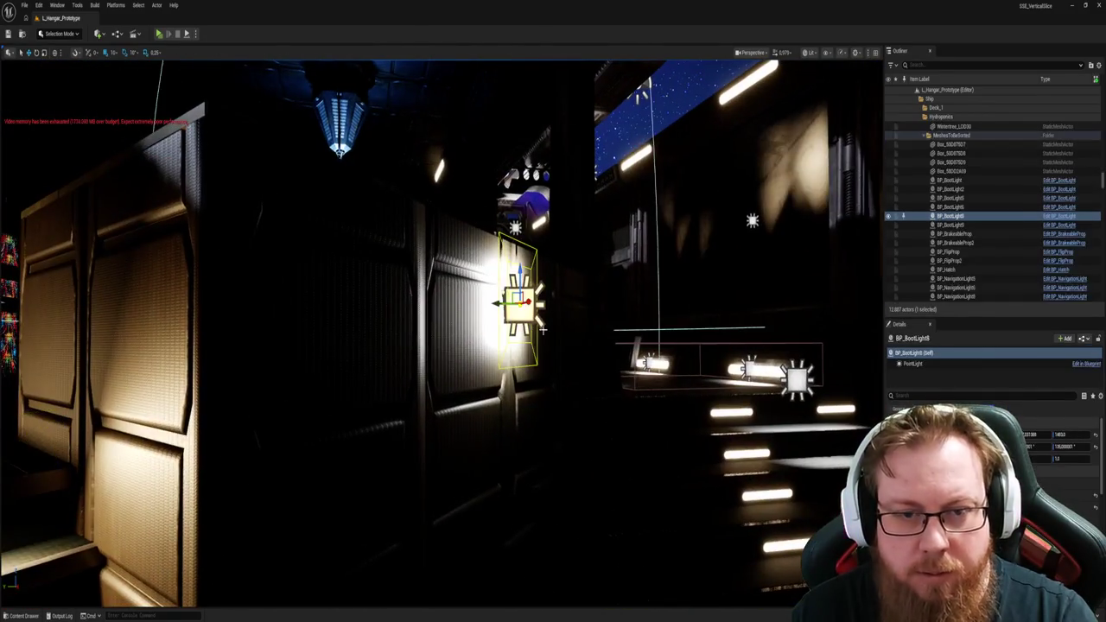
Step: Move BP_BootLight8 off the wall into the corridor and nudge it along the light strip
left_click_drag(518, 300, 154, 369)
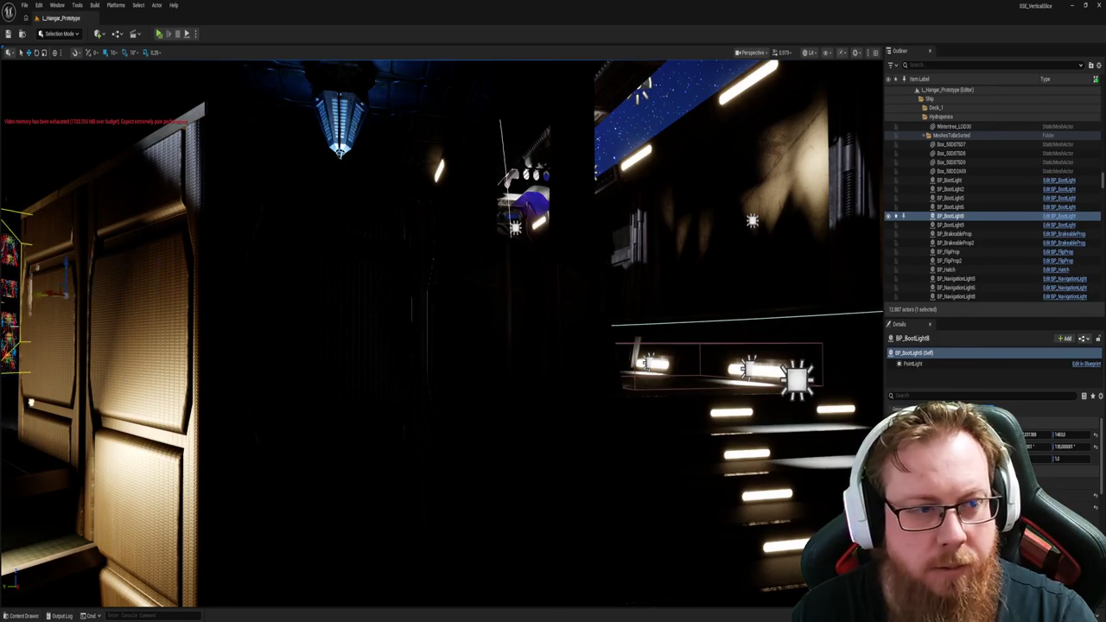
key("f")
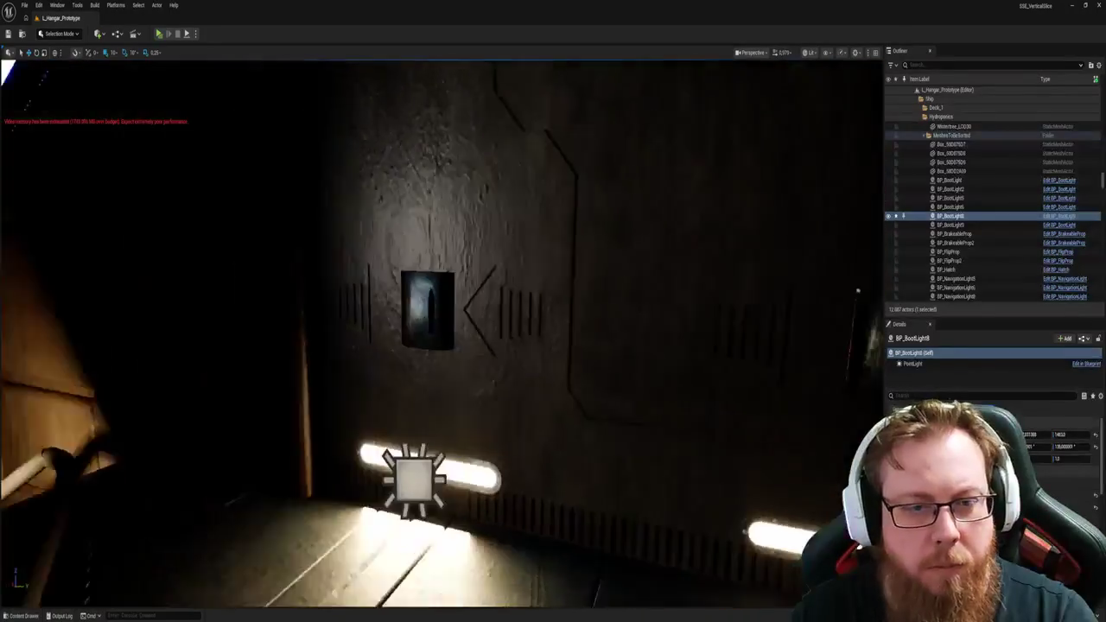
left_click_drag(857, 291, 831, 338)
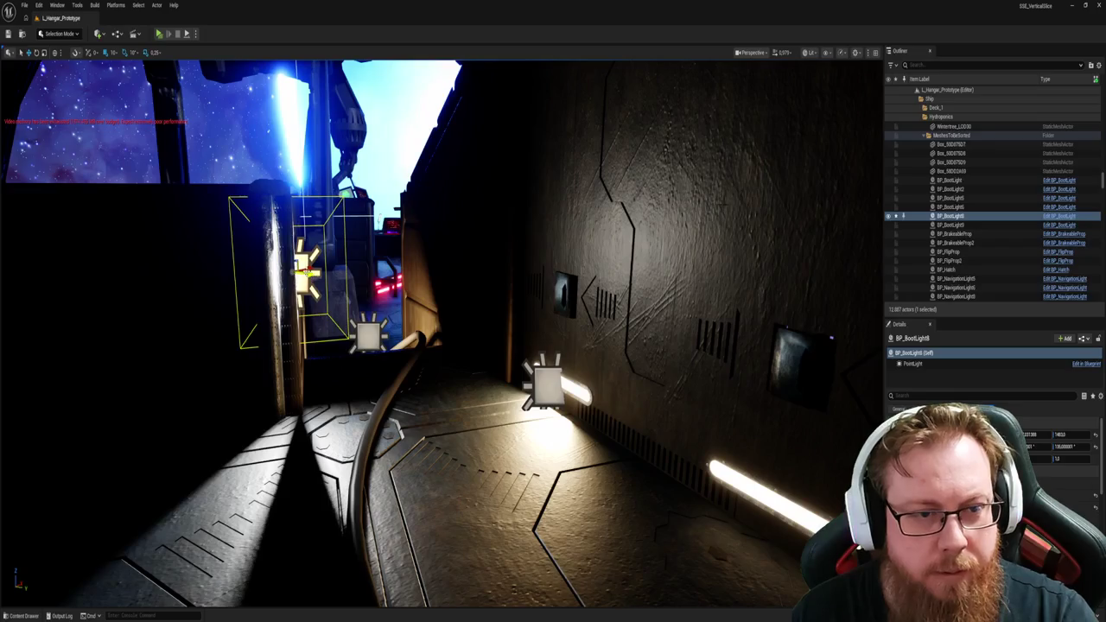
left_click_drag(412, 384, 598, 407)
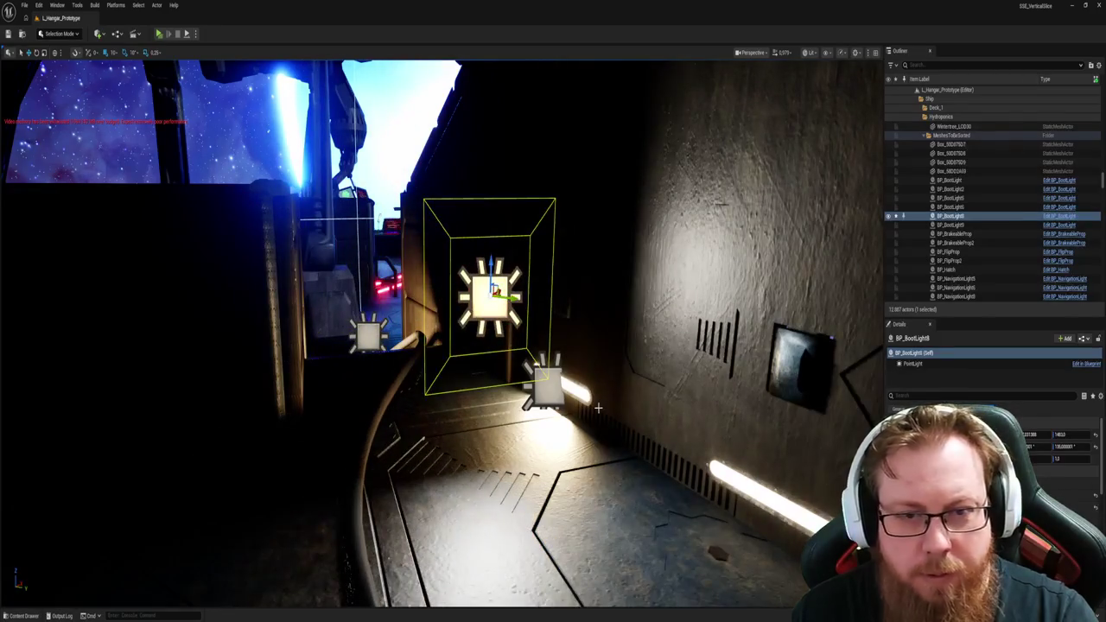
left_click(552, 394)
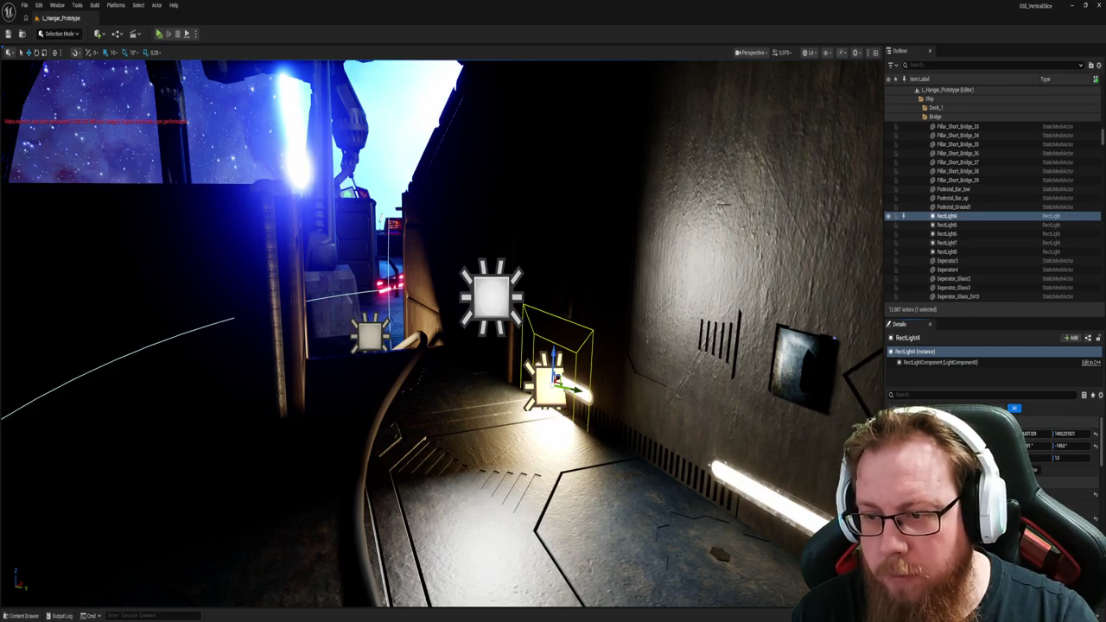
key("ctrl+z")
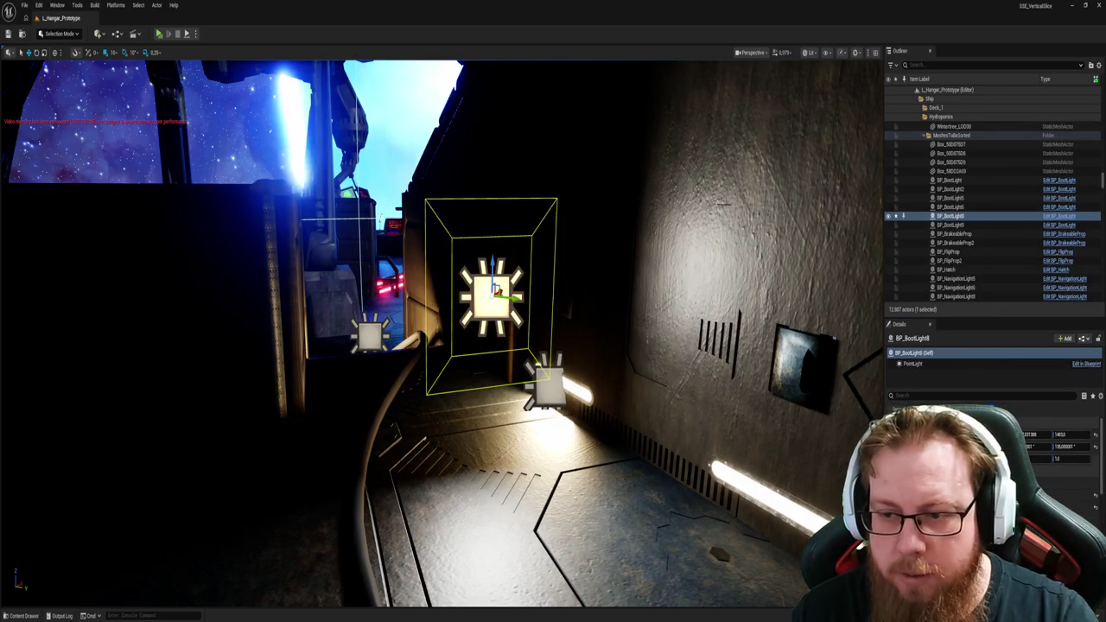
key("ctrl+z")
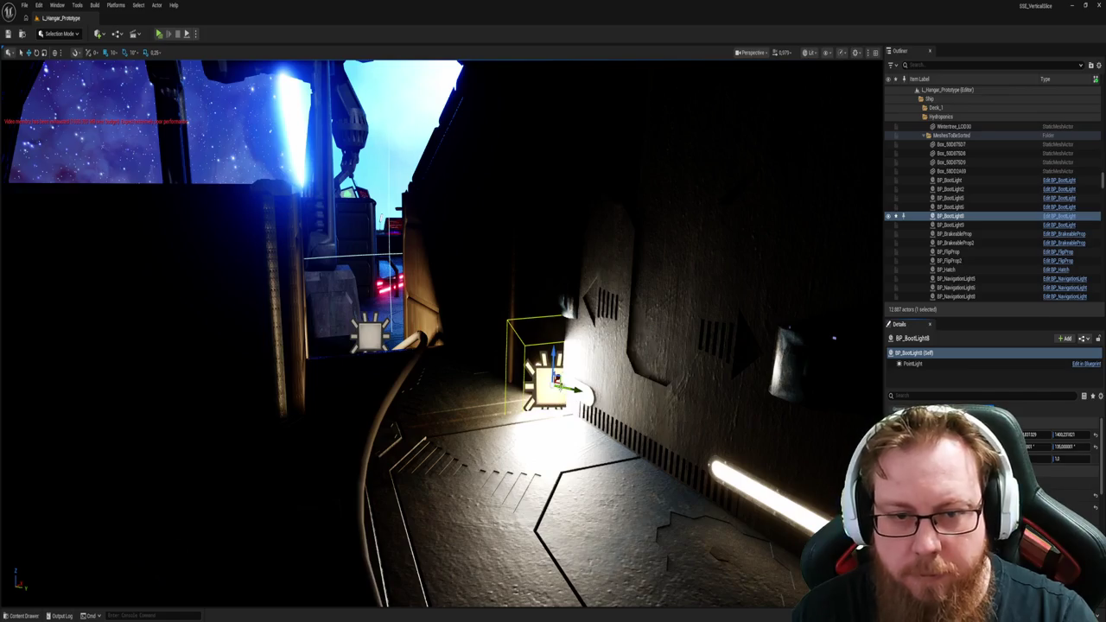
key("f")
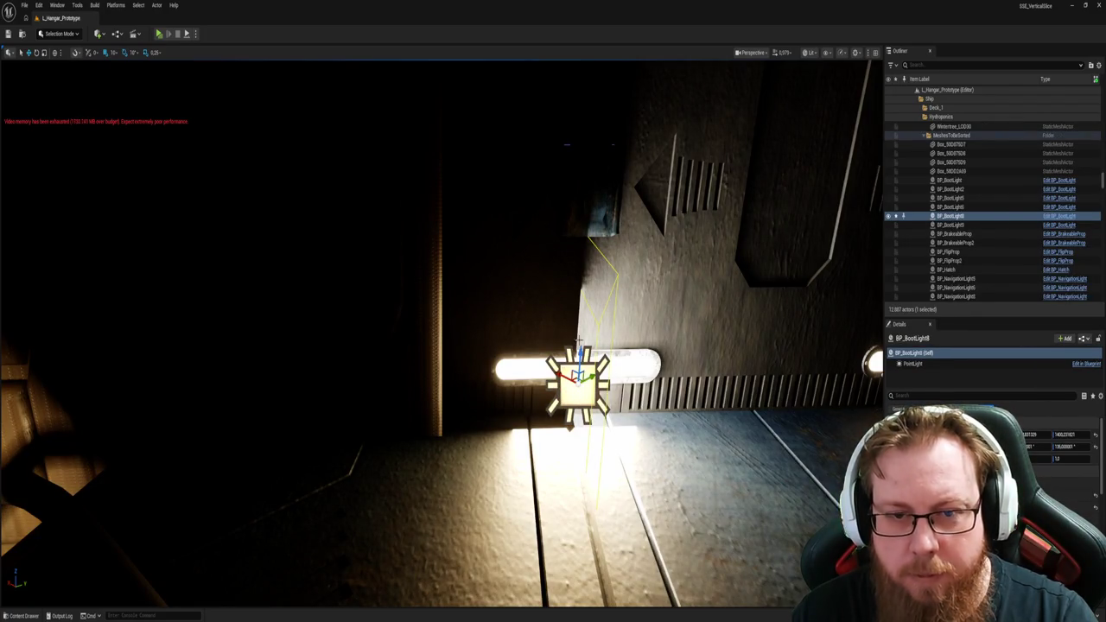
left_click_drag(577, 375, 626, 371)
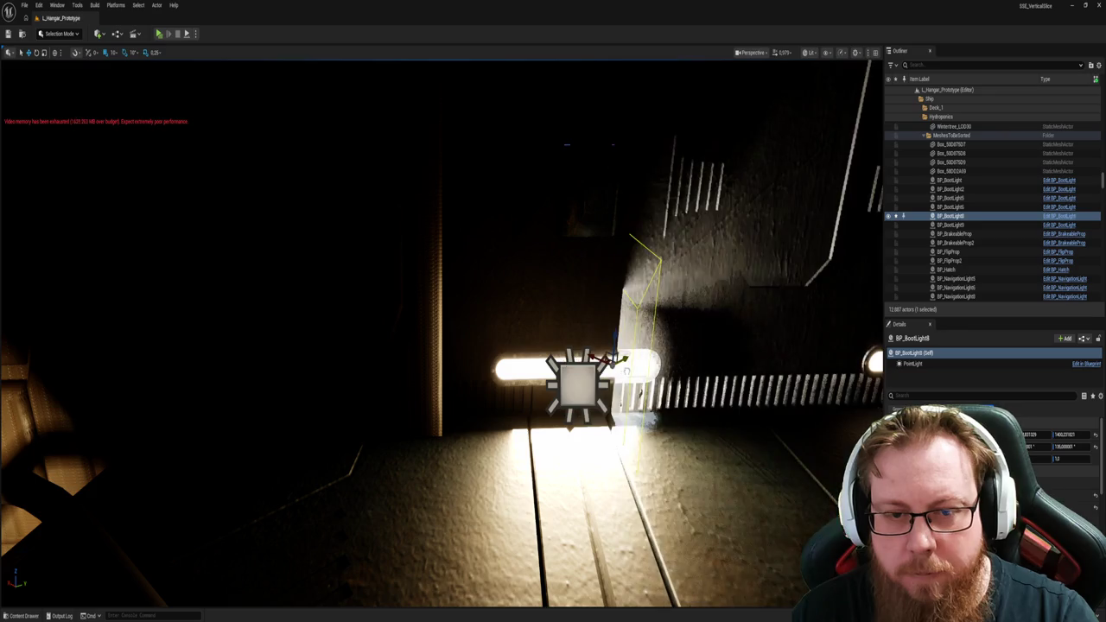
Step: Check placement by selecting RectLight4, the tube Cap_Podest_Lightbulb24, and BP_BootLight8 in turn
left_click(579, 390)
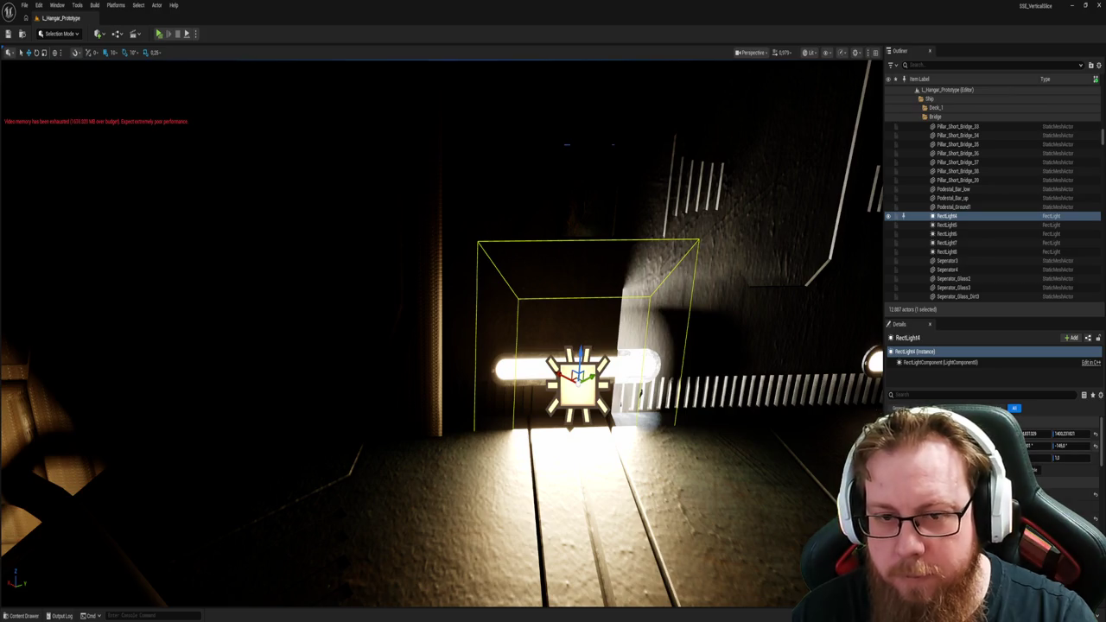
mouse_move(537, 403)
left_mouse_down()
mouse_move(484, 380)
mouse_move(536, 406)
mouse_move(501, 389)
left_mouse_up()
left_click(516, 399)
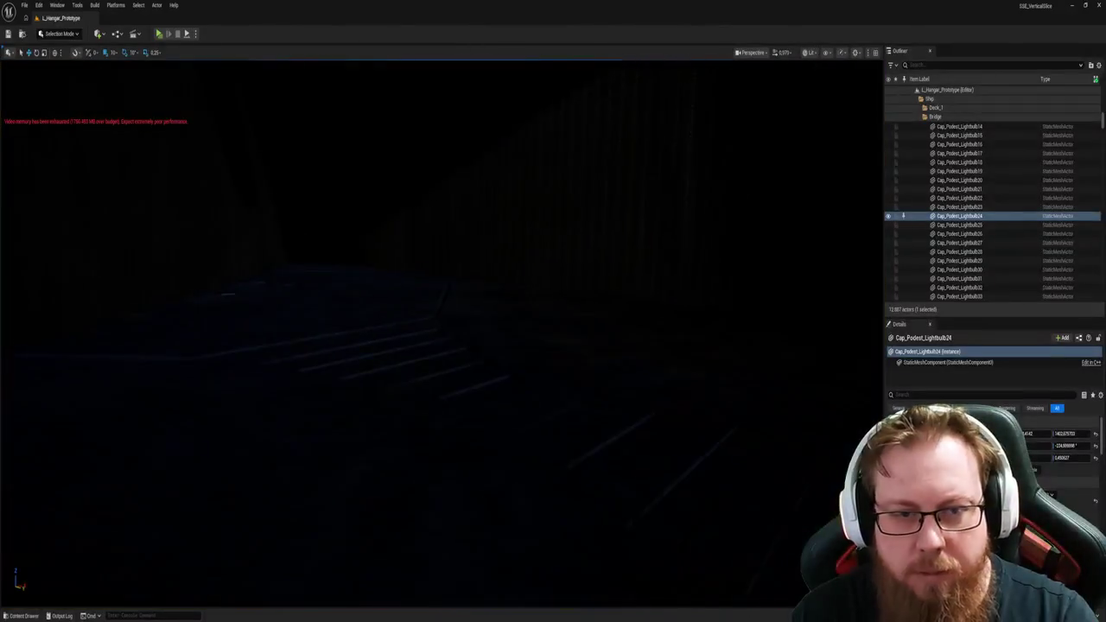
key("f")
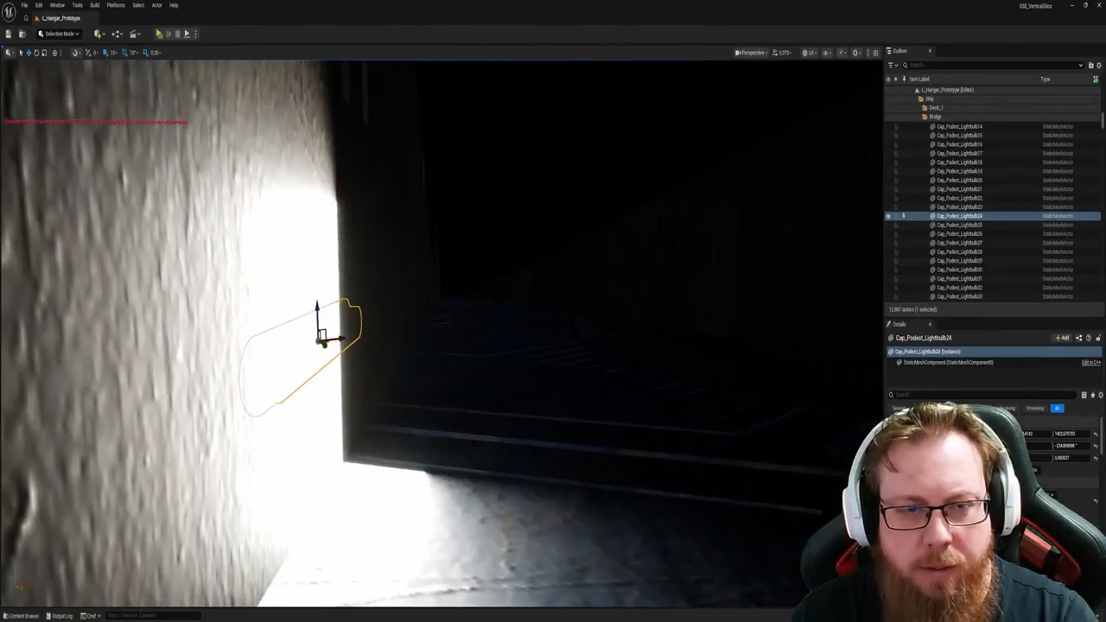
mouse_move(516, 399)
left_mouse_down()
mouse_move(501, 390)
mouse_move(535, 406)
mouse_move(518, 398)
left_mouse_up()
left_click(496, 333)
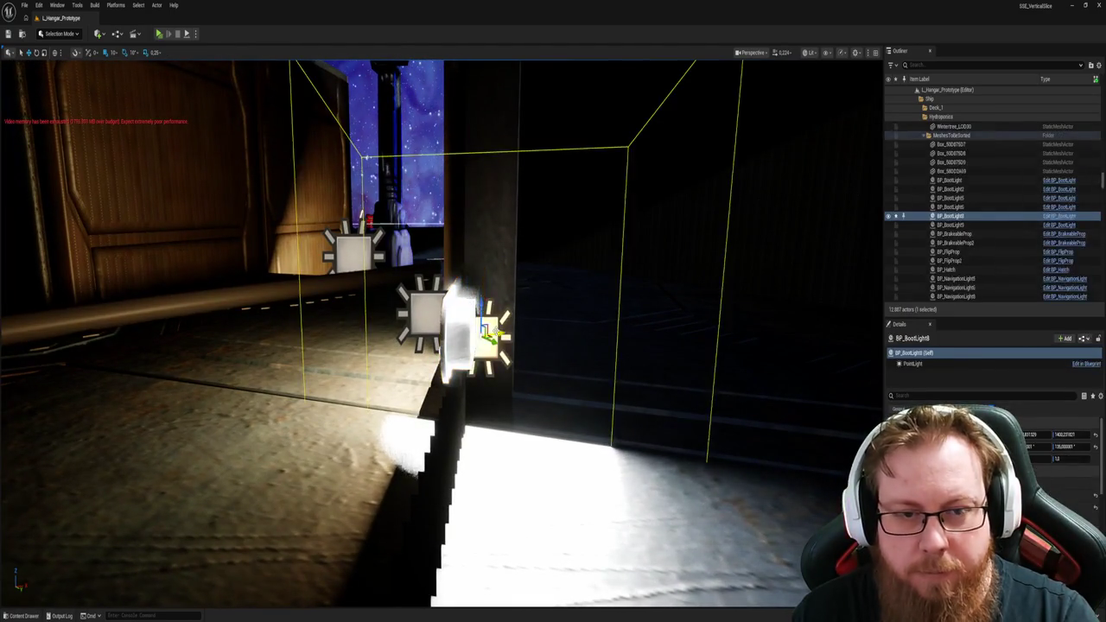
mouse_move(497, 333)
left_mouse_down()
mouse_move(432, 311)
mouse_move(466, 328)
left_mouse_up()
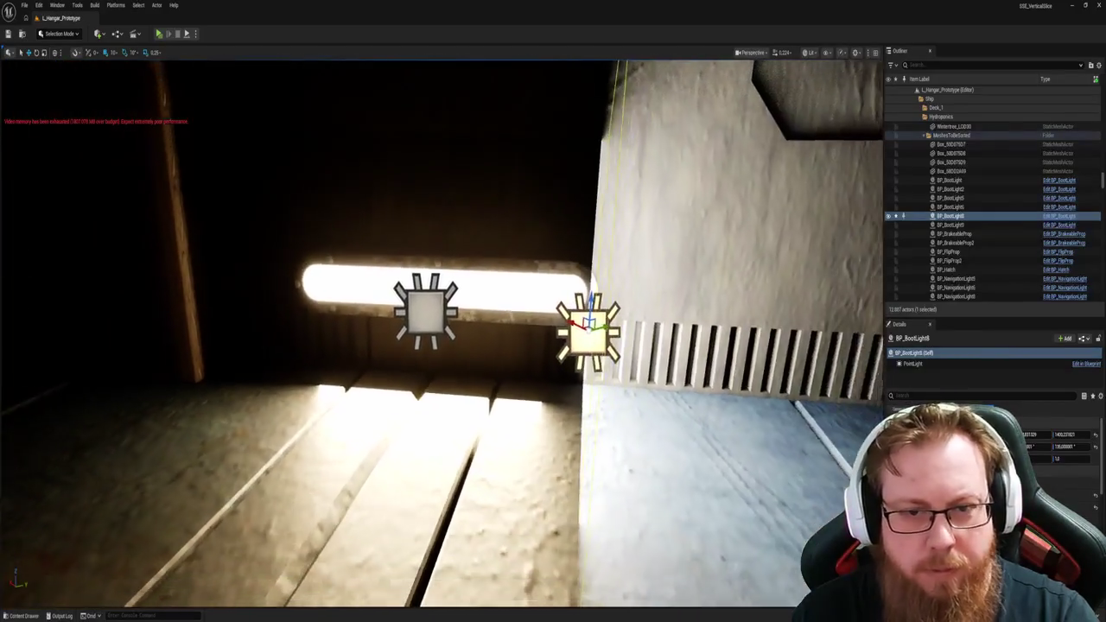
left_click(418, 328)
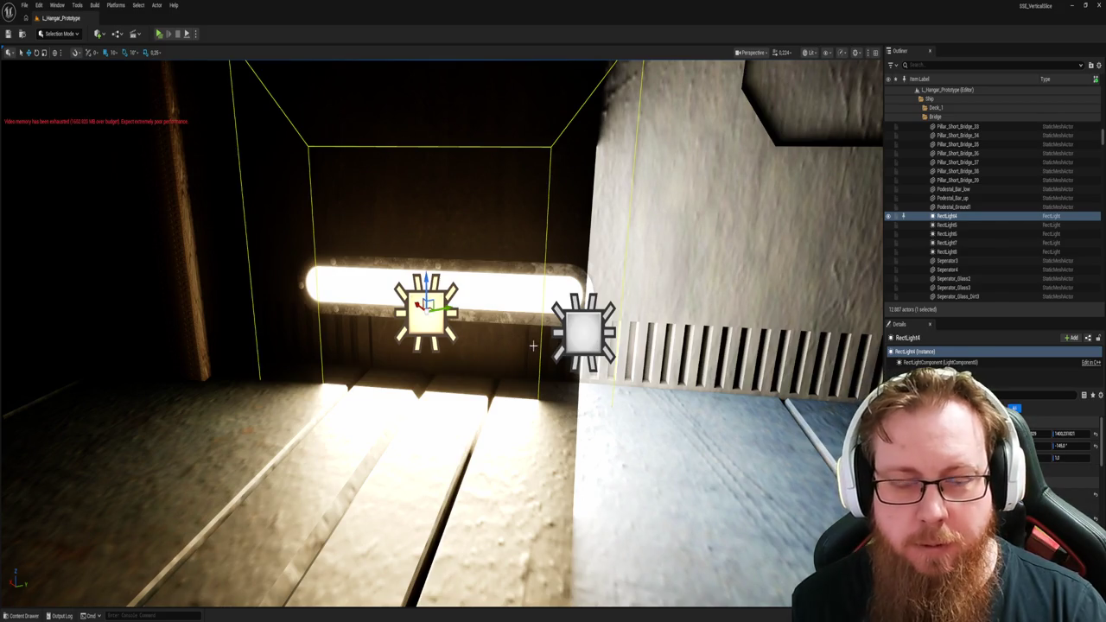
Step: Compare RectLight4 with BP_BootLight8 beside the light strip, then delete RectLight4
left_click(508, 284)
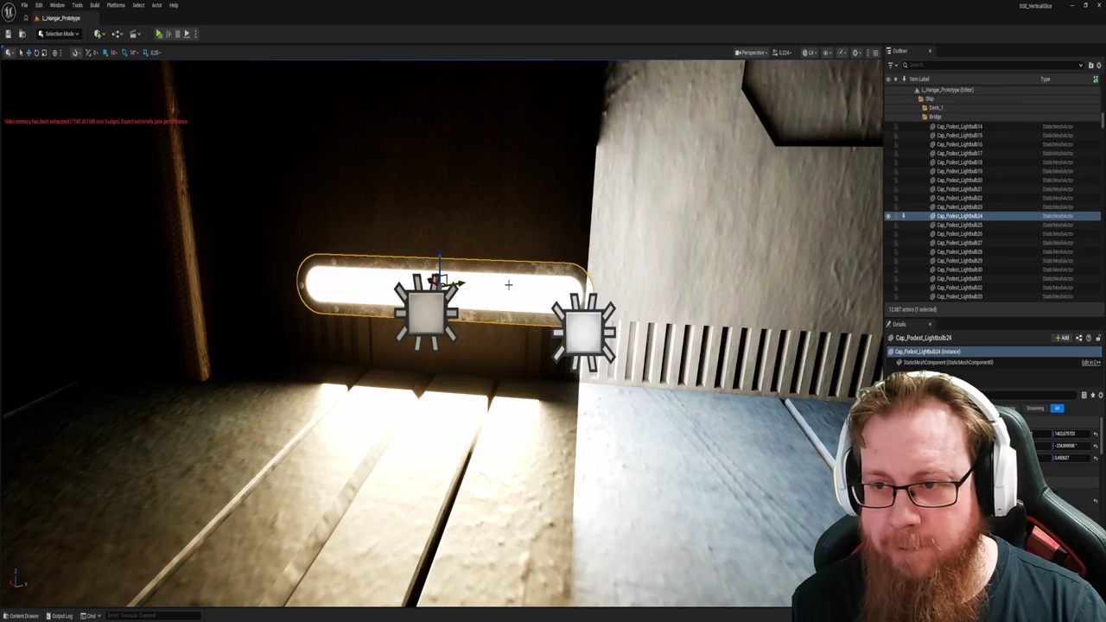
left_click(424, 303)
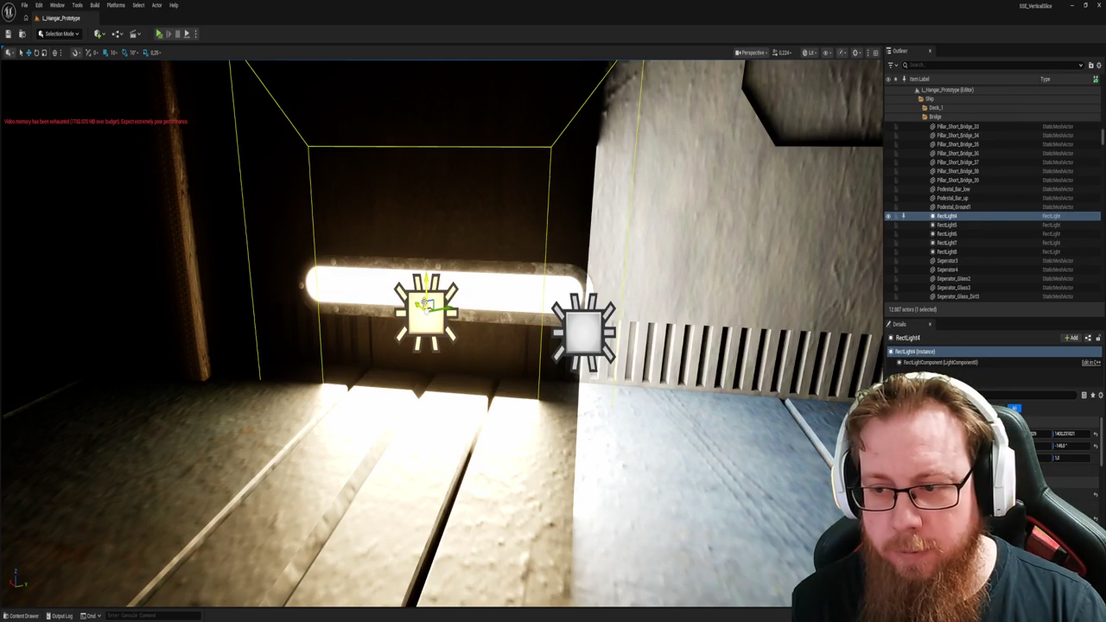
left_click(573, 340)
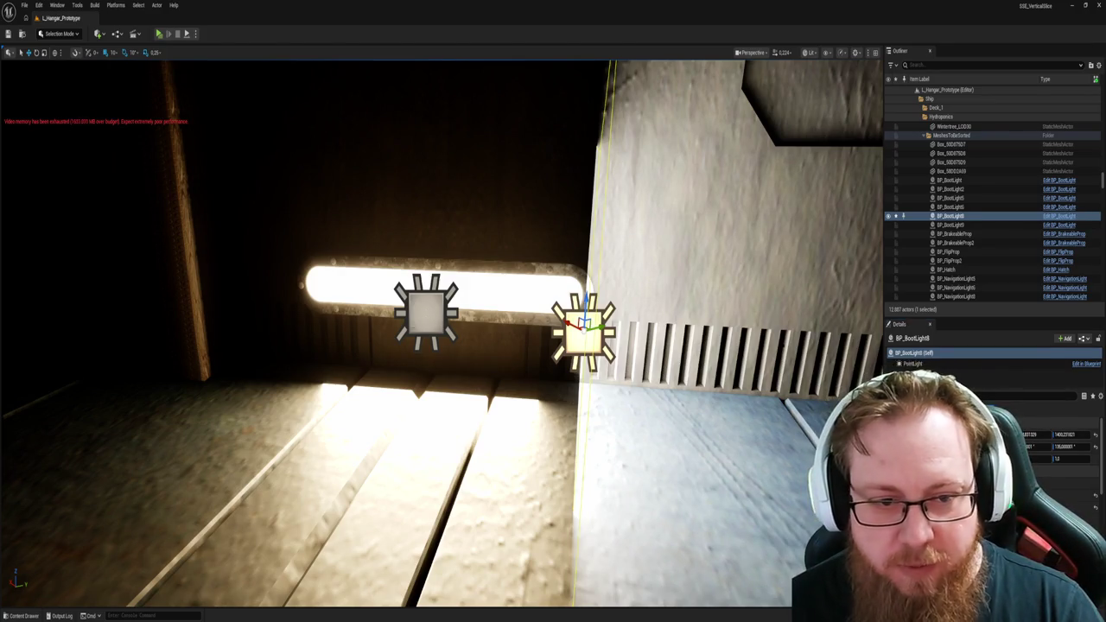
left_click(425, 309)
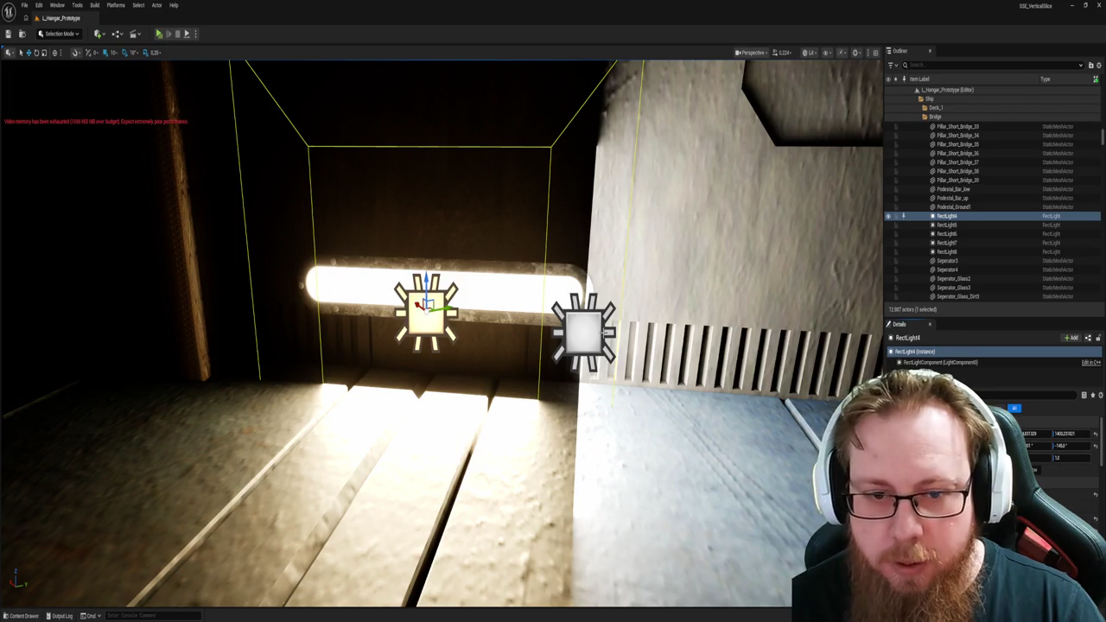
left_click(592, 328)
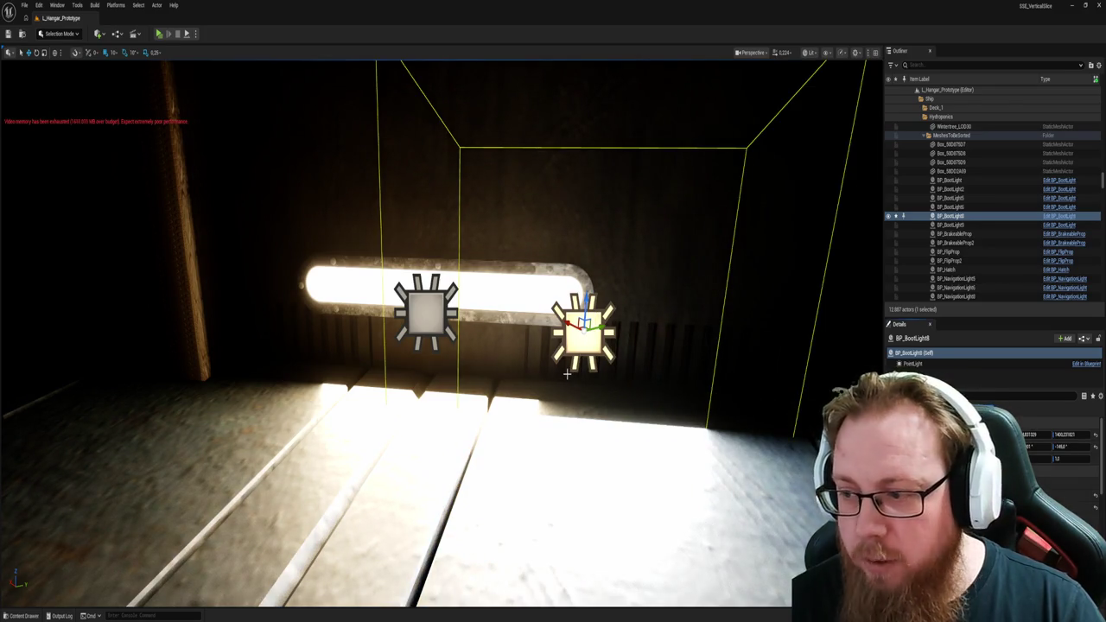
left_click(431, 307)
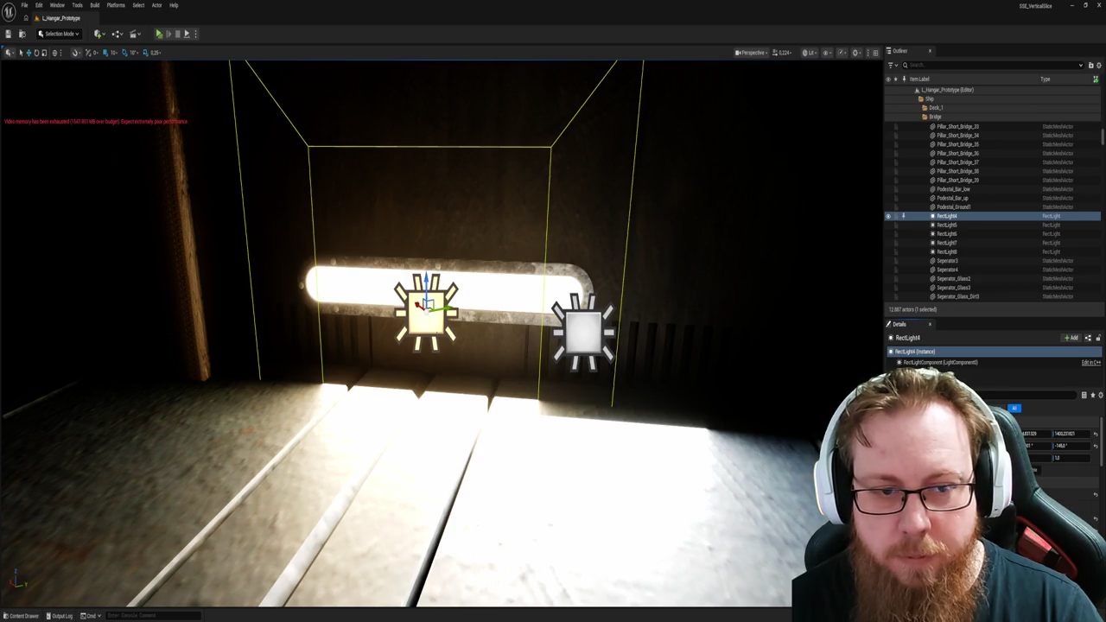
key("Delete")
Step: Focus on RectLight37 over the stairs, then select ceiling RectLight6 above the console
left_click(583, 330)
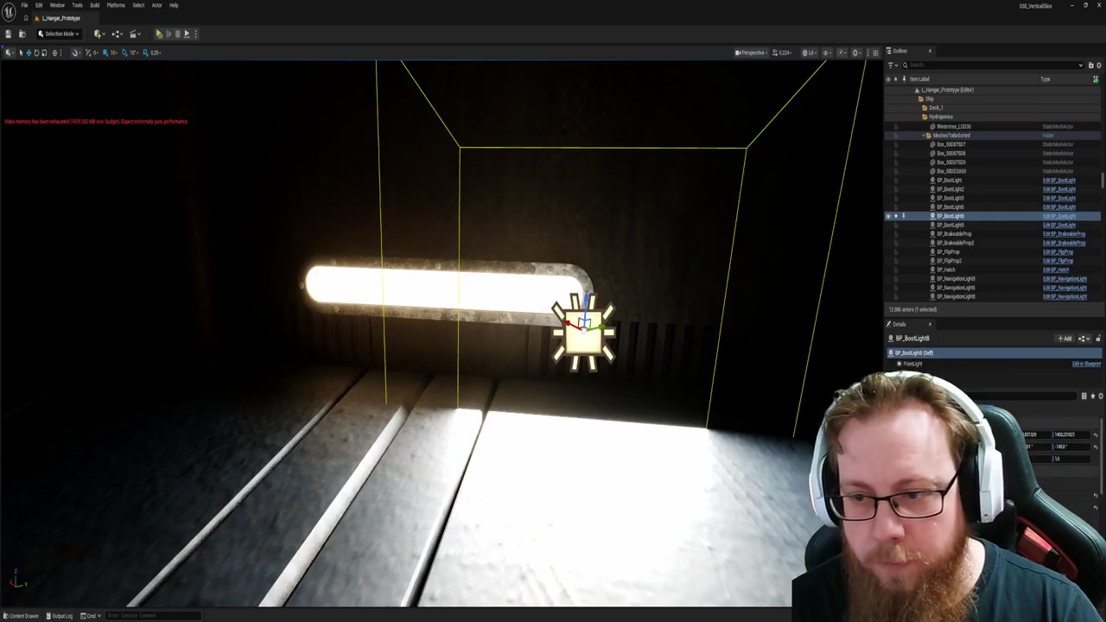
key("f")
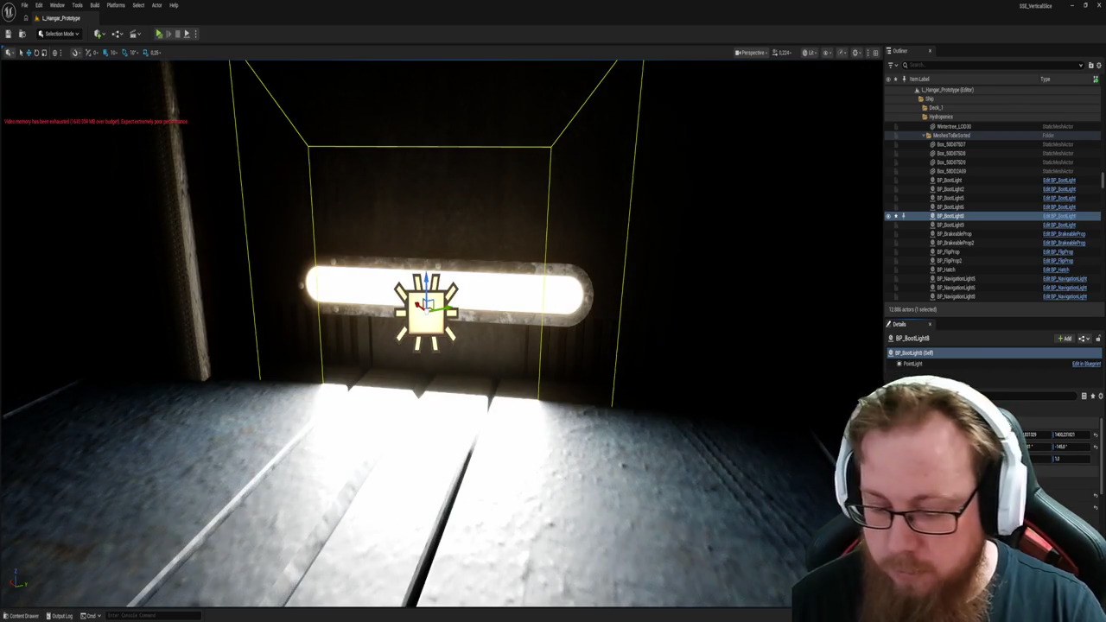
mouse_move(642, 373)
left_mouse_down()
mouse_move(649, 293)
mouse_move(600, 289)
left_mouse_up()
left_click(546, 311)
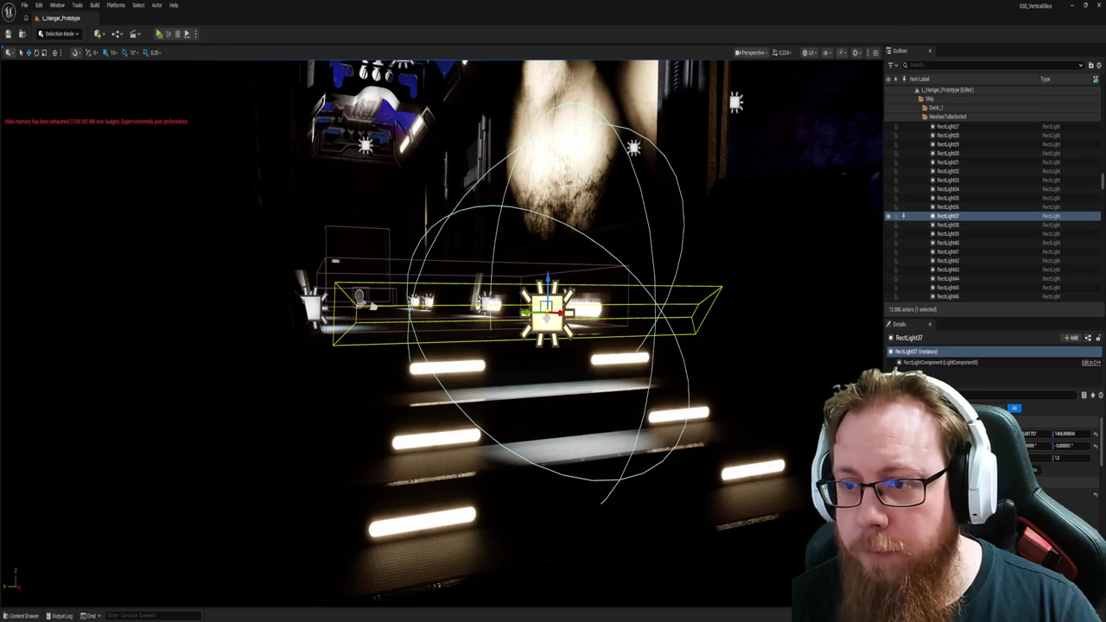
key("f")
left_click_drag(546, 311, 510, 309)
mouse_move(415, 328)
left_mouse_down()
mouse_move(635, 388)
mouse_move(661, 341)
left_mouse_up()
left_click(553, 215)
mouse_move(553, 214)
left_mouse_down()
mouse_move(544, 159)
mouse_move(455, 203)
left_mouse_up()
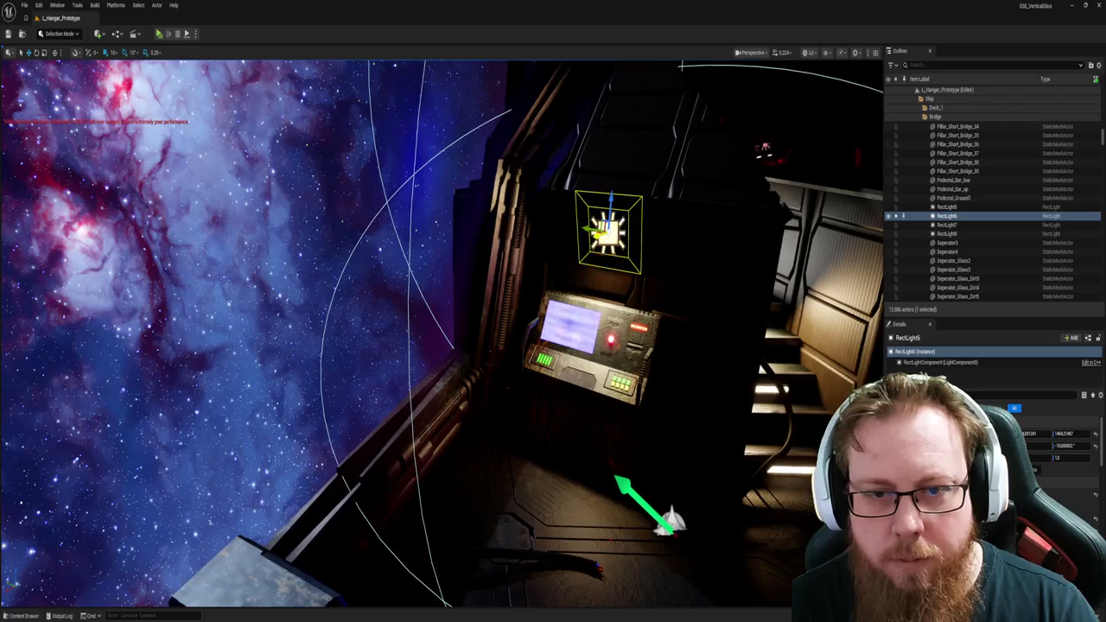
Step: Tilt the console's ceiling rect light by 10° and save the level
key("e")
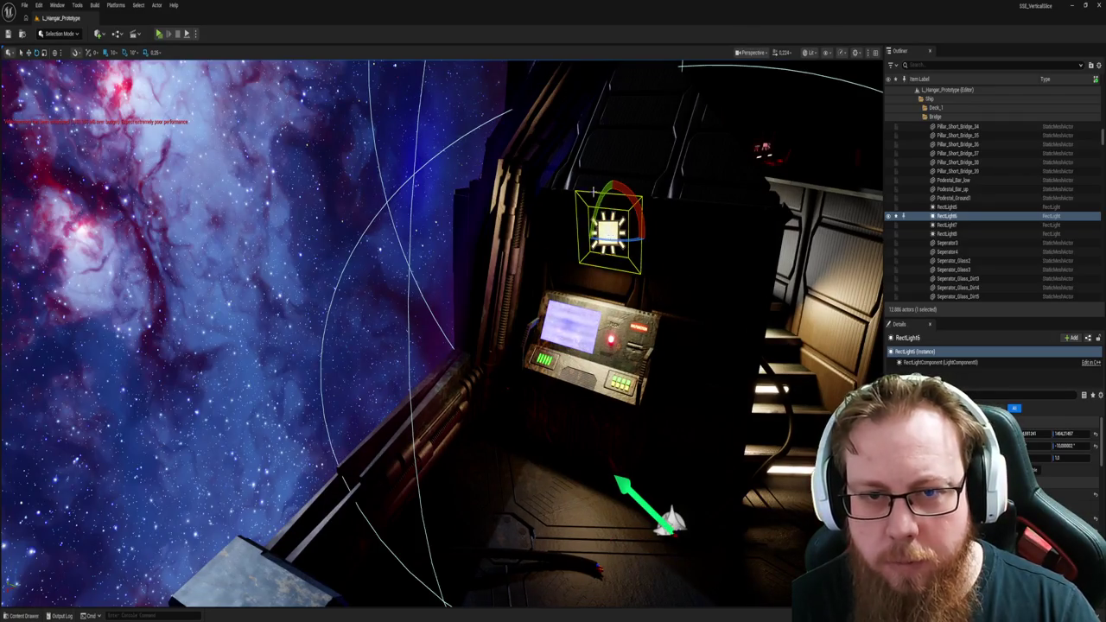
mouse_move(595, 215)
left_mouse_down()
mouse_move(593, 238)
mouse_move(600, 201)
mouse_move(588, 230)
mouse_move(615, 240)
mouse_move(538, 224)
mouse_move(570, 240)
mouse_move(646, 246)
mouse_move(641, 237)
mouse_move(624, 252)
left_mouse_up()
key("w")
key("ctrl+s")
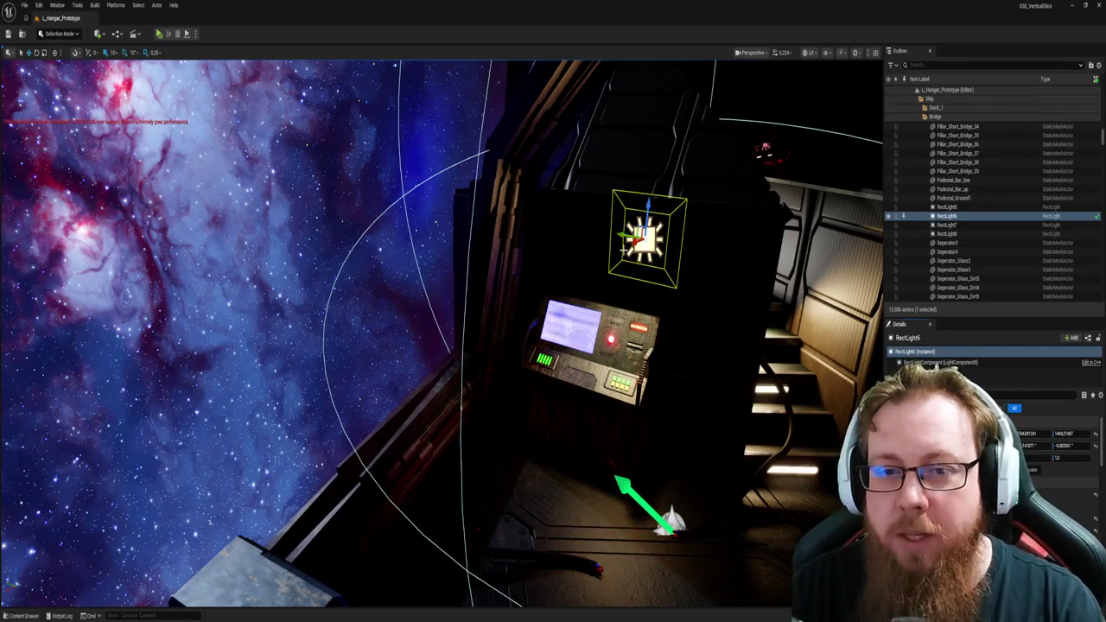
Step: Look around the console and select RectLight5 near the stairs
mouse_move(661, 336)
left_mouse_down()
mouse_move(553, 354)
mouse_move(552, 277)
left_mouse_up()
key("Escape")
left_click(506, 345)
mouse_move(507, 346)
left_mouse_down()
mouse_move(588, 333)
mouse_move(519, 337)
mouse_move(575, 337)
mouse_move(579, 320)
left_mouse_up()
mouse_move(534, 424)
left_mouse_down()
mouse_move(571, 424)
mouse_move(513, 400)
left_mouse_up()
key("ctrl+space")
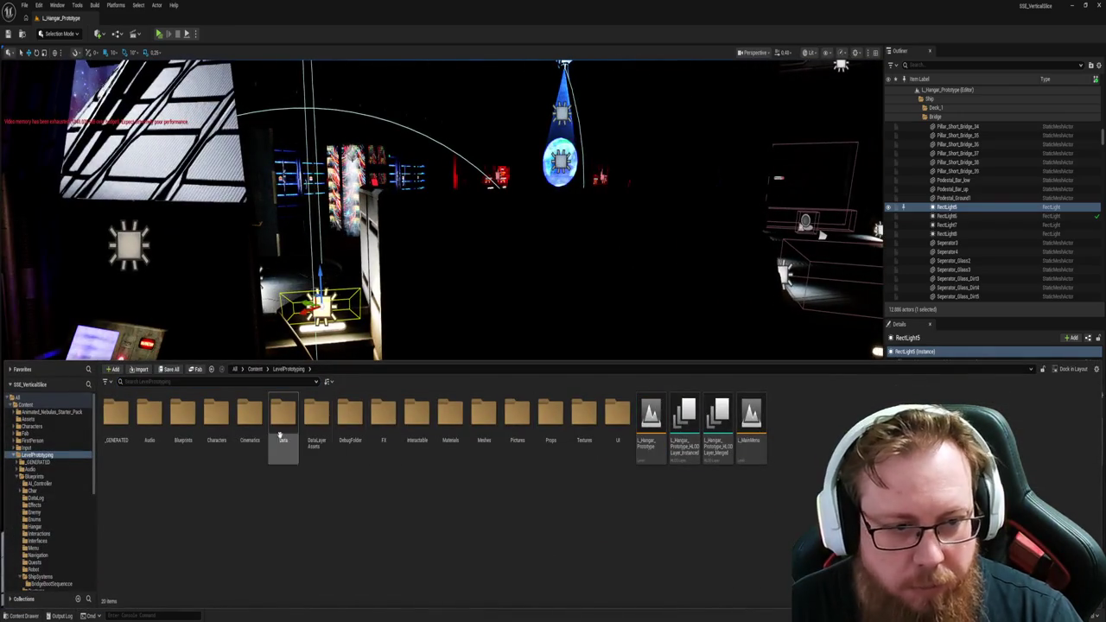
Step: Open the BP_BootLight blueprint from Blueprints > ShipSystems > BridgeBootSequence
double_click(183, 419)
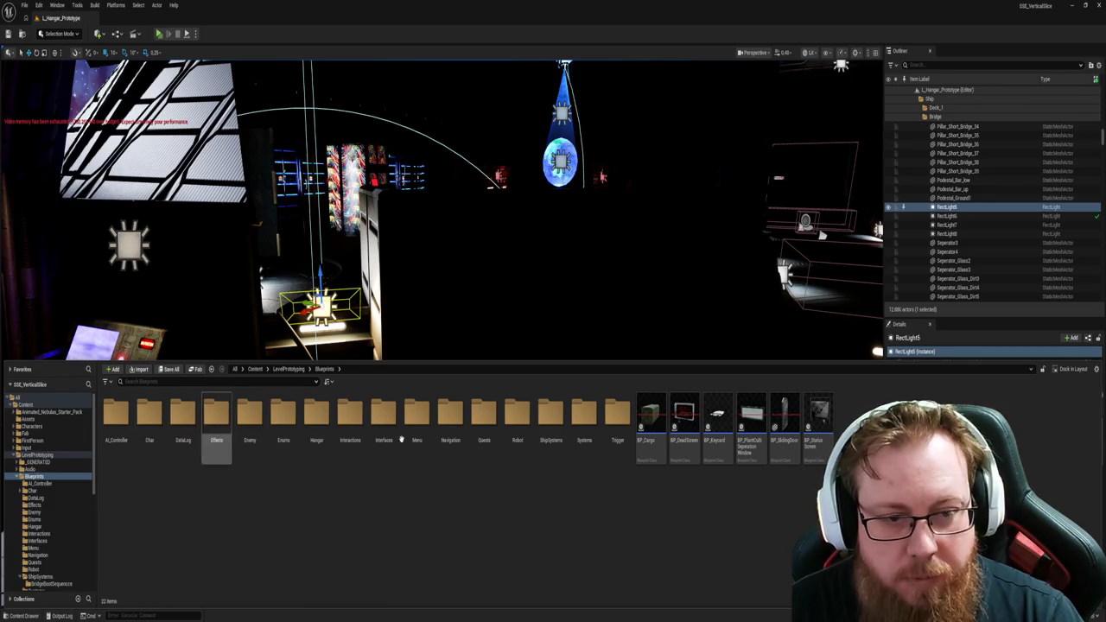
double_click(547, 414)
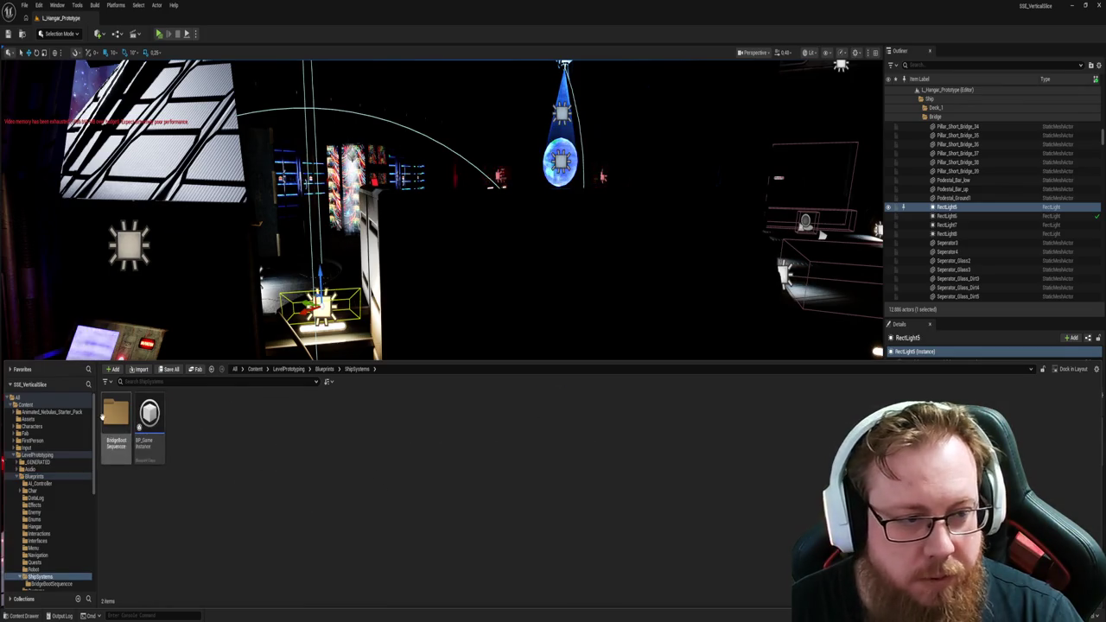
double_click(117, 419)
double_click(117, 415)
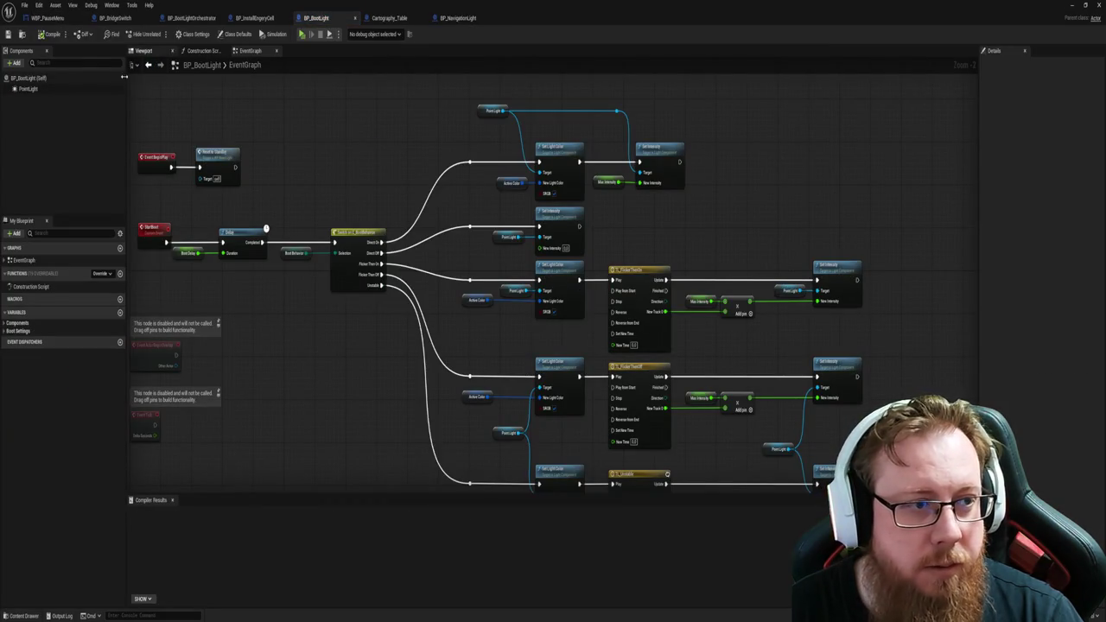
Step: Rename the blueprint's PointLight component to RectLight and return to the level
left_click(28, 88)
left_click(144, 50)
mouse_move(422, 290)
left_mouse_down()
mouse_move(388, 298)
mouse_move(421, 290)
mouse_move(404, 293)
left_mouse_up()
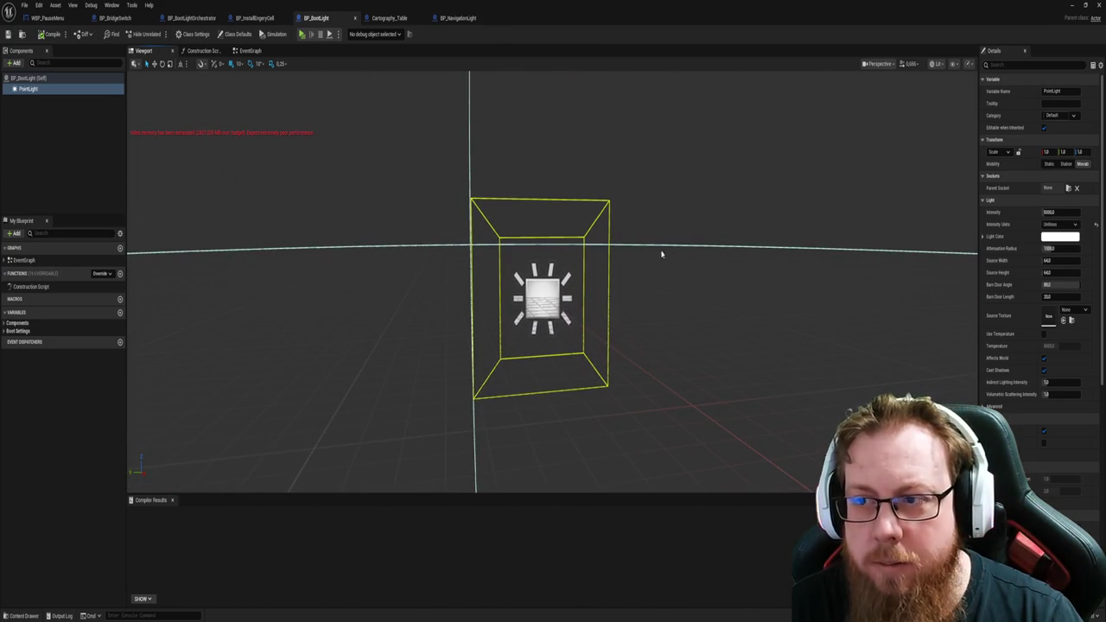
left_click(37, 91)
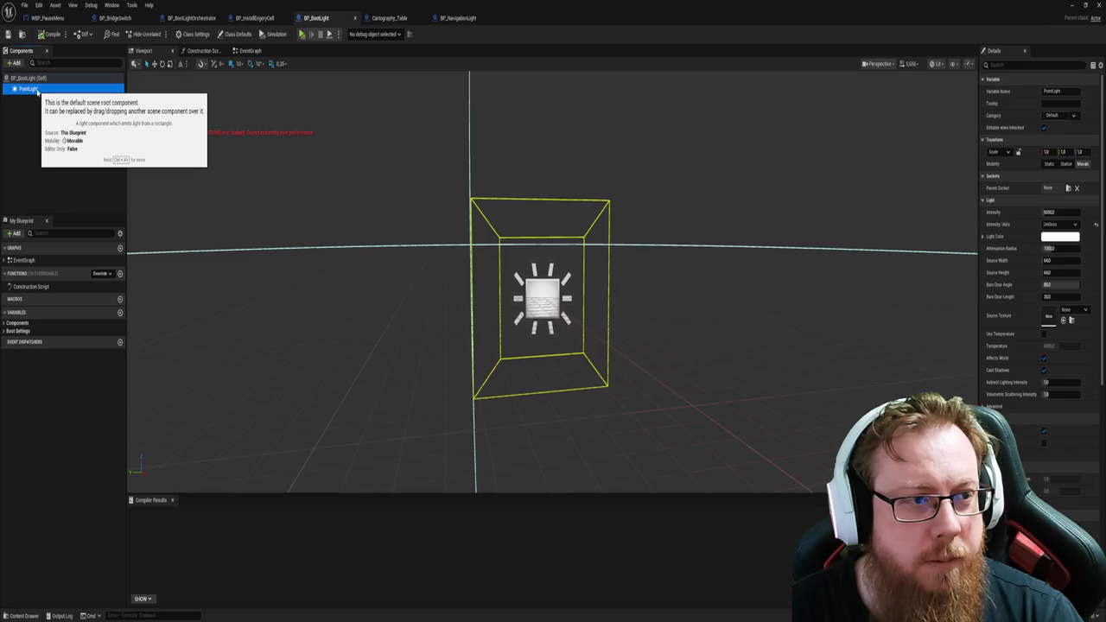
left_click(37, 91)
type("RedtLight")
key("Return")
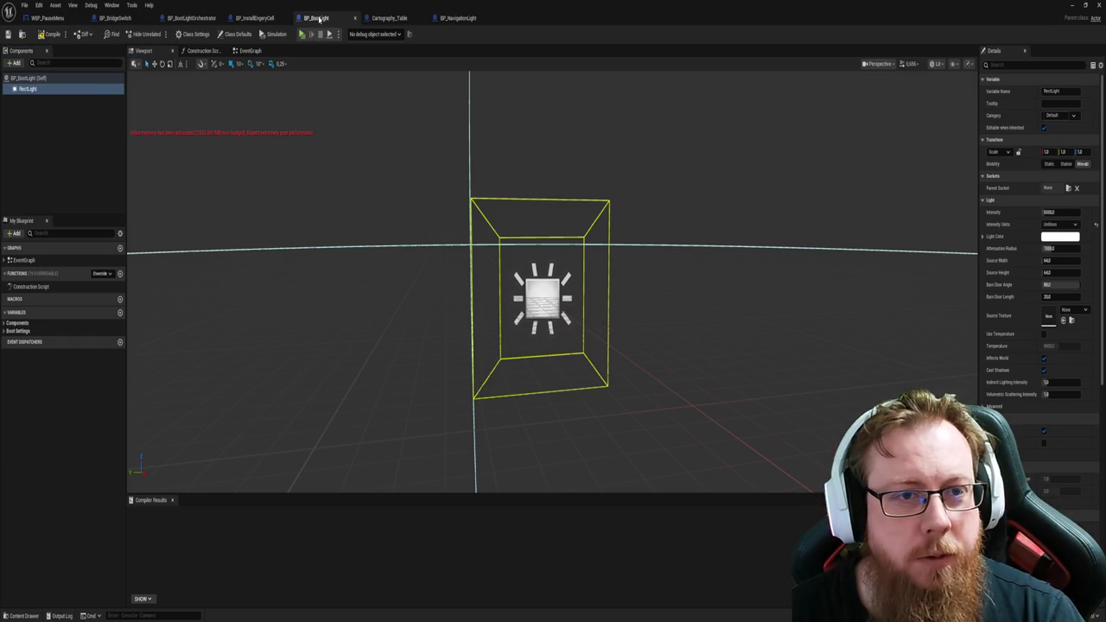
left_click(1070, 5)
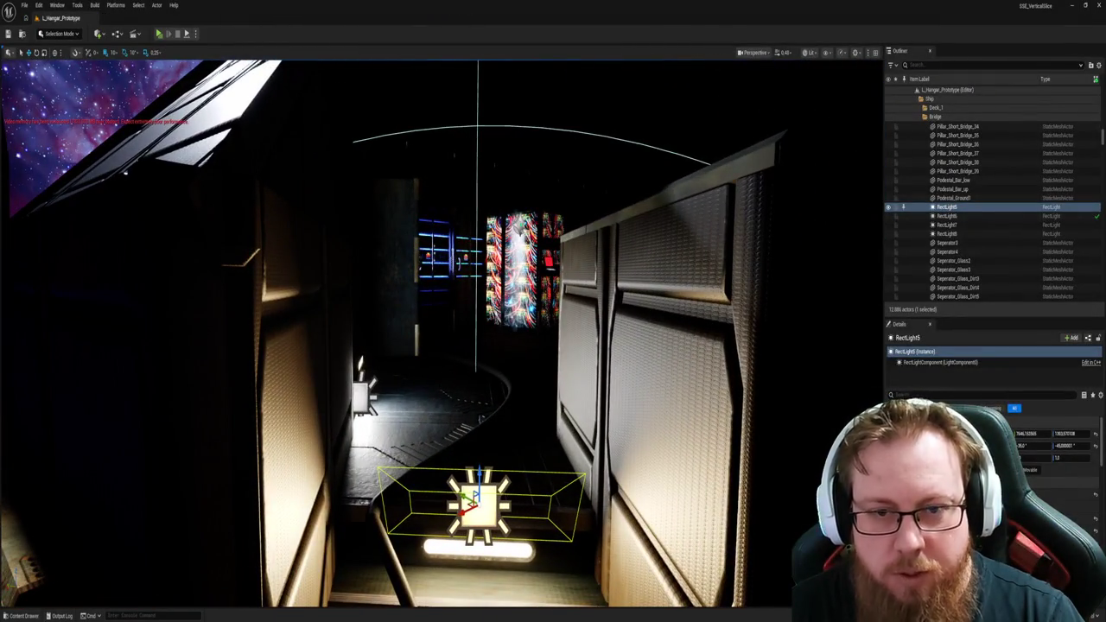
key("ctrl+shift+Escape")
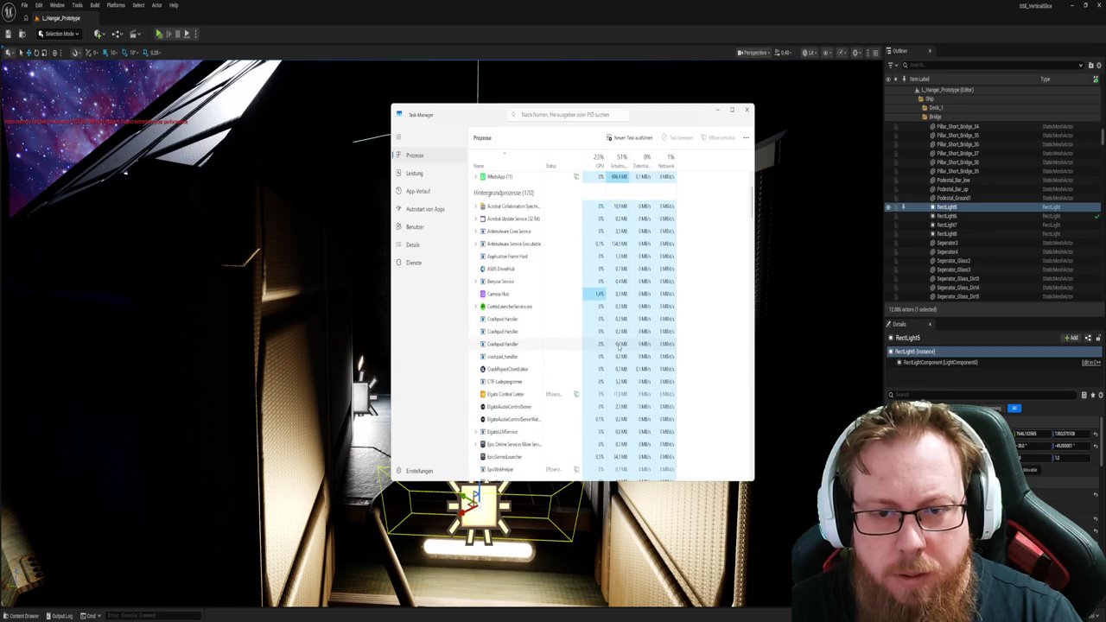
left_click(530, 208)
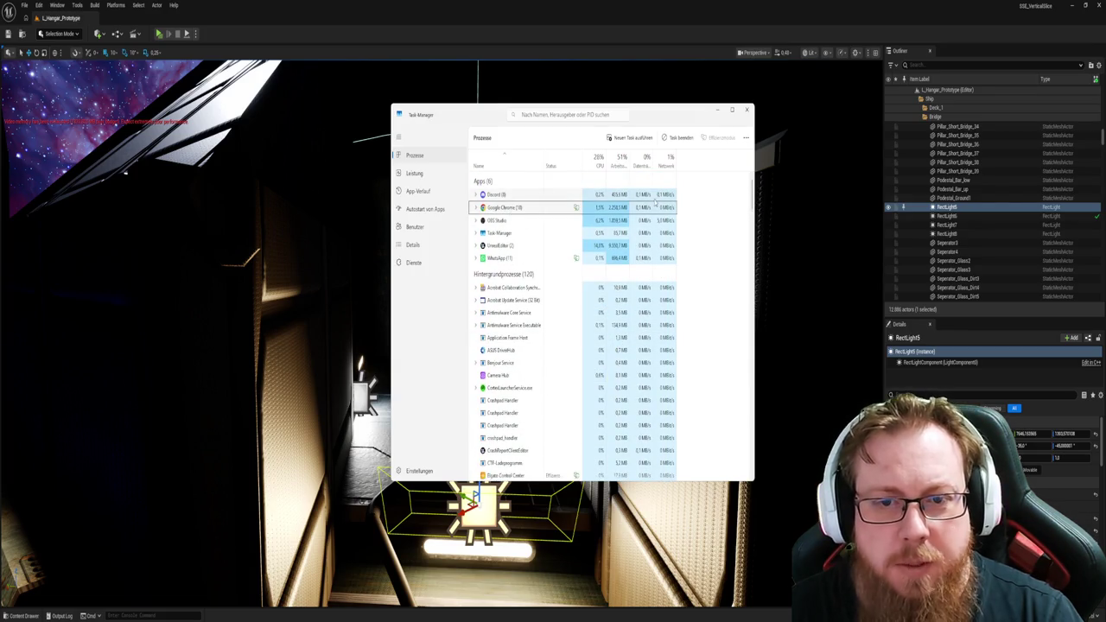
left_click(475, 214)
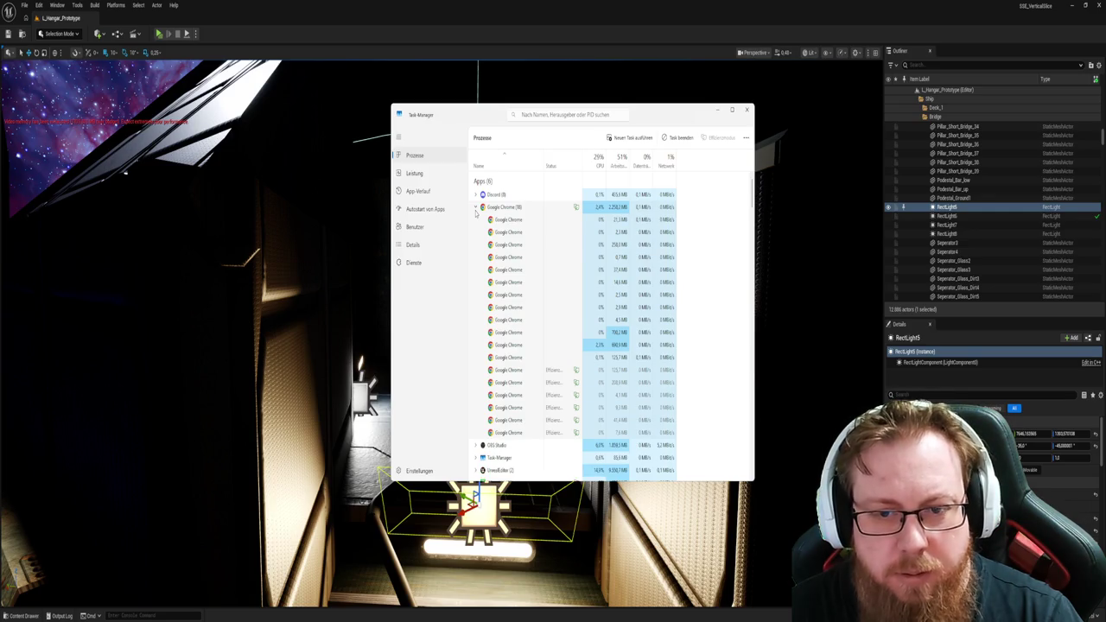
left_click(475, 208)
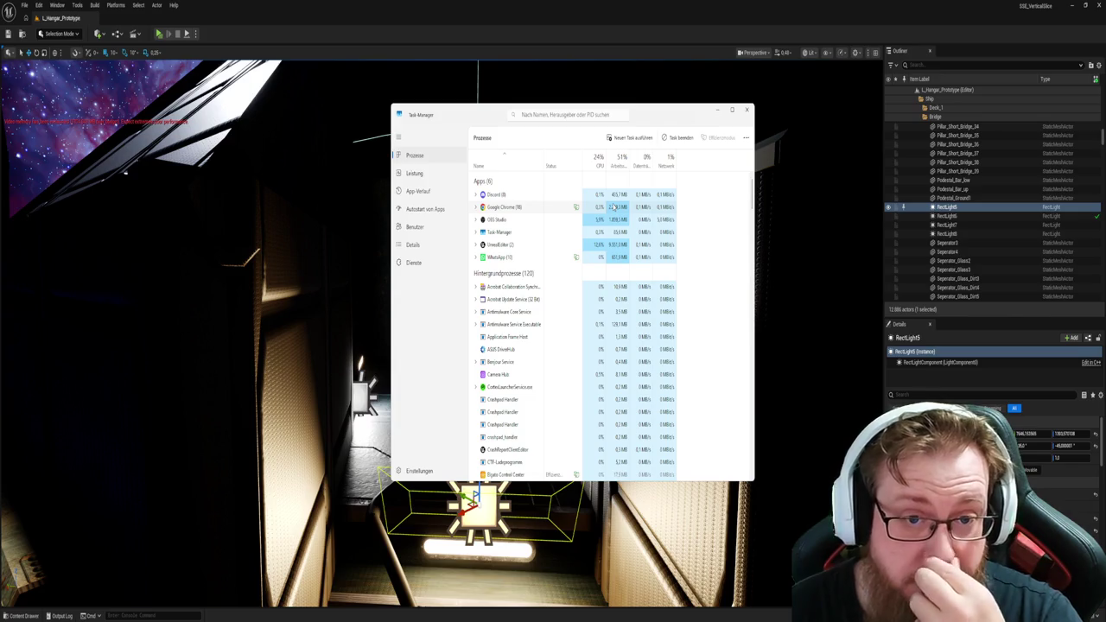
left_click(717, 110)
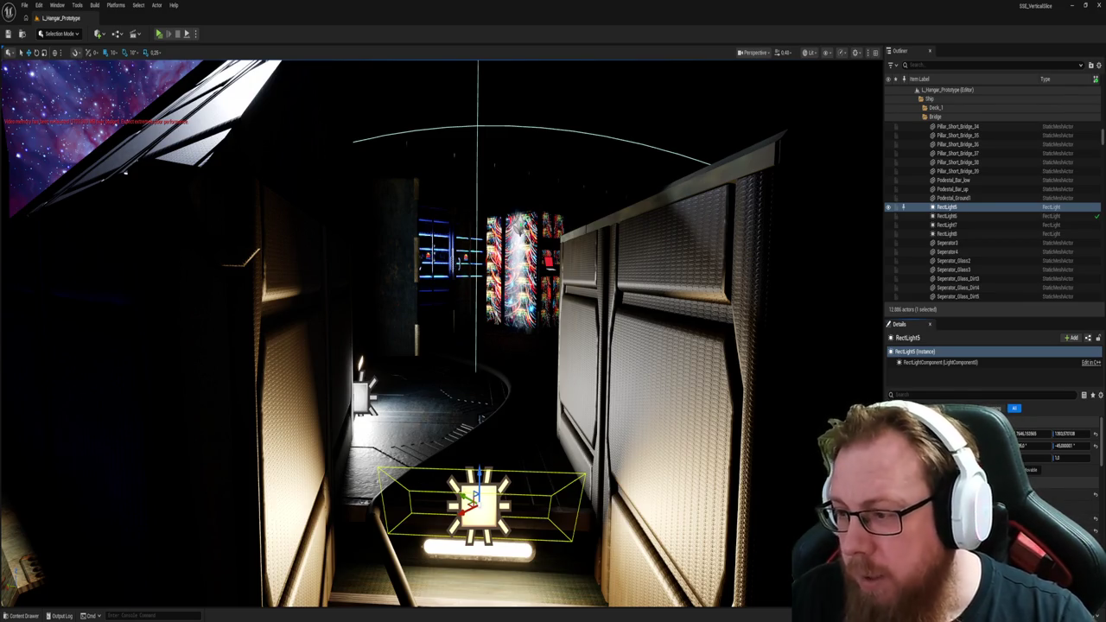
key("1")
Step: Place a BP_BootLight in the stair room beside RectLight37, rotated -90°
key("f")
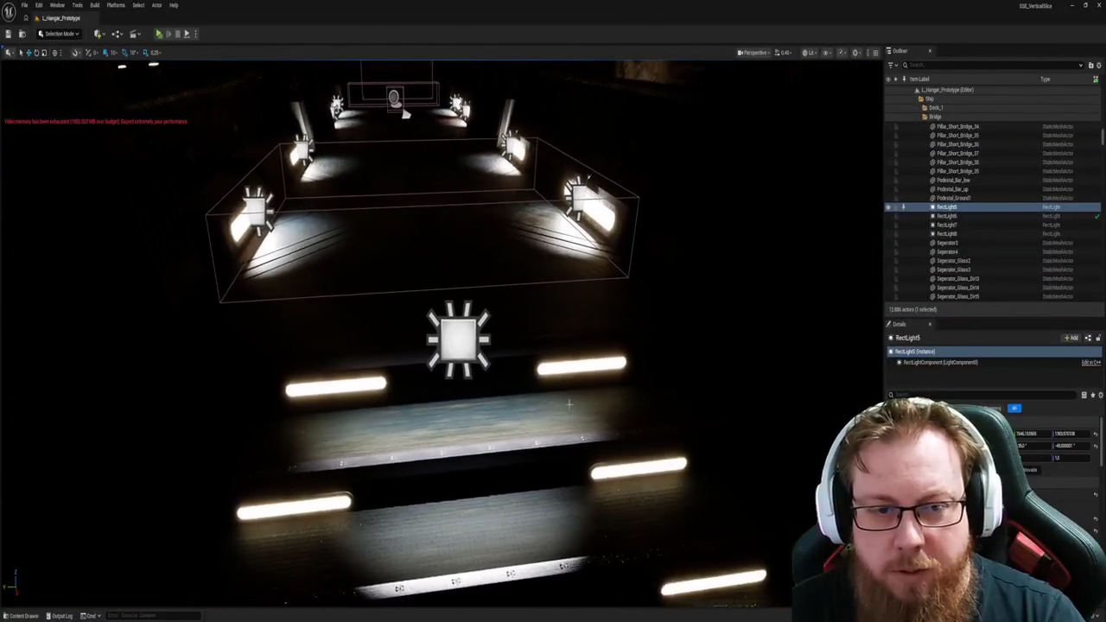
key("ctrl+space")
mouse_move(406, 341)
left_mouse_down()
mouse_move(404, 372)
mouse_move(411, 322)
mouse_move(435, 325)
left_mouse_up()
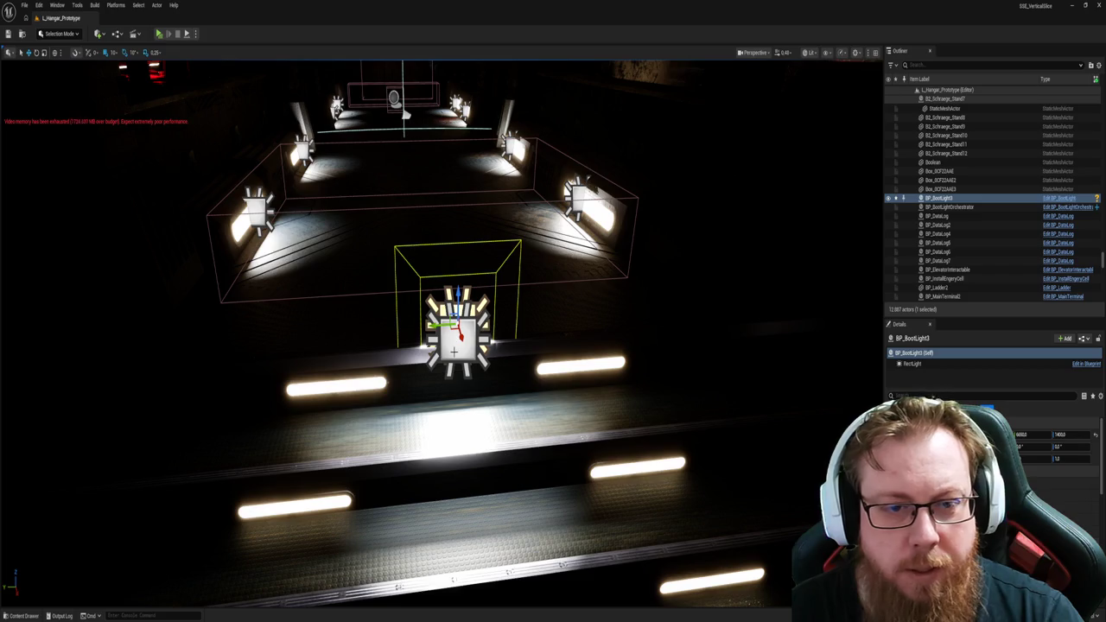
left_click_drag(435, 325, 347, 329)
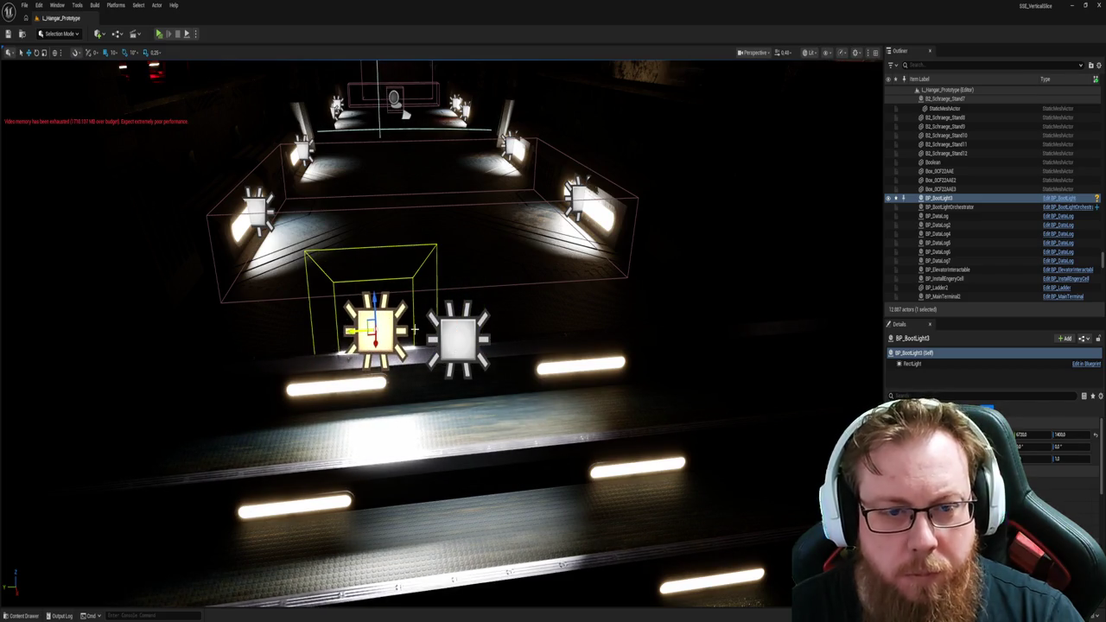
left_click(458, 338)
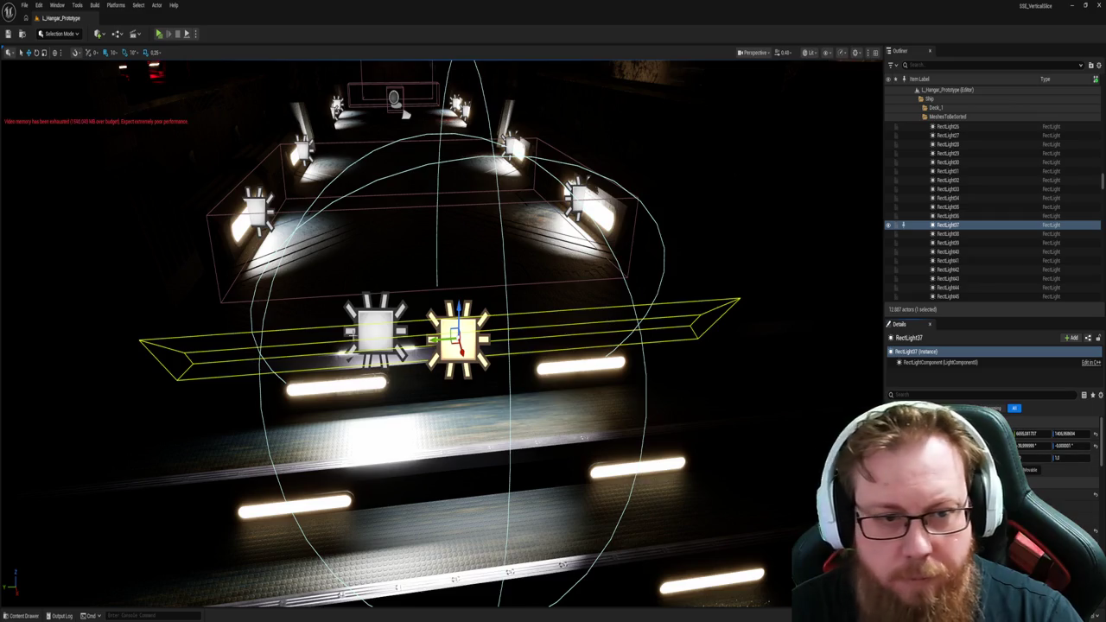
key("ctrl+z")
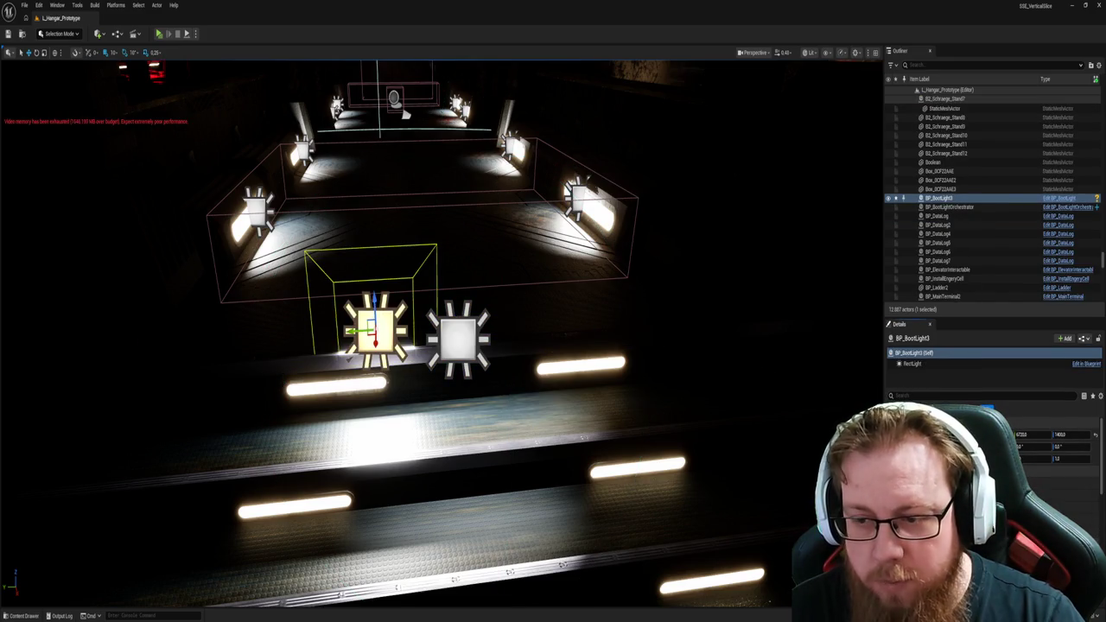
key("ctrl+z")
Step: Delete RectLight37, move the boot light into its old spot, and save the level
left_click(455, 344)
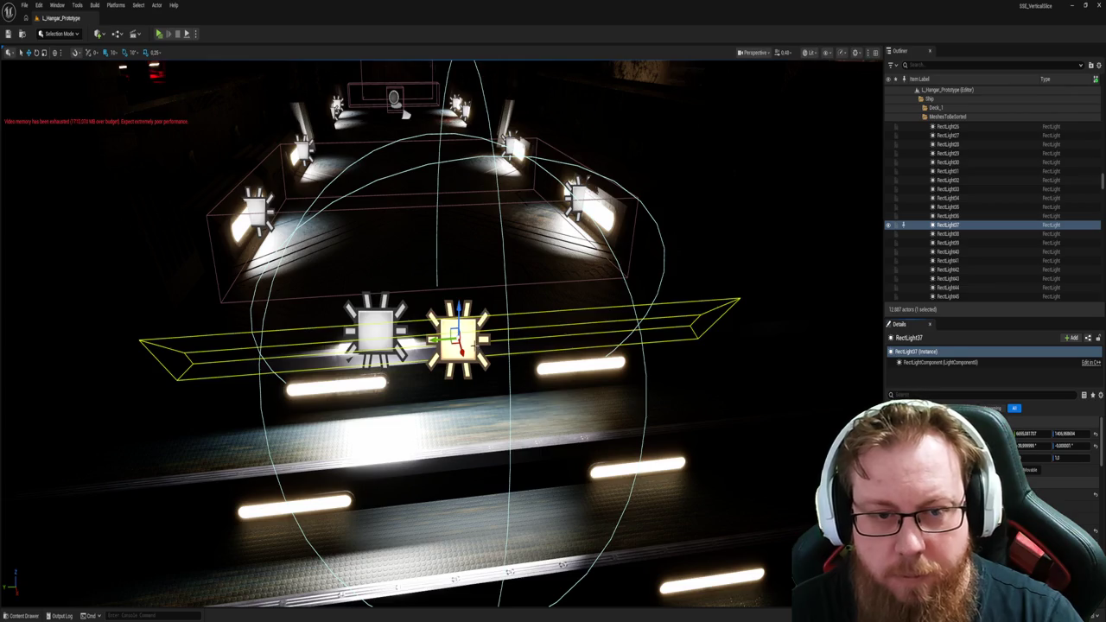
key("Delete")
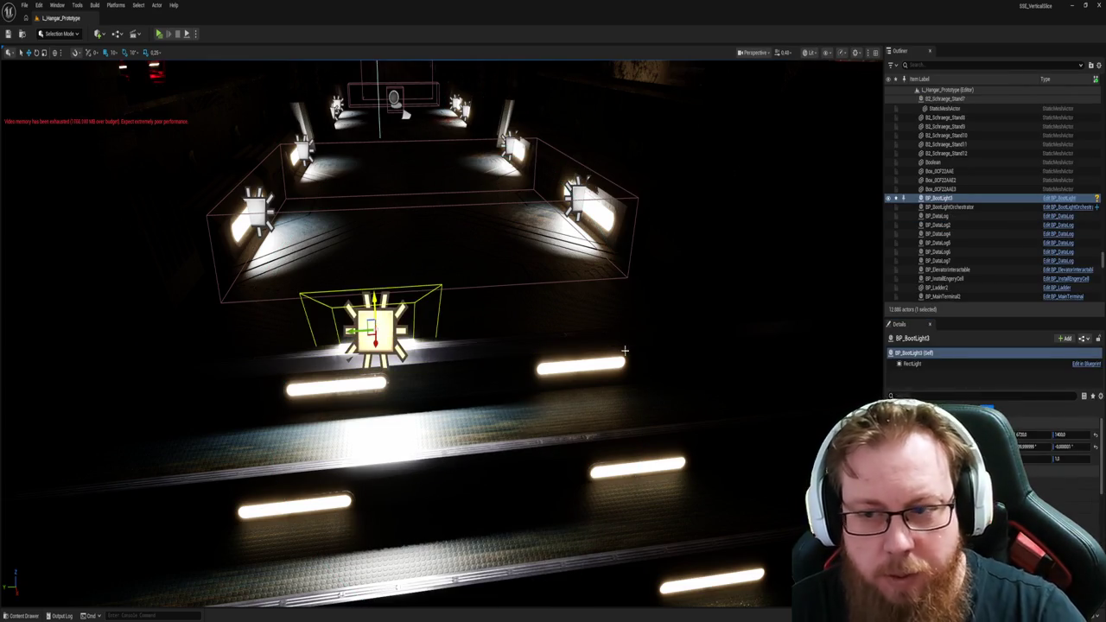
left_click_drag(373, 330, 799, 429)
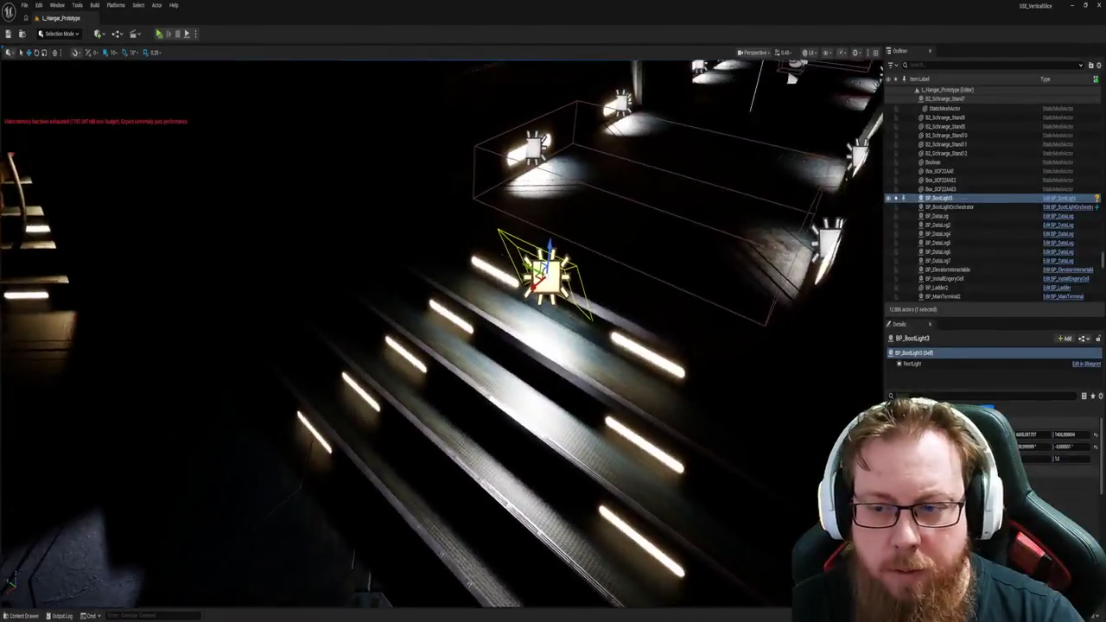
key("ctrl+s")
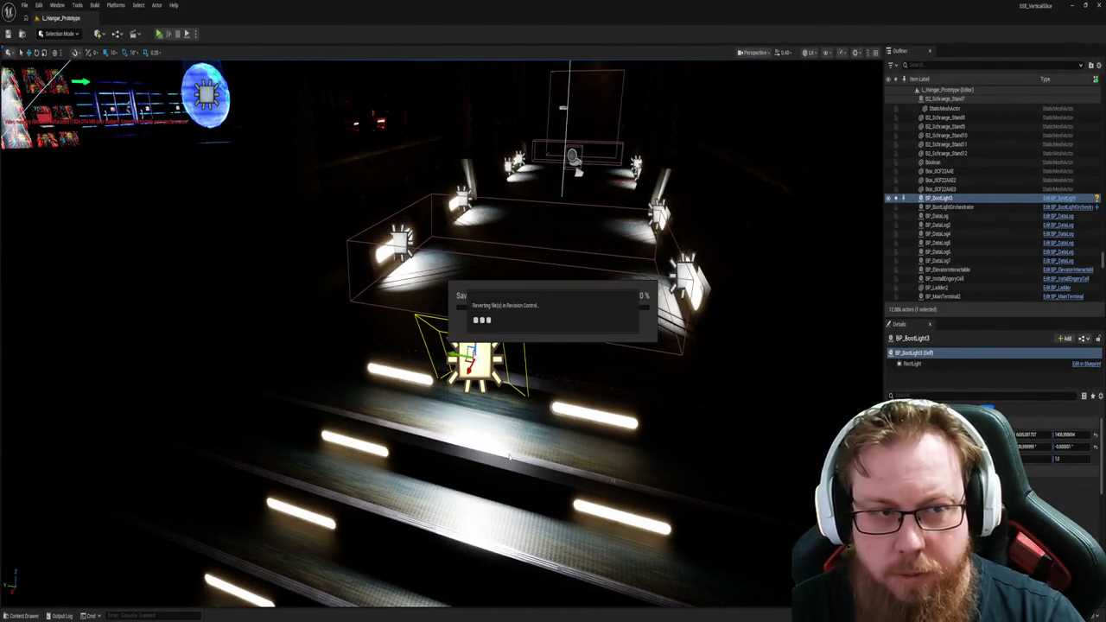